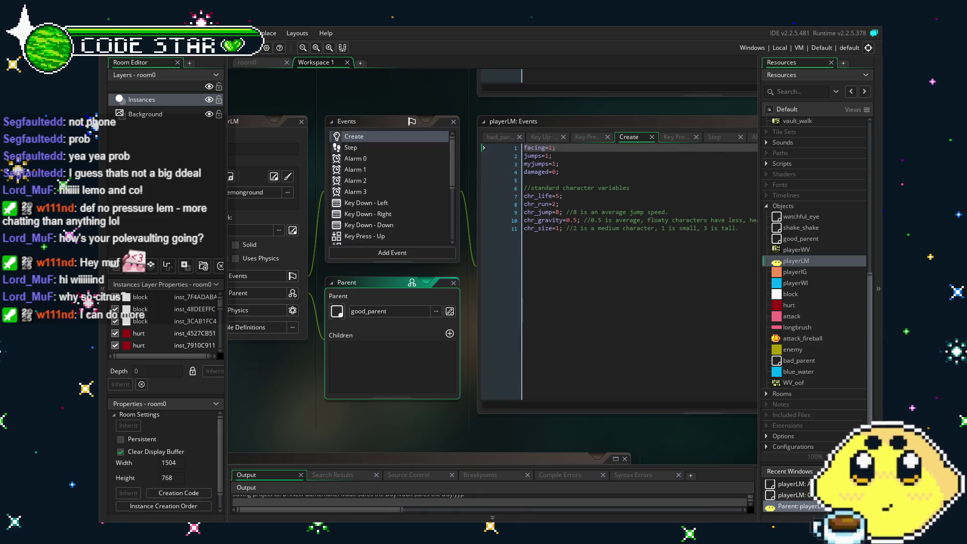
Step: Review playerLM's Create and Step event code and its parent settings
left_click_drag(312, 409, 328, 411)
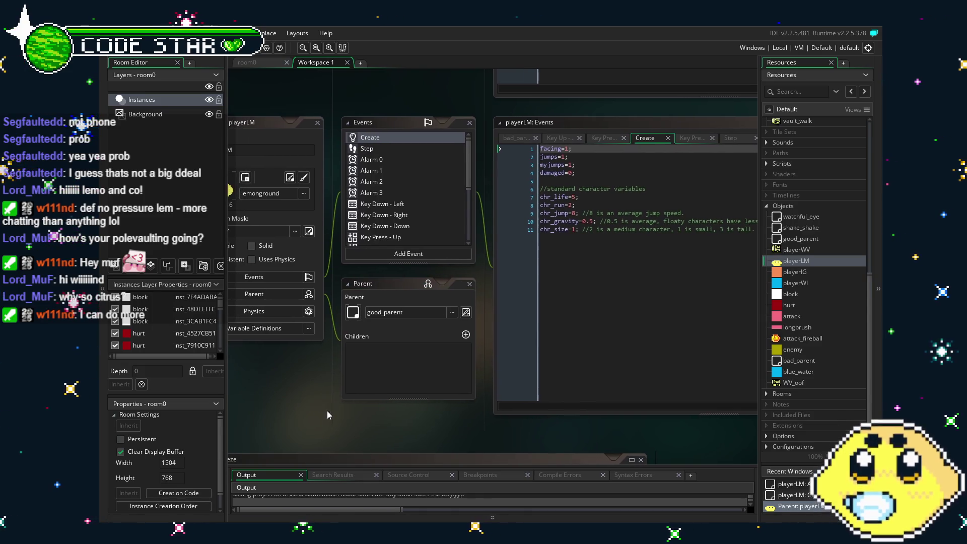
left_click(374, 148)
left_click(374, 137)
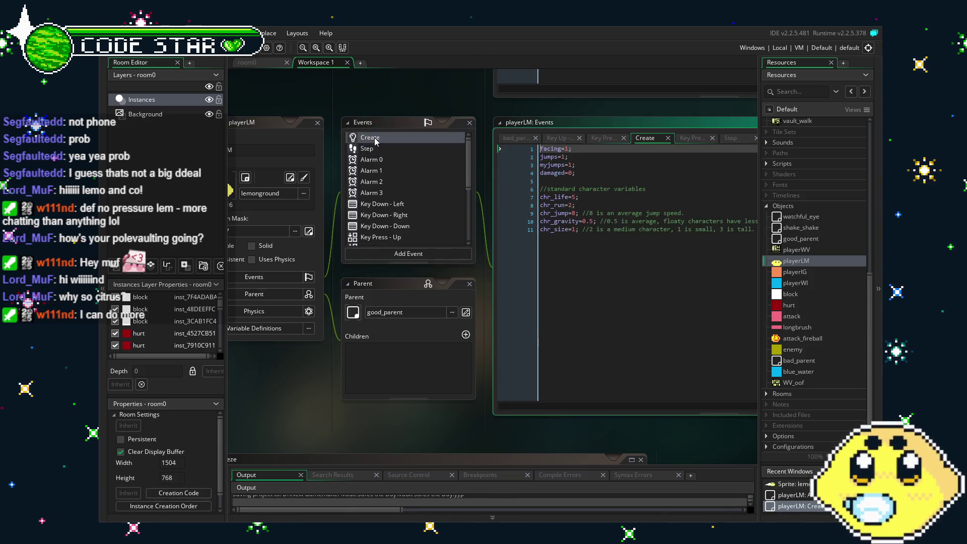
left_click(411, 370)
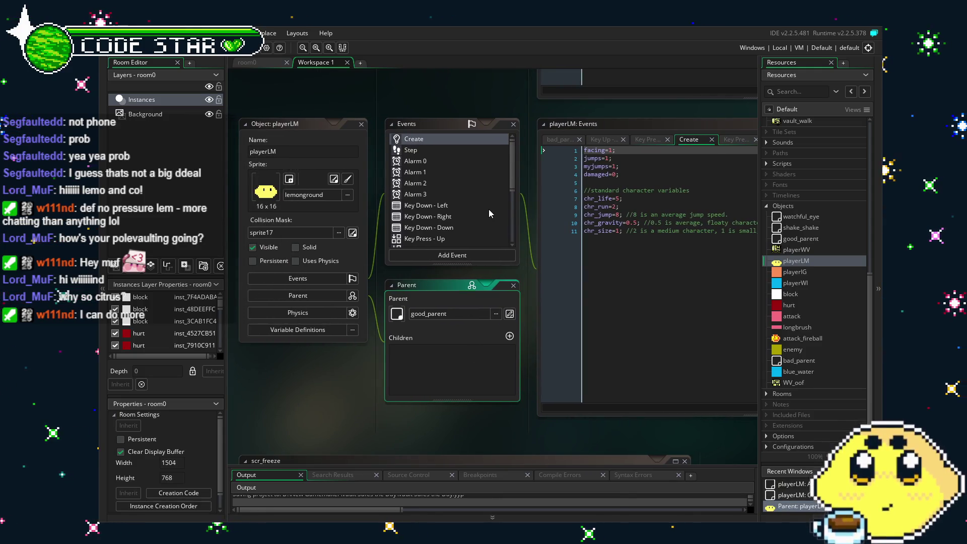
scroll(488, 210, "down", 3)
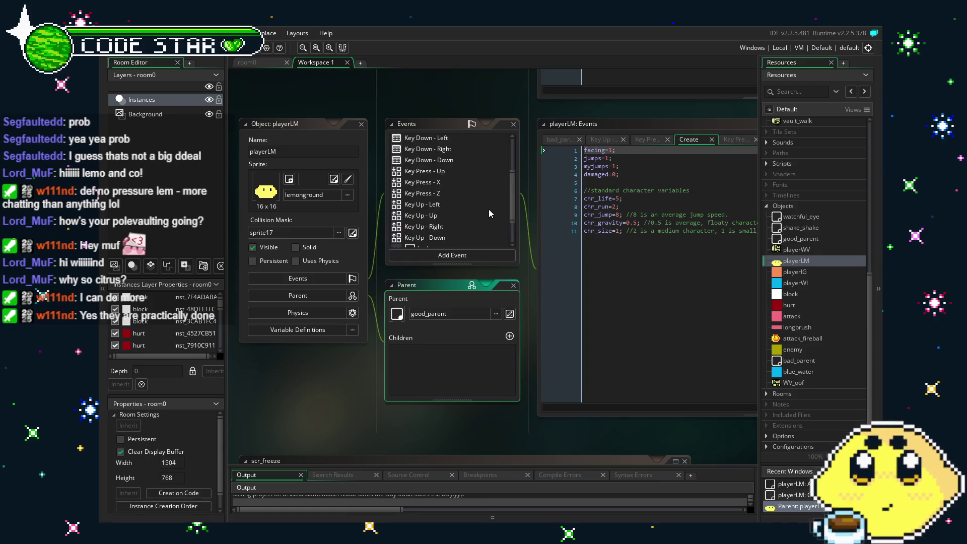
scroll(489, 210, "up", 3)
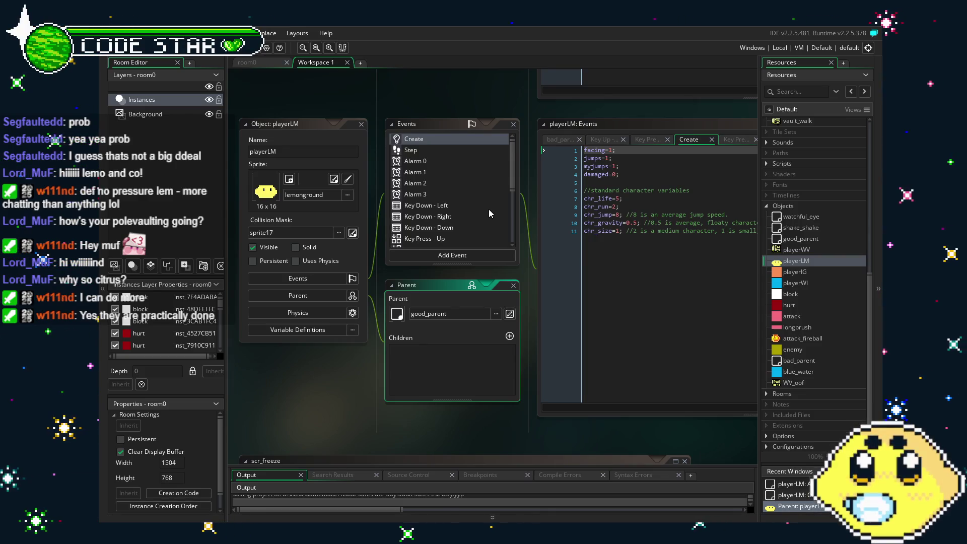
left_click_drag(350, 369, 325, 374)
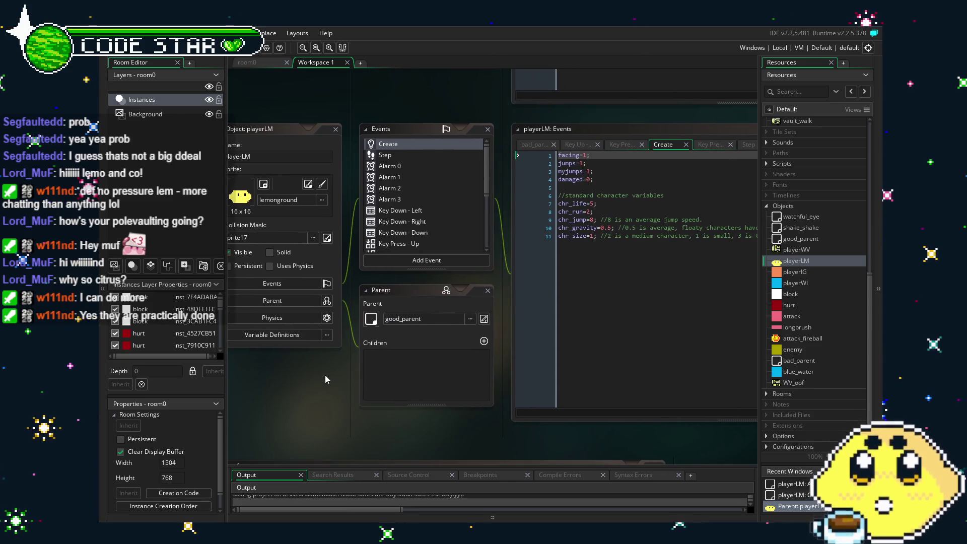
left_click_drag(343, 340, 332, 343)
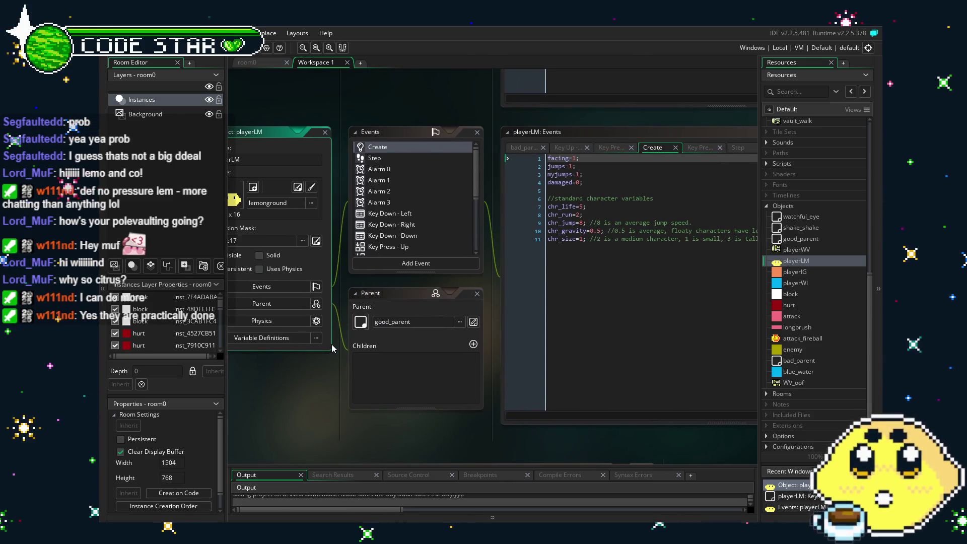
left_click(428, 161)
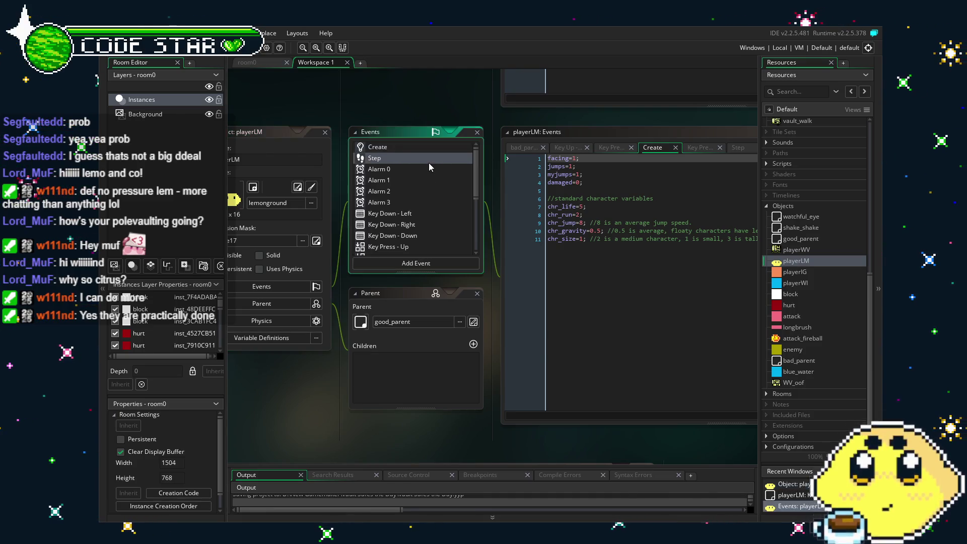
left_click(412, 150)
left_click(582, 329)
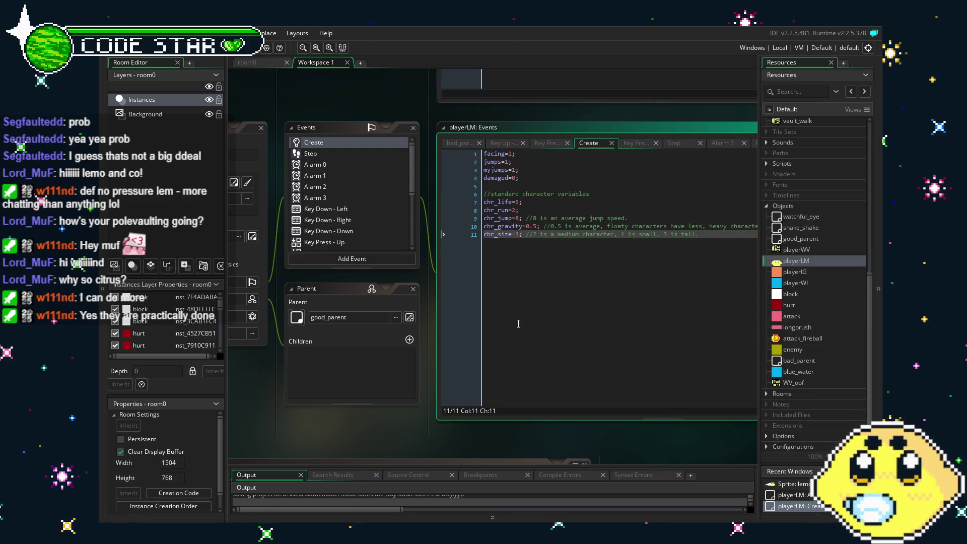
Step: Duplicate the crouchbox check below line 2 of the Key Down - Left code
left_click(335, 219)
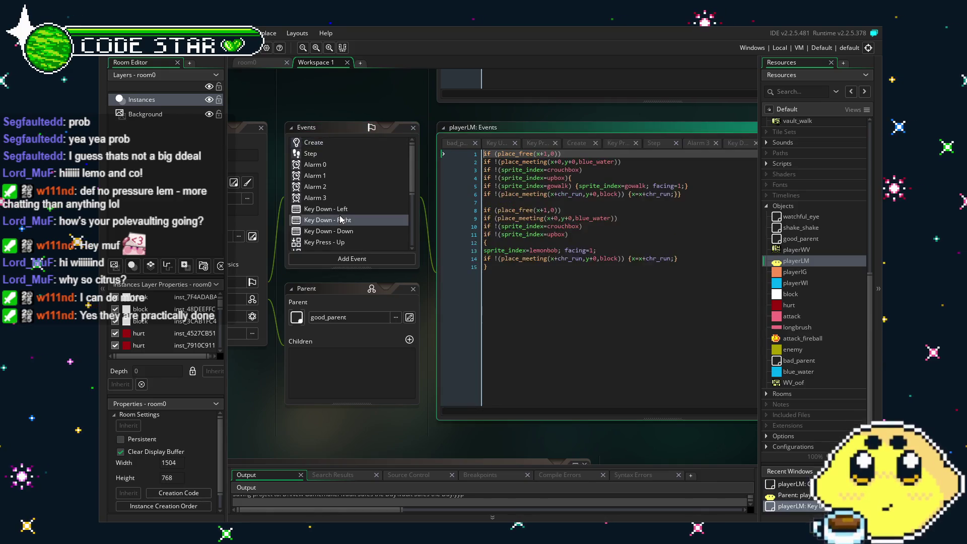
scroll(341, 220, "down", 1)
scroll(340, 220, "down", 2)
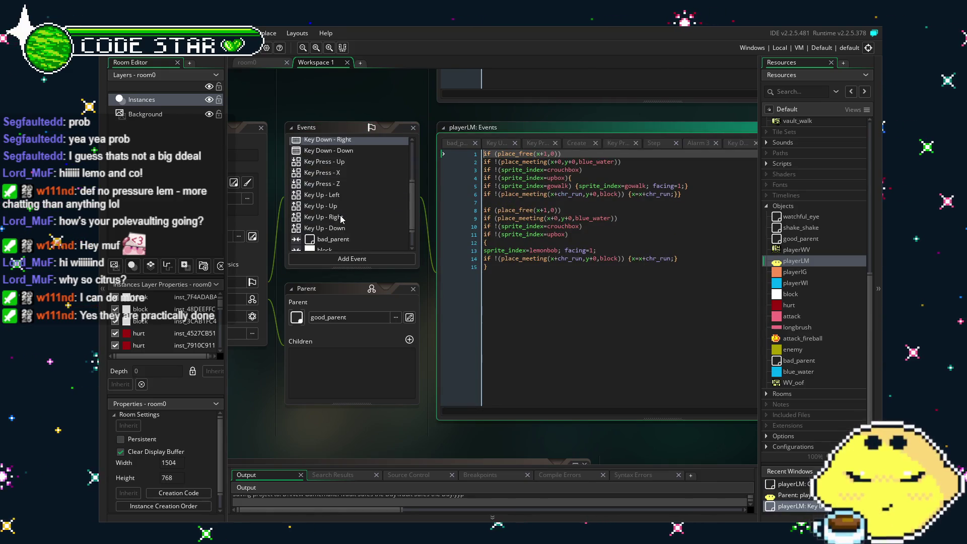
scroll(340, 220, "up", 4)
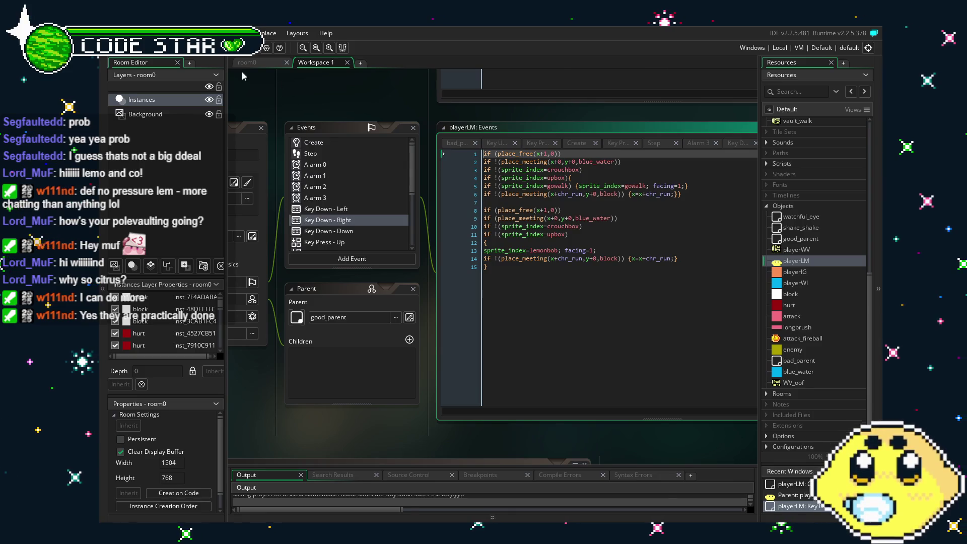
left_click(343, 208)
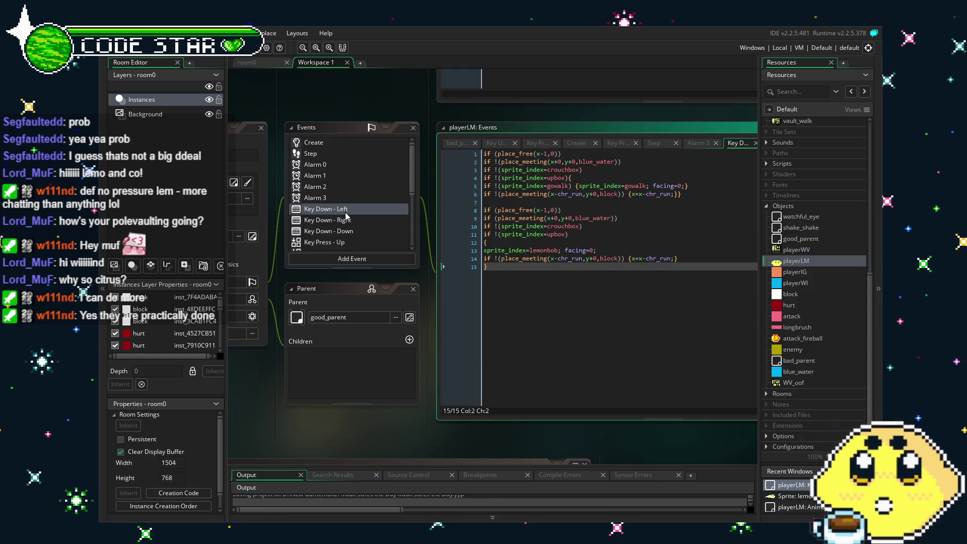
triple_click(524, 170)
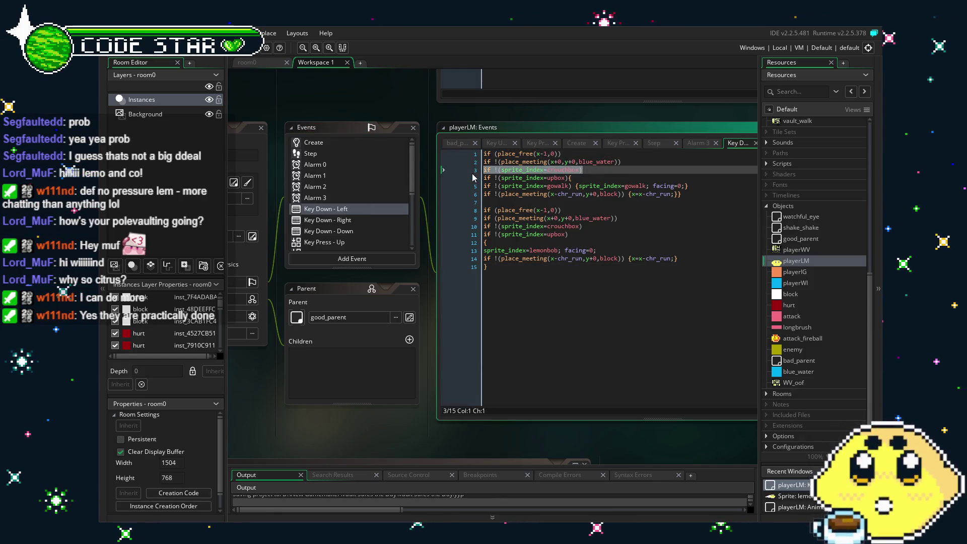
left_click(630, 161)
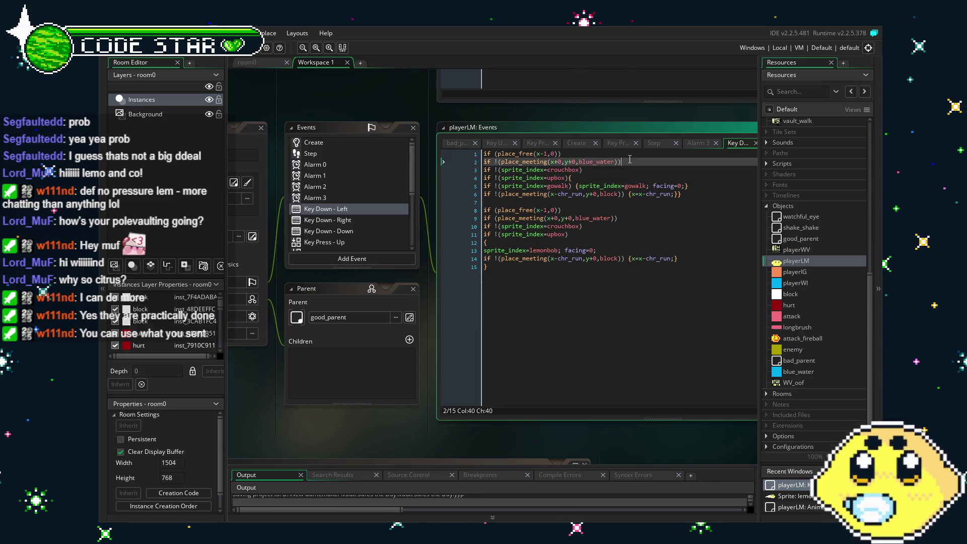
key("Return")
type("if !(sprite_index=crouchbox)")
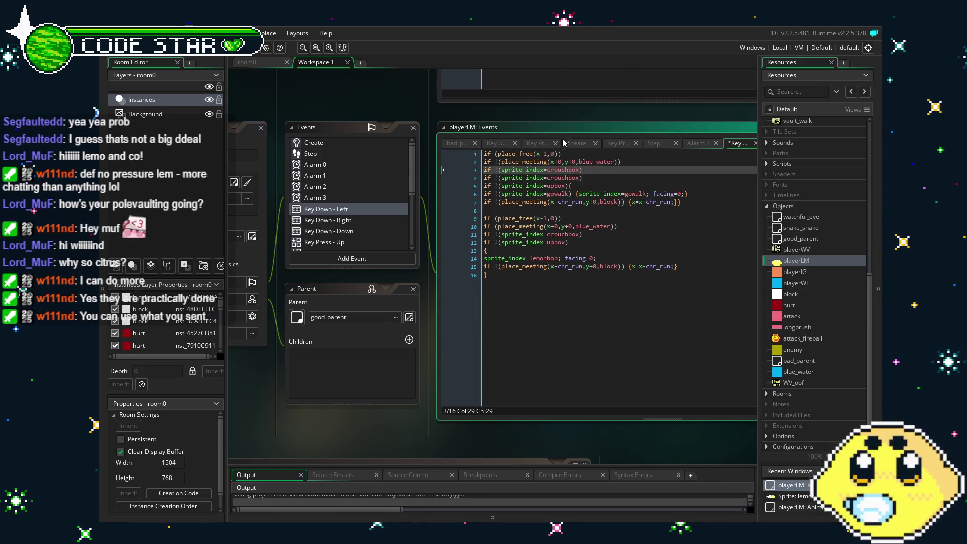
Step: Change the duplicate to a lemonrush check and paste it again after line 10
double_click(574, 171)
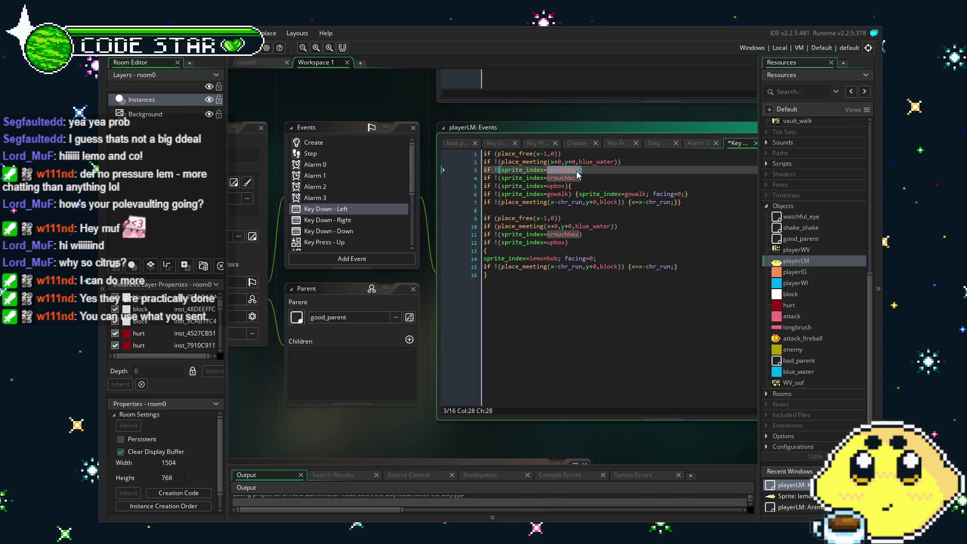
type("lemon")
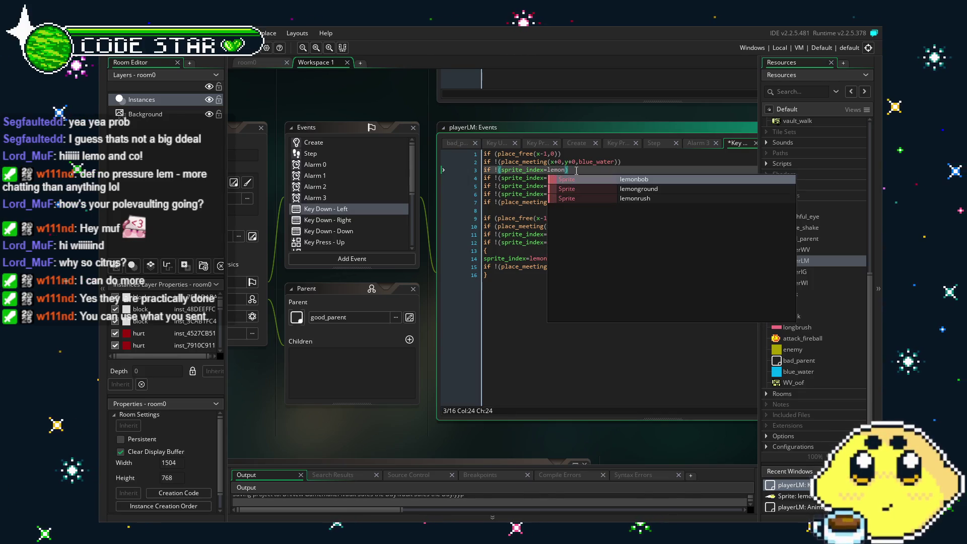
type("r")
key("Return")
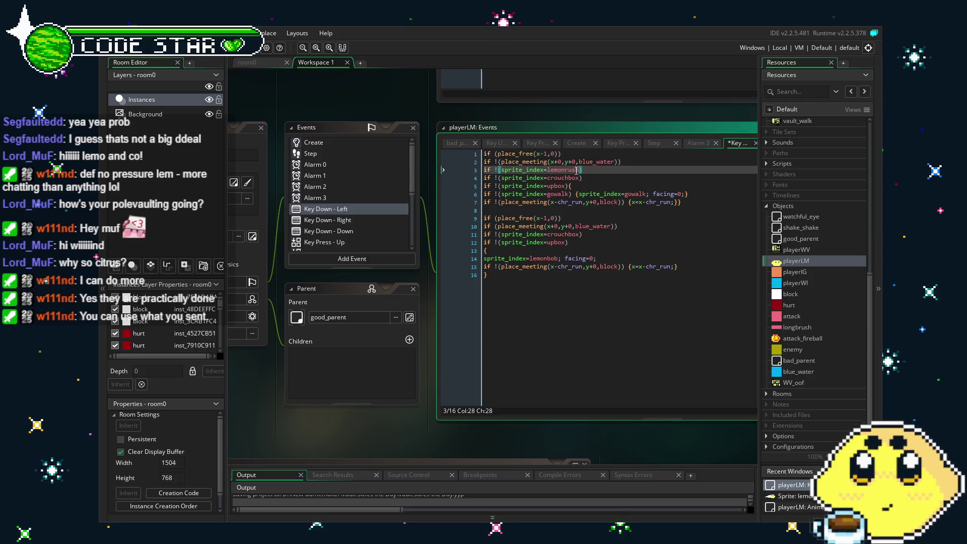
left_click_drag(582, 170, 459, 174)
key("ctrl+c")
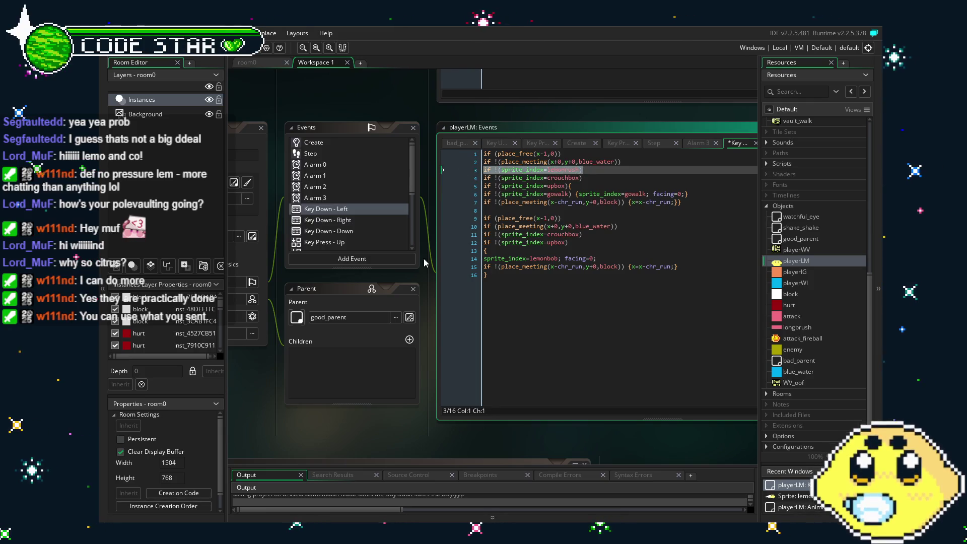
left_click(633, 226)
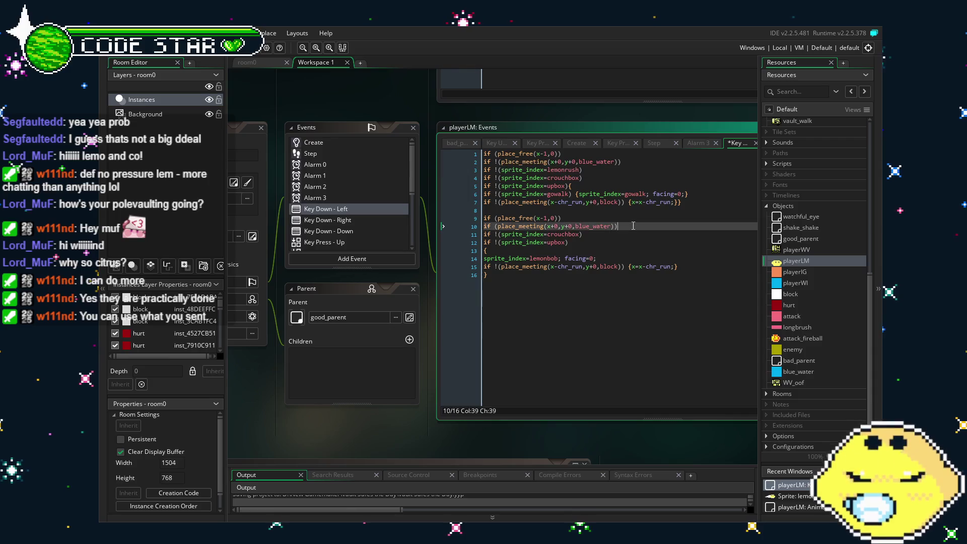
key("Return")
type("if !(sprite_index=lemonrush)")
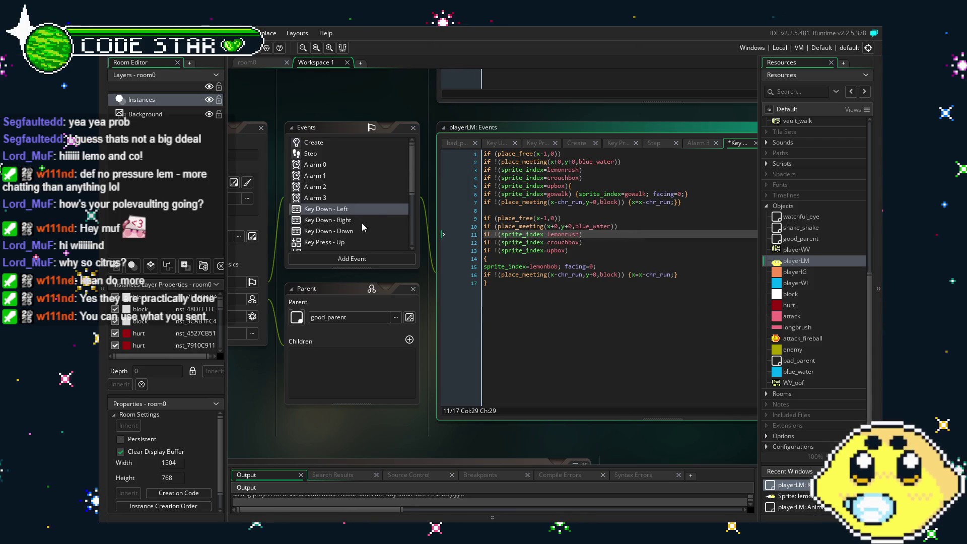
left_click(362, 221)
left_click(633, 162)
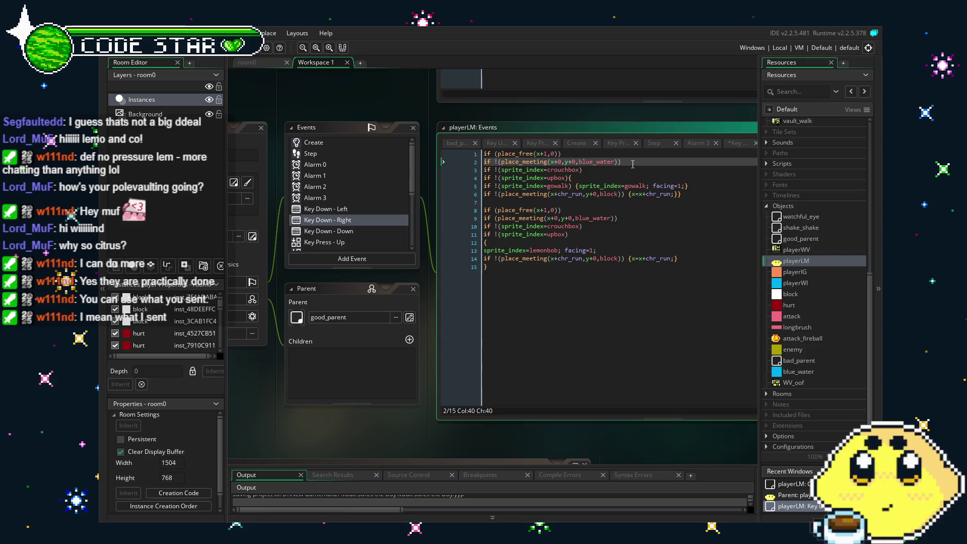
Step: Paste the lemonrush check below line 2 of the Key Down - Right code
key("Return")
type("if !(sprite_index=lemonrush)")
left_click(350, 233)
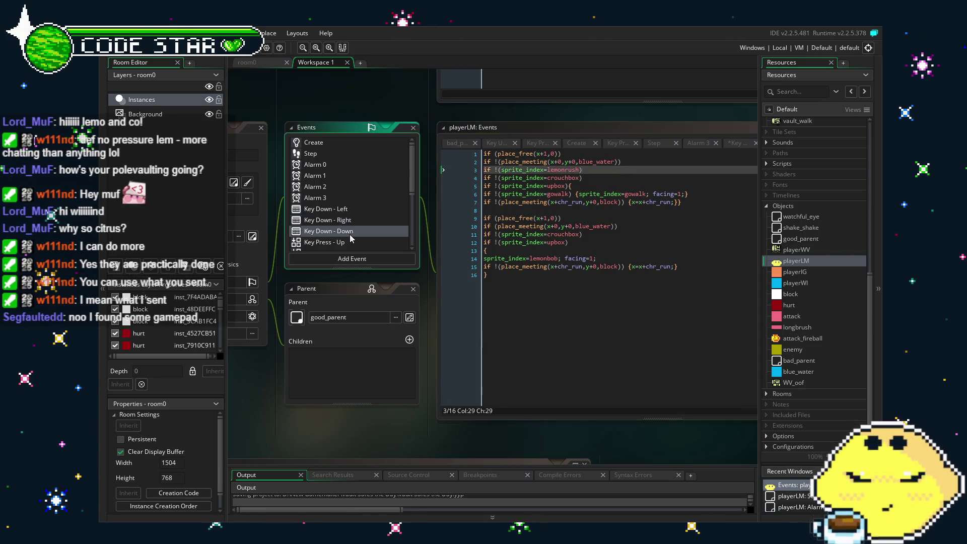
left_click(642, 224)
key("Return")
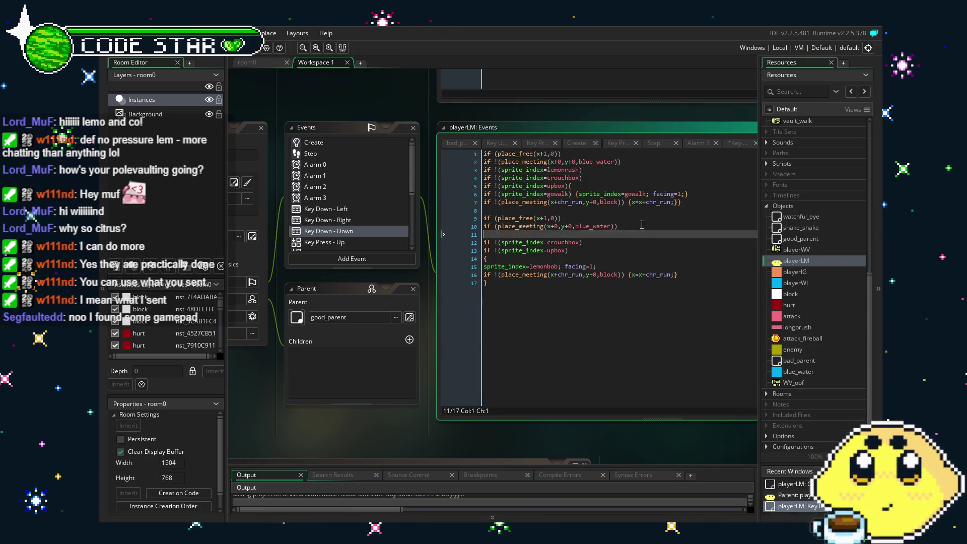
Step: Add 'if !(sprite_index=lemonrush)' as the first line of the Key Press - Up code
left_click(352, 240)
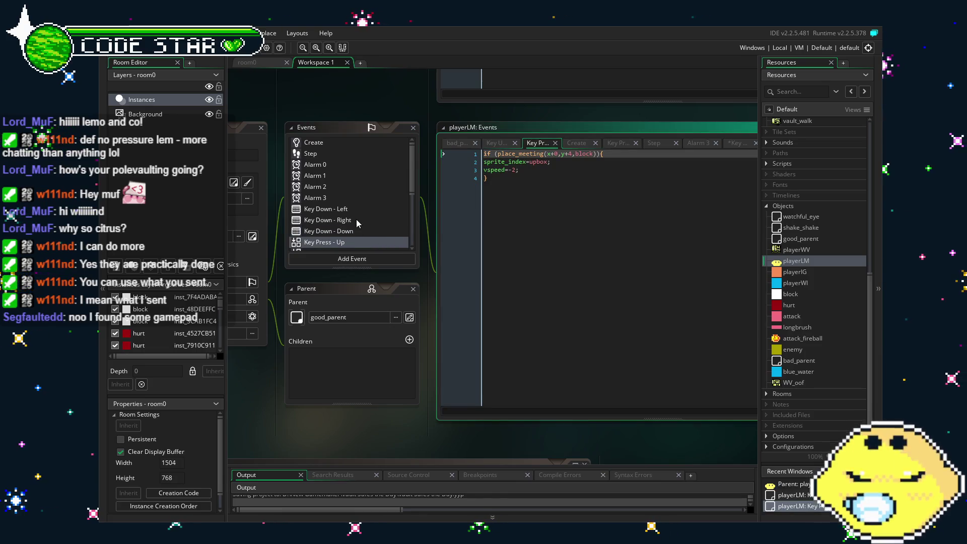
scroll(356, 219, "down", 2)
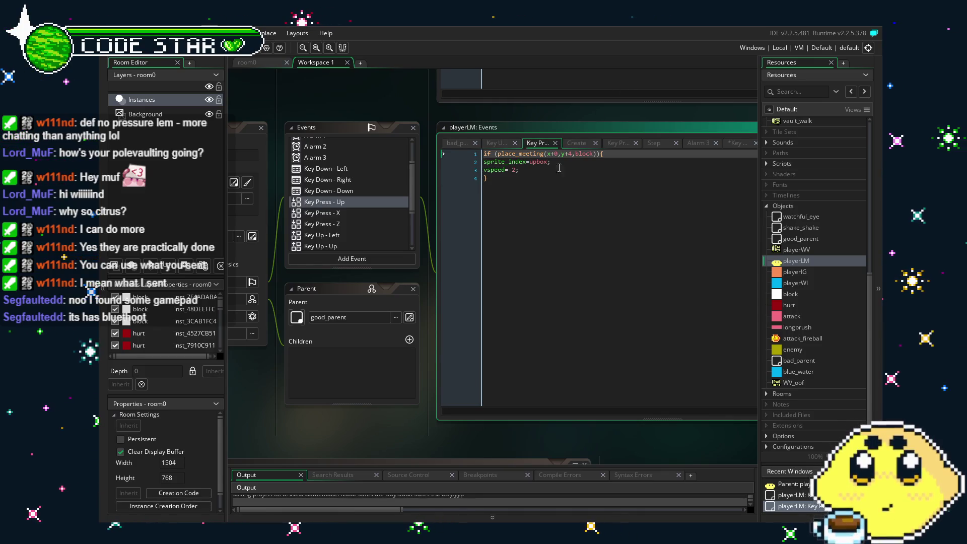
key("Return")
key("Up")
type("if !(sprite_index=lemonrush)")
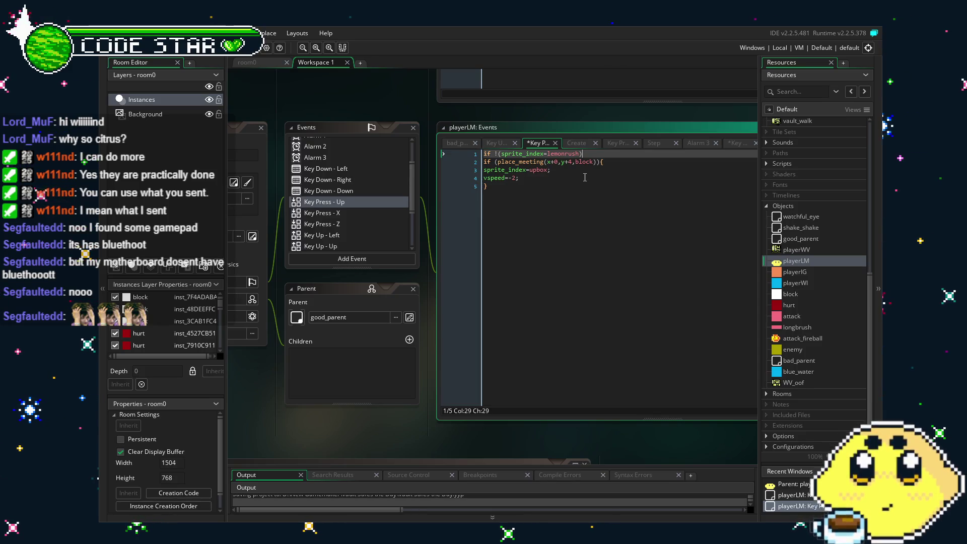
left_click(328, 214)
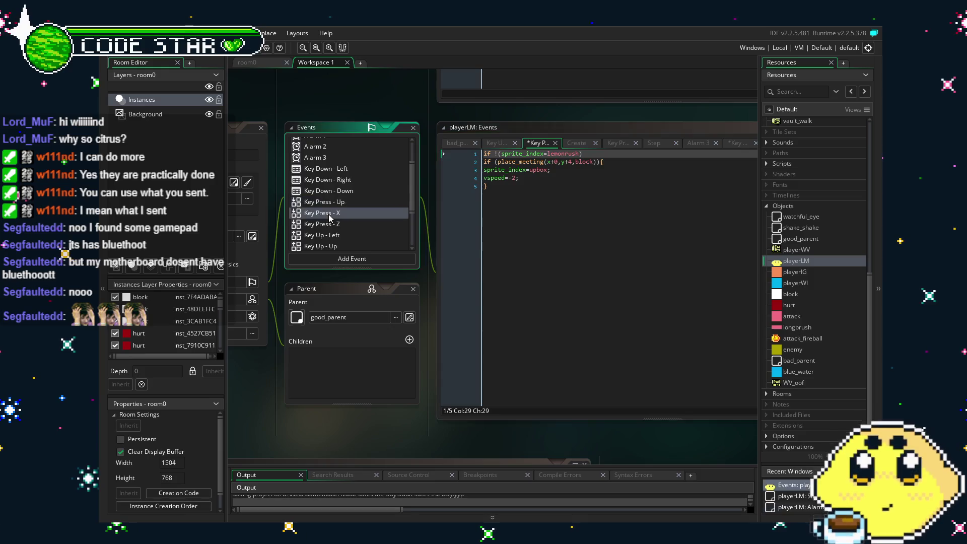
Step: Add 'if !(sprite_index=lemonrush)' on line 2 of the Key Press - X attack code
left_click(335, 202)
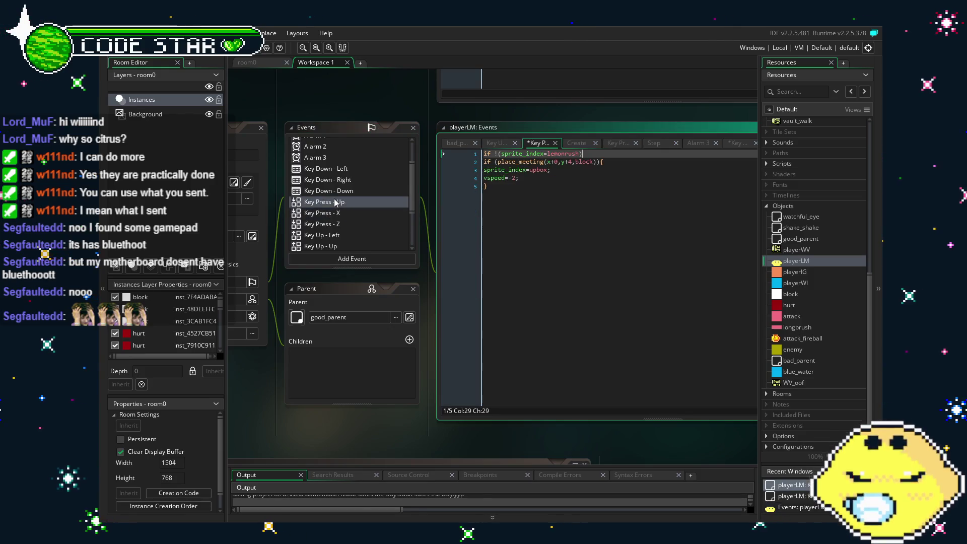
left_click(338, 214)
left_click(468, 274)
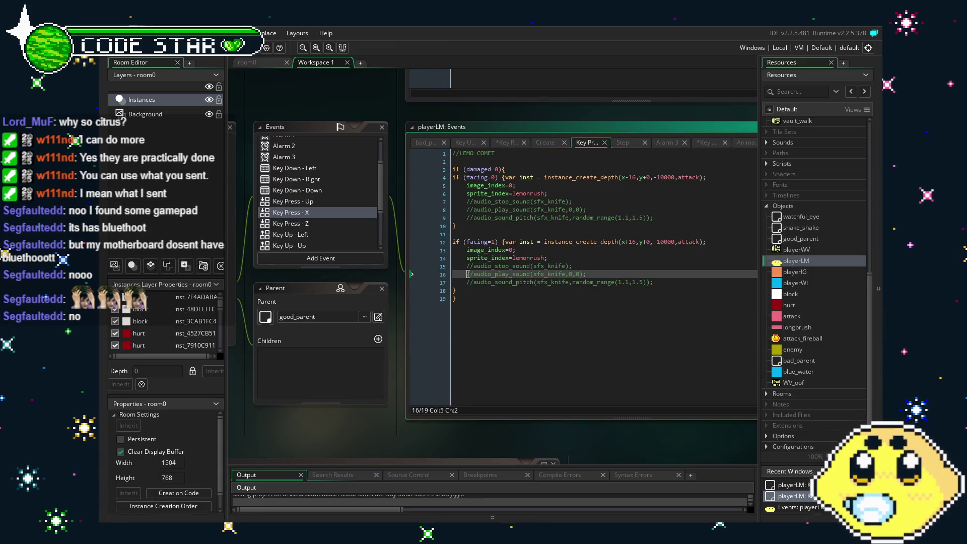
left_click(456, 161)
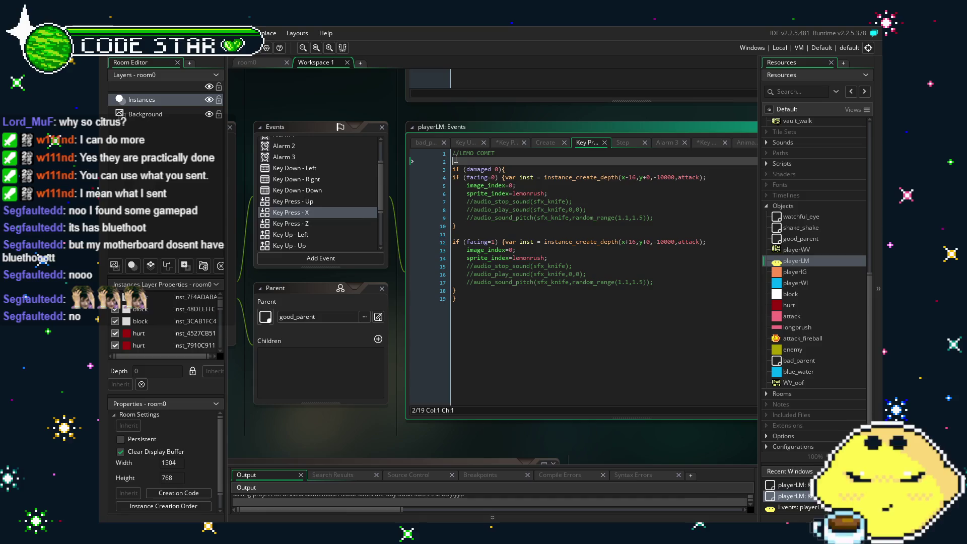
type("if !(sprite_index=lemonrush)")
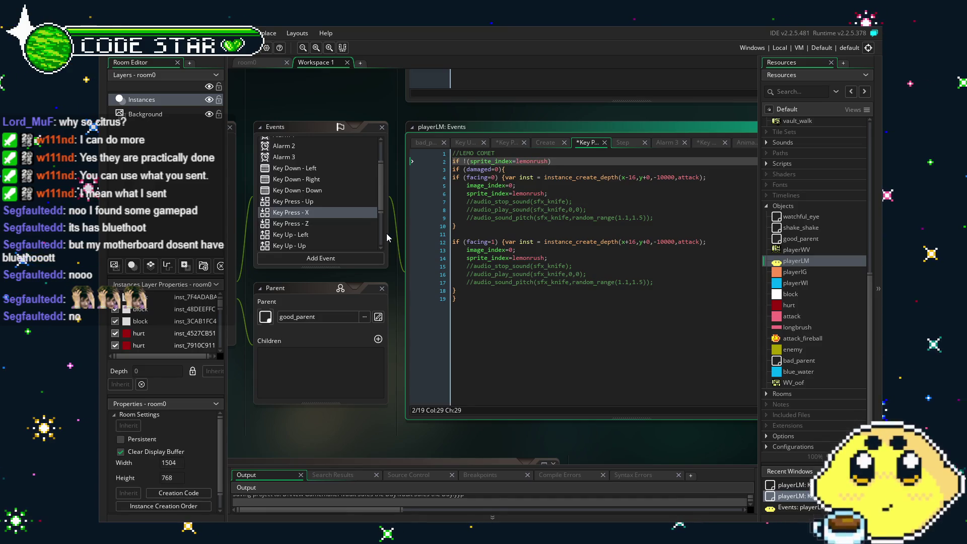
Step: Paste the lemonrush check before both Key Press - Z jump blocks, at lines 4 and 14
left_click(328, 223)
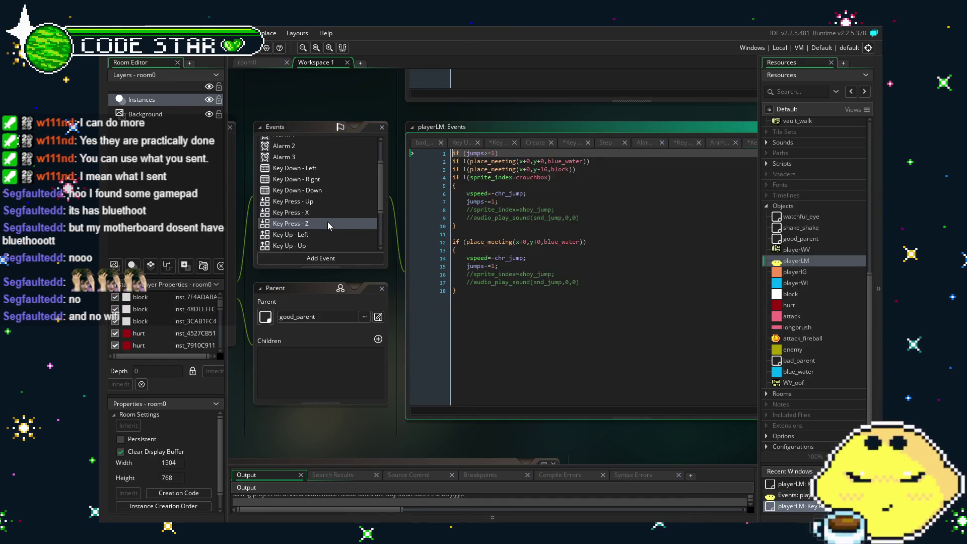
left_click(590, 169)
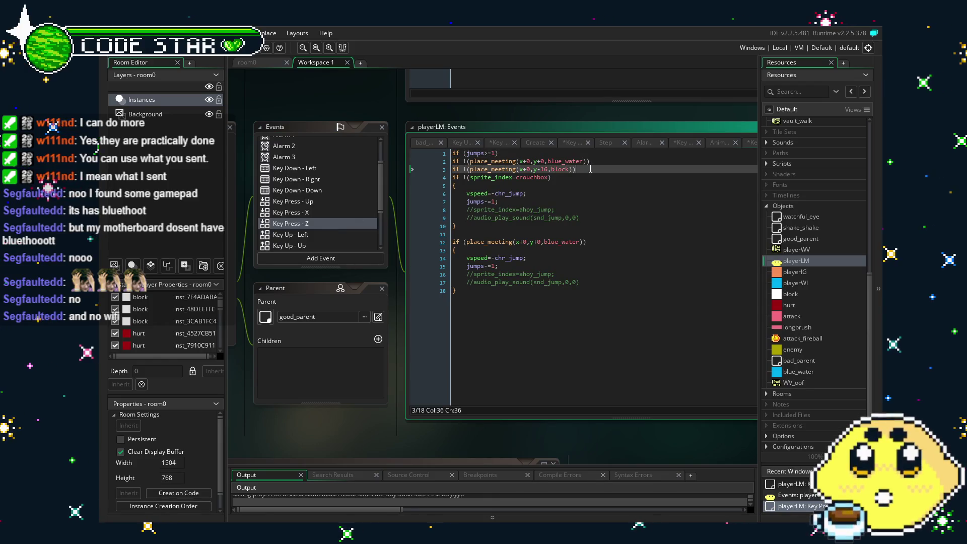
key("Return")
type("if !(sprite_index=lemonrush)")
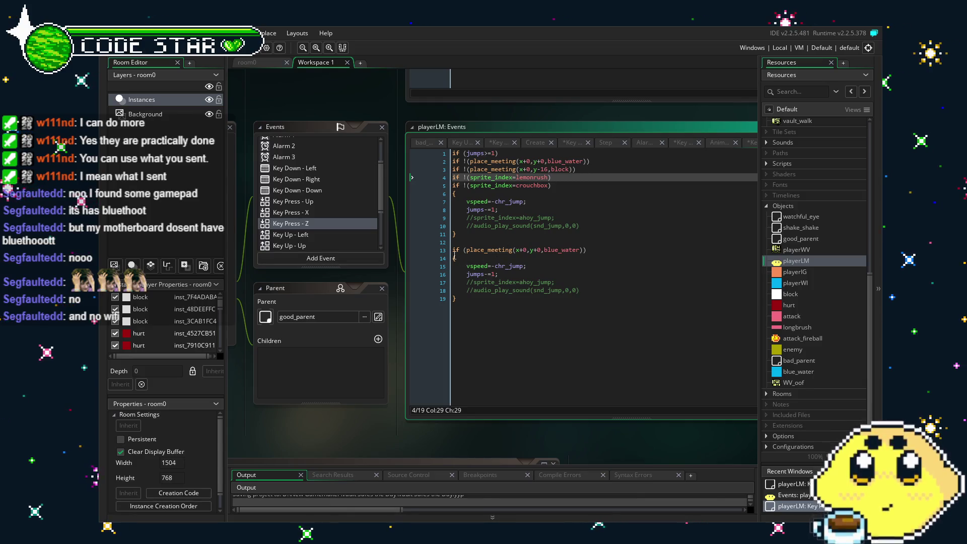
left_click(604, 250)
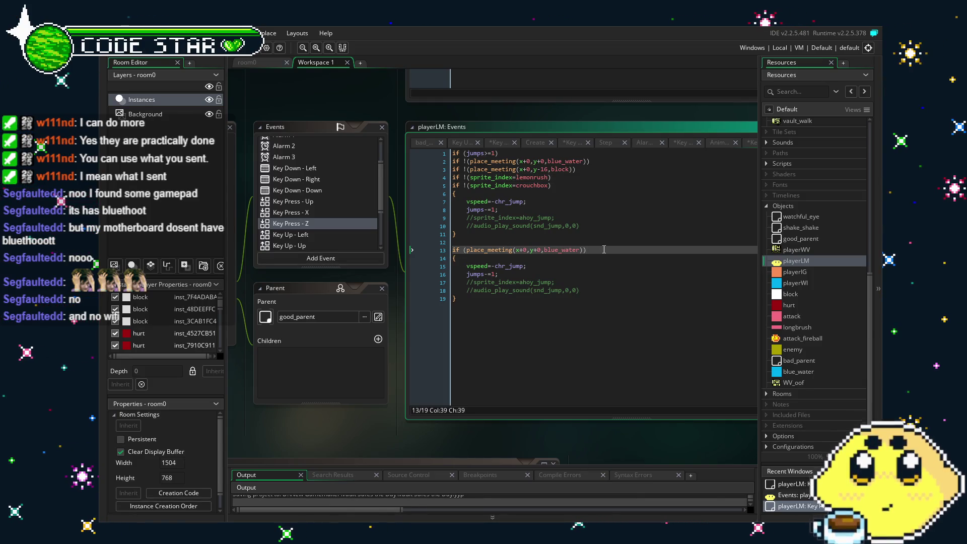
key("Return")
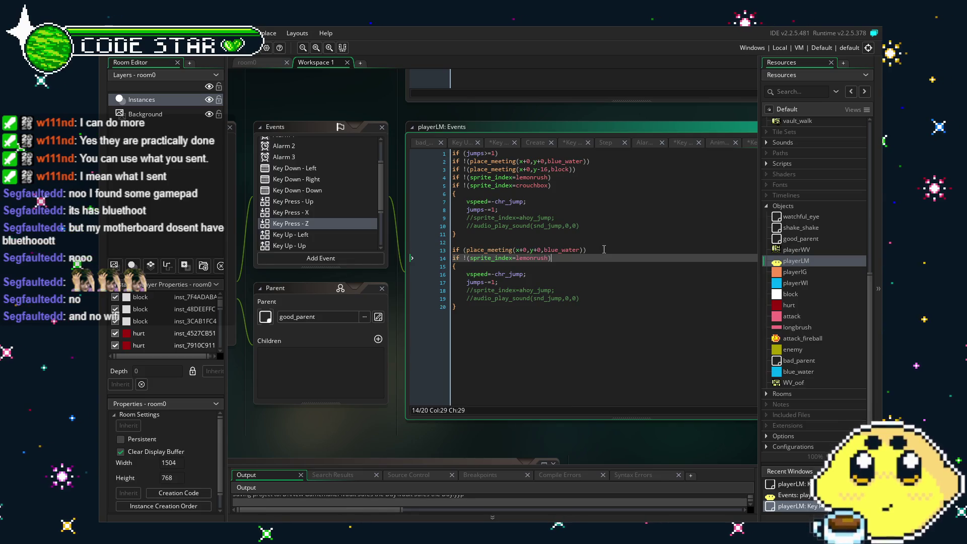
key("ctrl+v")
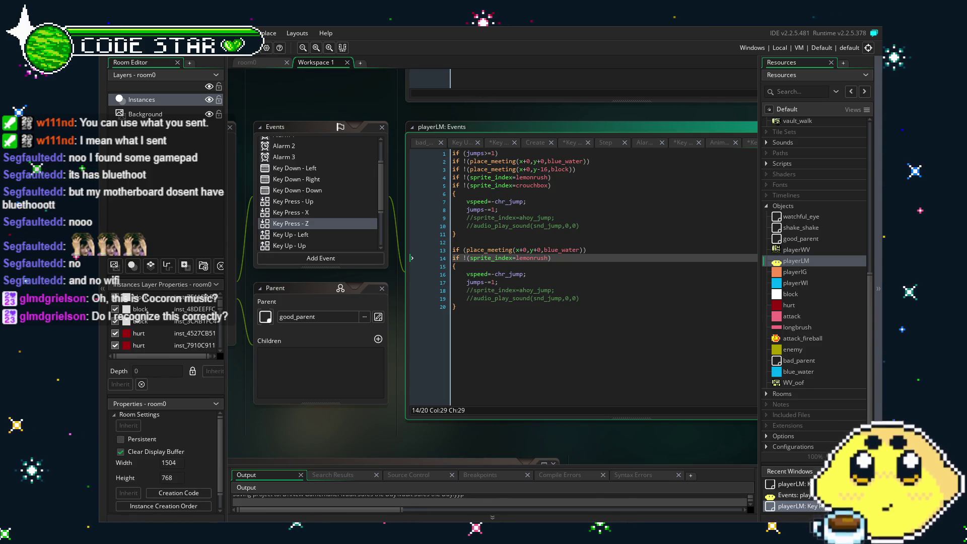
left_click_drag(368, 442, 388, 429)
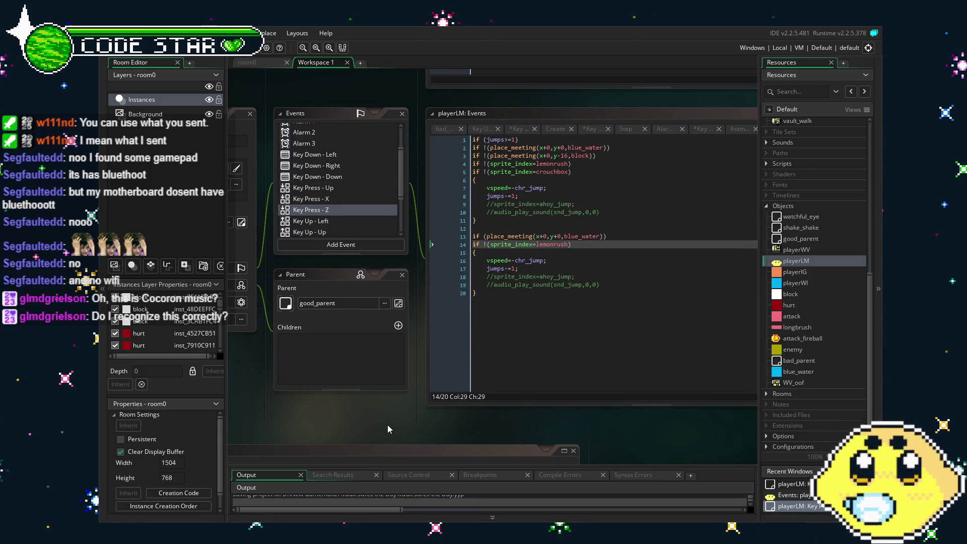
left_click_drag(388, 424, 440, 392)
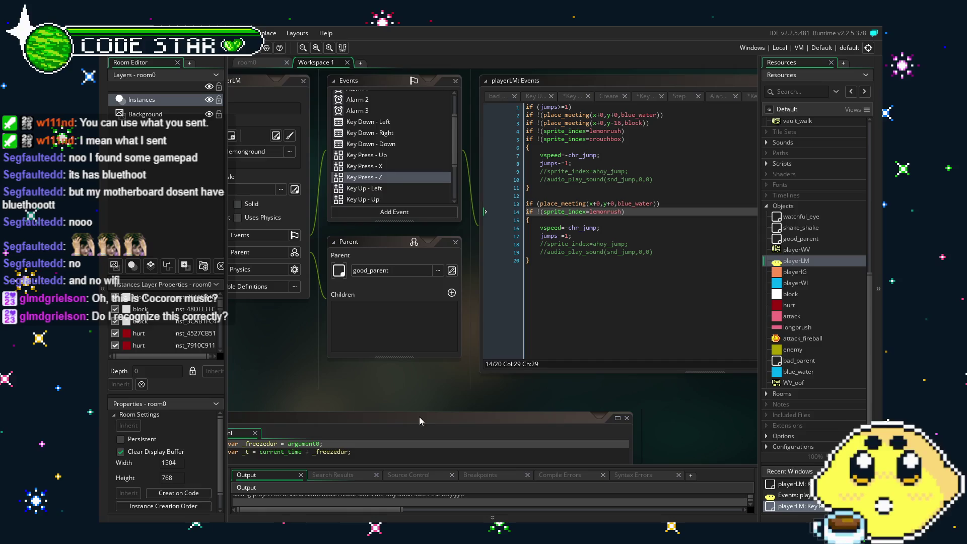
mouse_move(357, 400)
left_mouse_down()
mouse_move(382, 395)
mouse_move(374, 387)
left_mouse_up()
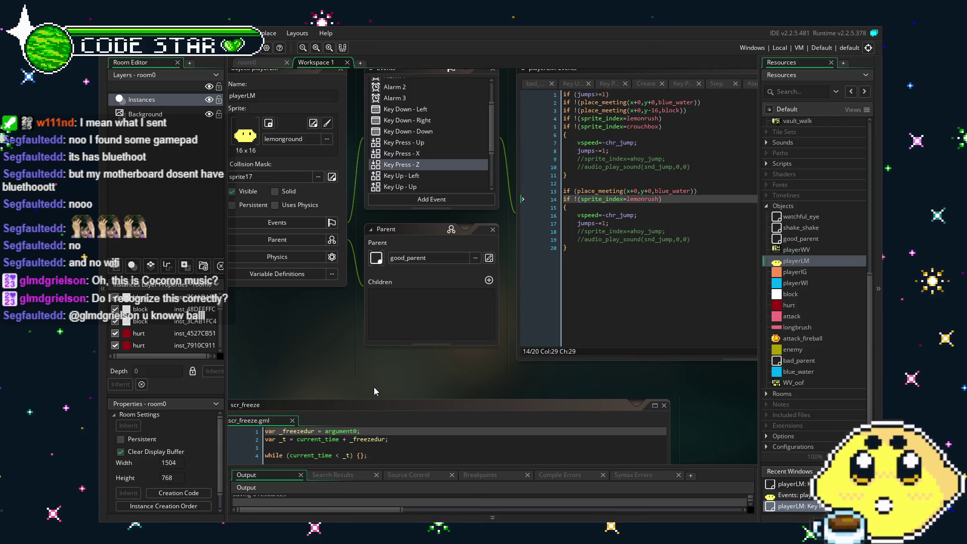
mouse_move(374, 386)
left_mouse_down()
mouse_move(358, 385)
mouse_move(385, 377)
mouse_move(349, 380)
left_mouse_up()
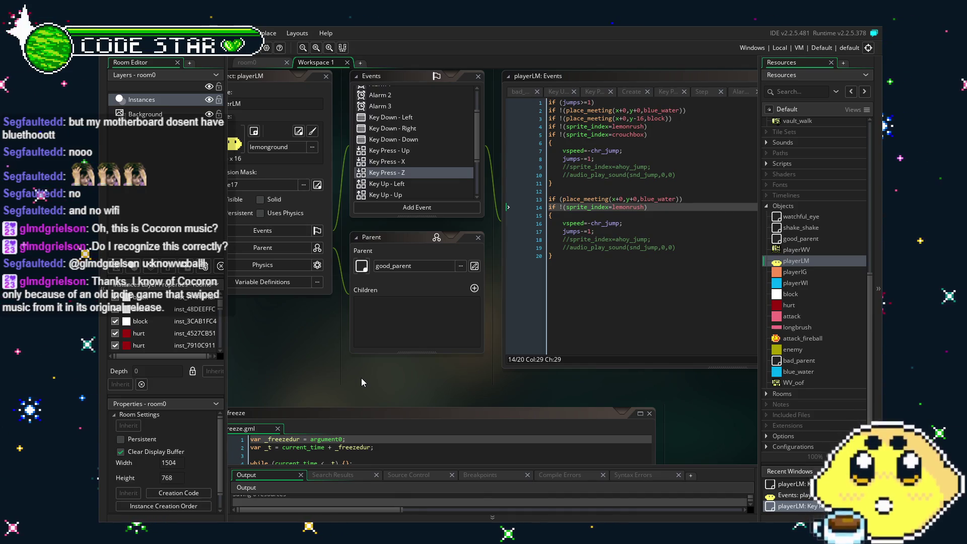
mouse_move(356, 378)
left_mouse_down()
mouse_move(333, 376)
mouse_move(345, 380)
left_mouse_up()
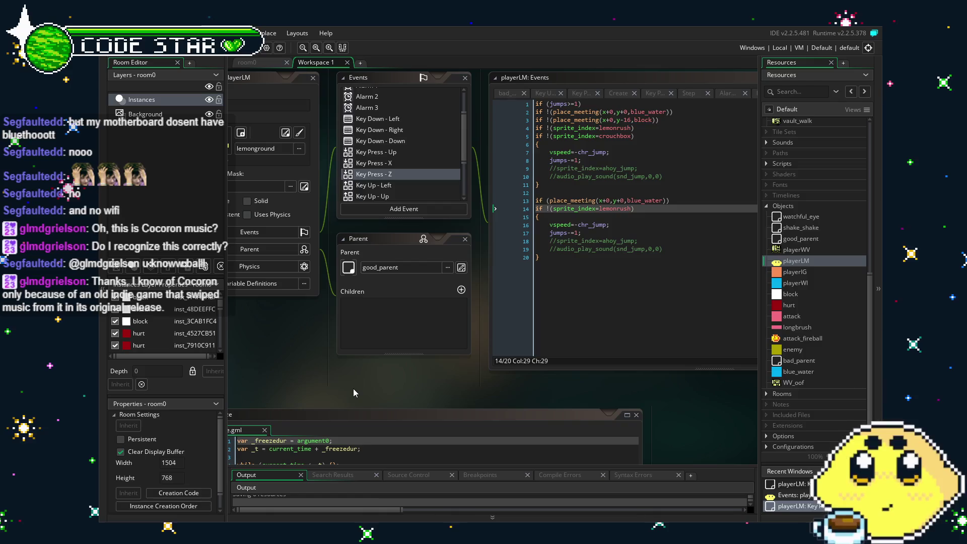
left_click_drag(312, 399, 361, 373)
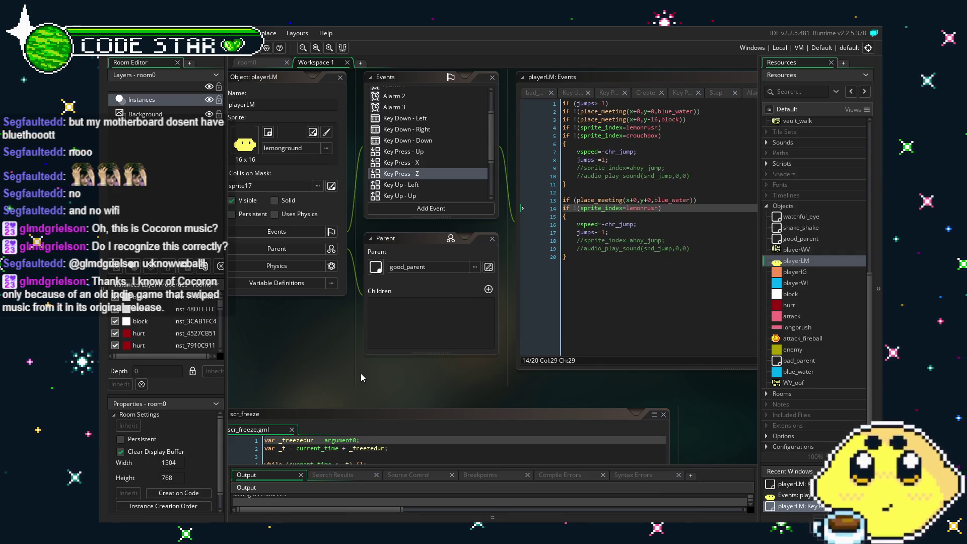
left_click_drag(357, 373, 337, 372)
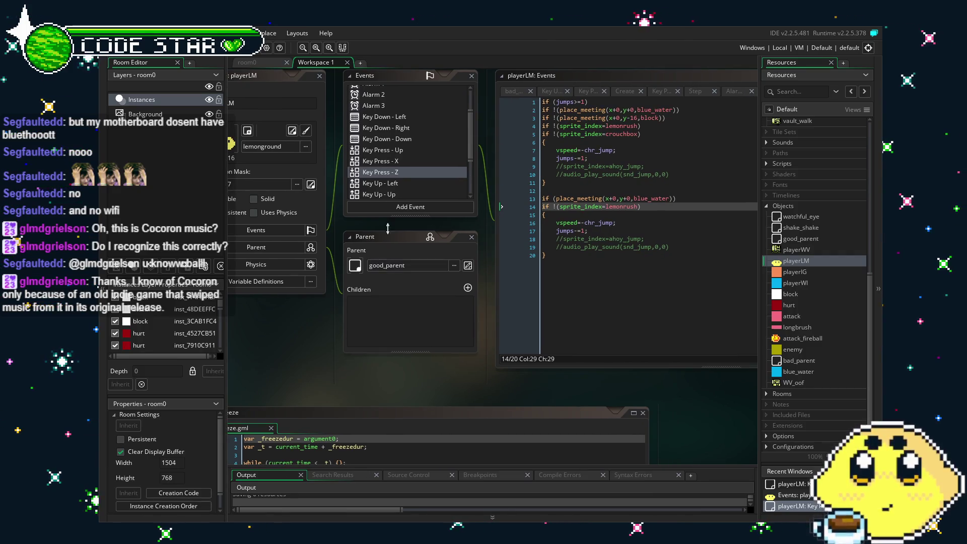
scroll(398, 148, "up", 2)
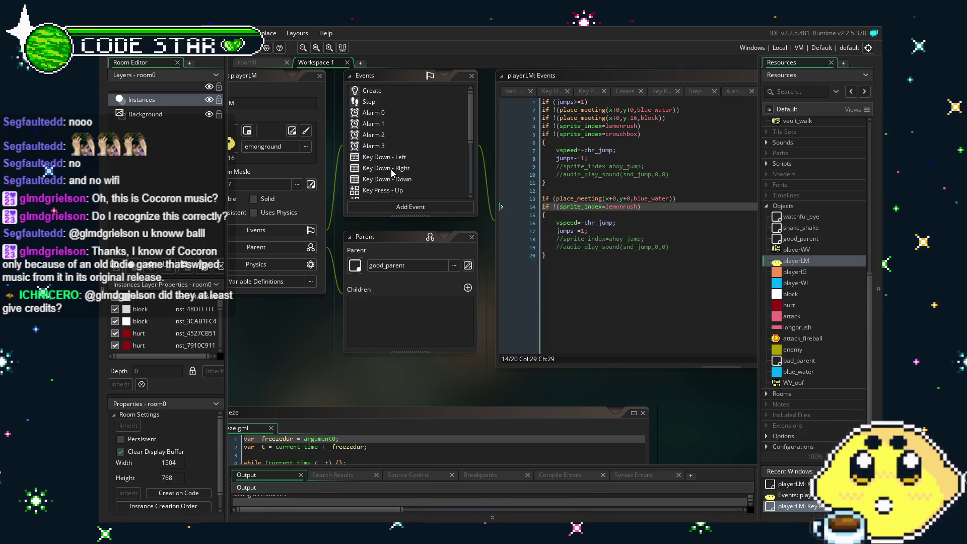
left_click_drag(306, 355, 286, 367)
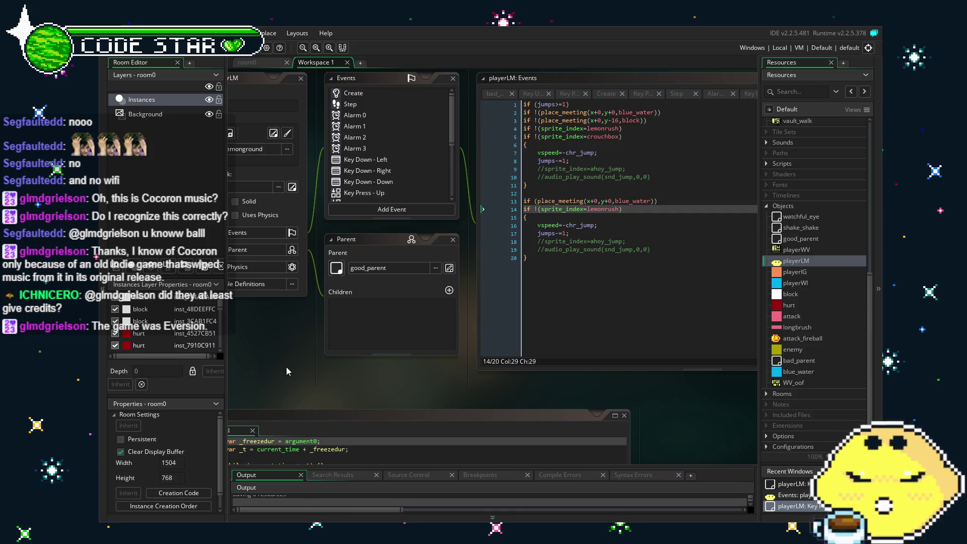
scroll(286, 368, "right", 1)
left_click(312, 354)
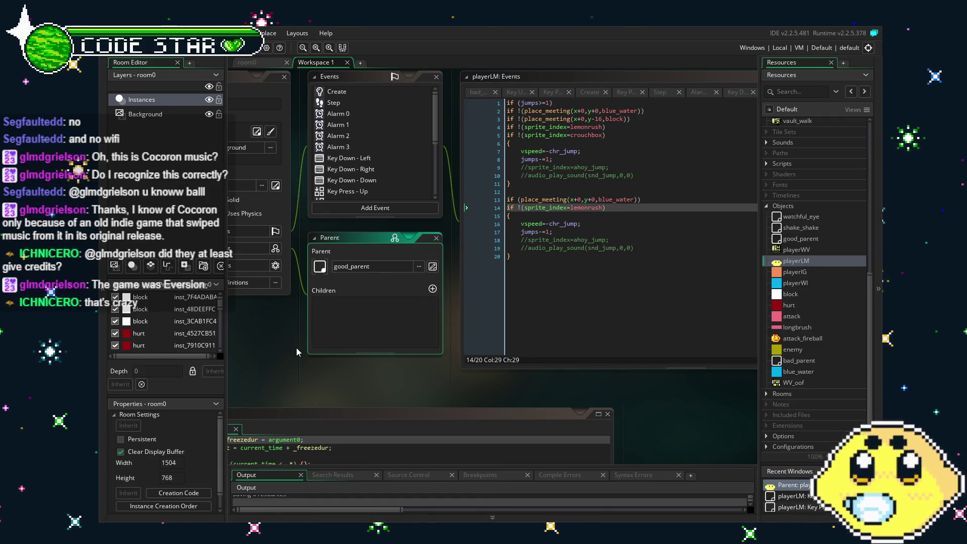
left_click_drag(340, 366, 355, 364)
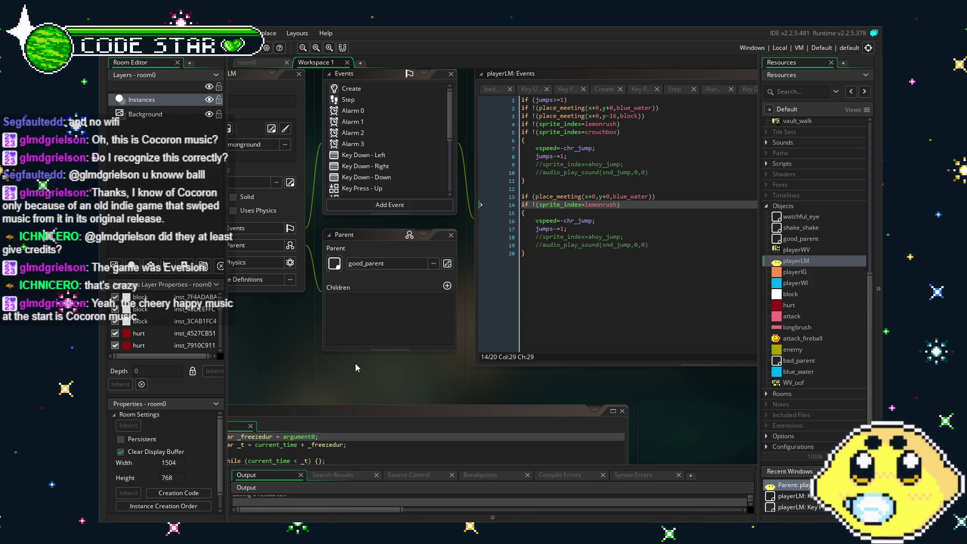
left_click_drag(313, 366, 350, 371)
scroll(443, 158, "down", 5)
scroll(443, 158, "up", 8)
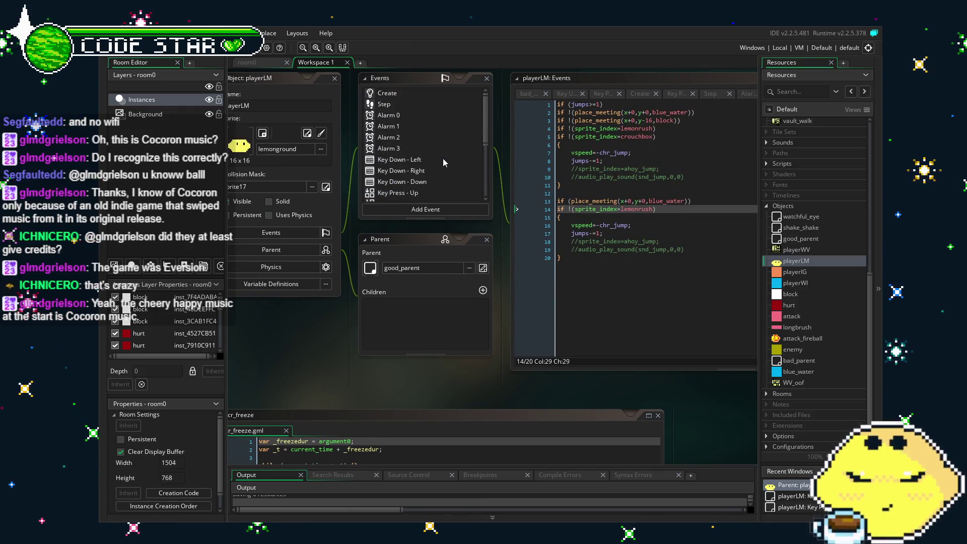
scroll(442, 158, "down", 4)
scroll(418, 156, "down", 4)
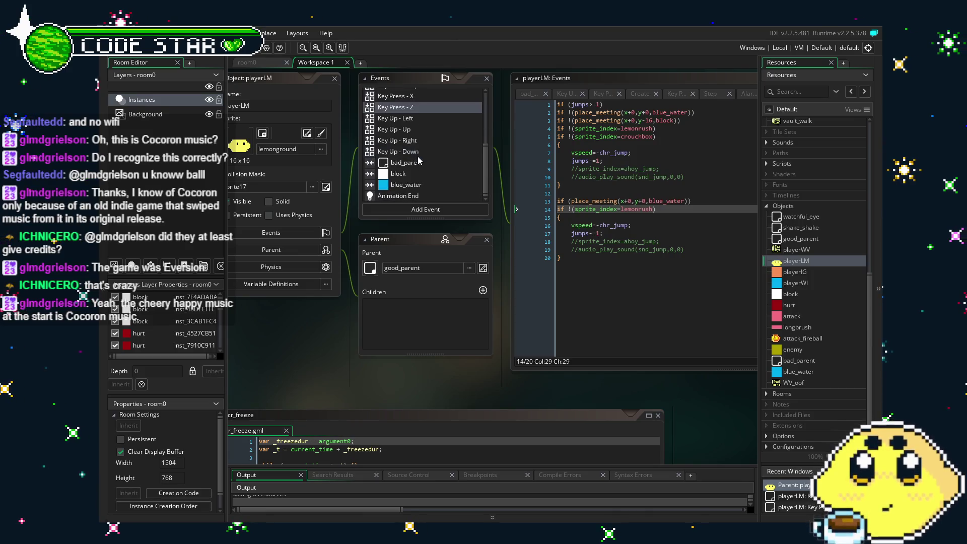
left_click(407, 120)
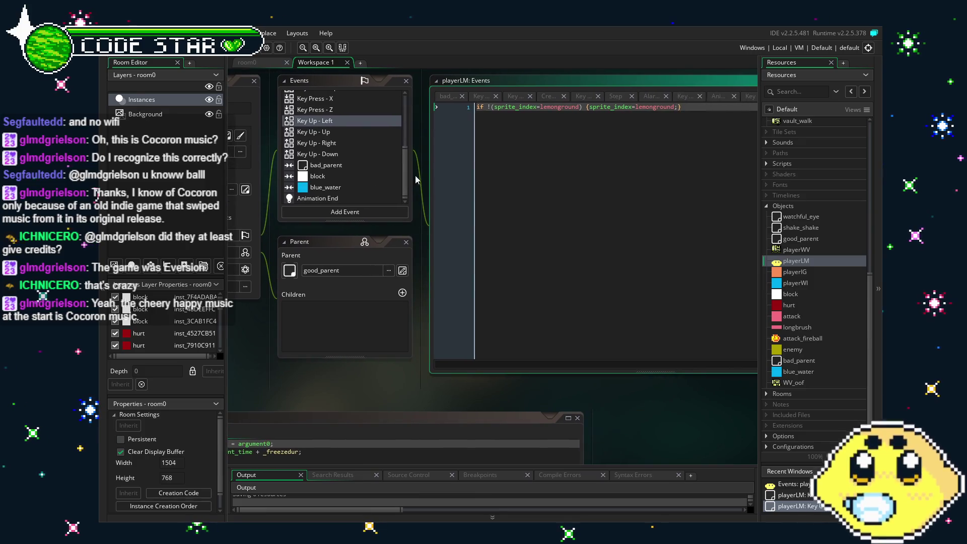
left_click(316, 132)
left_click(336, 143)
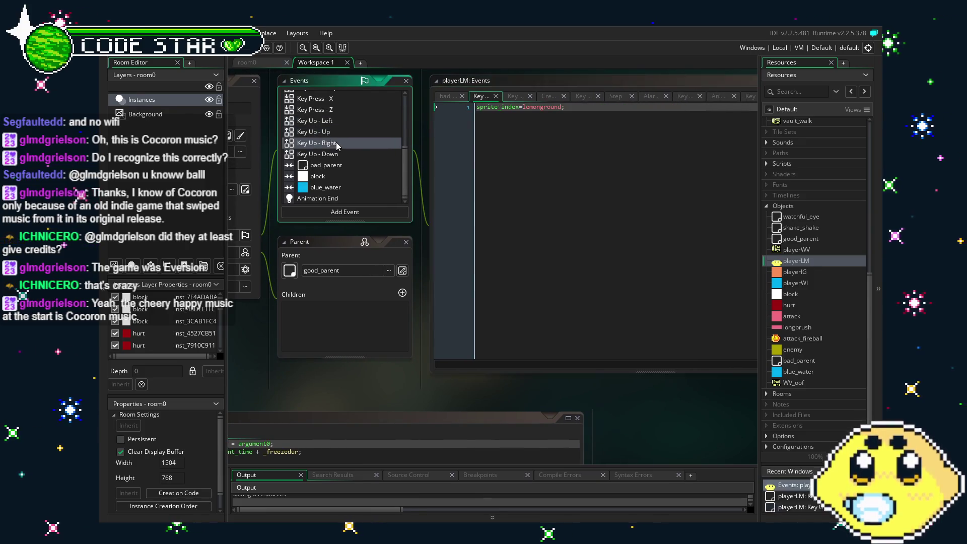
left_click(340, 156)
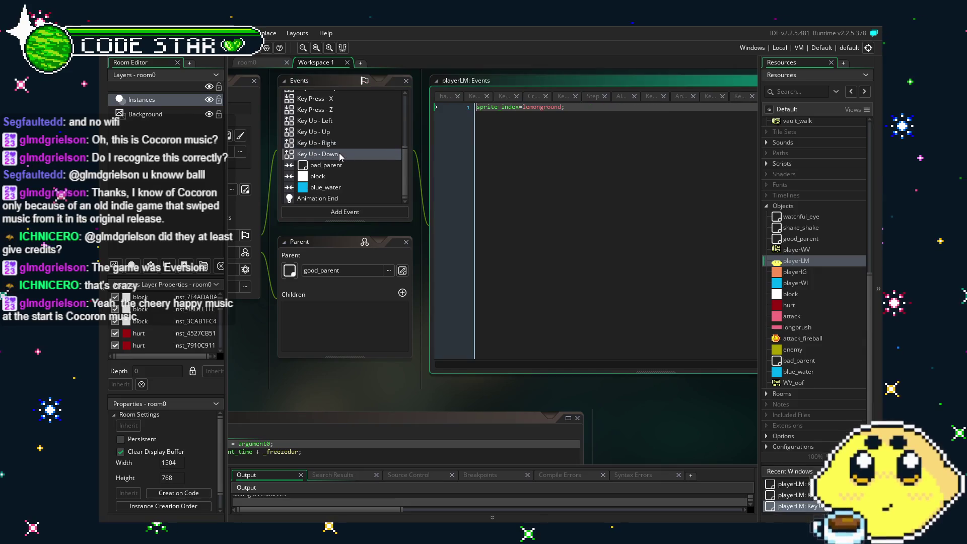
left_click(338, 167)
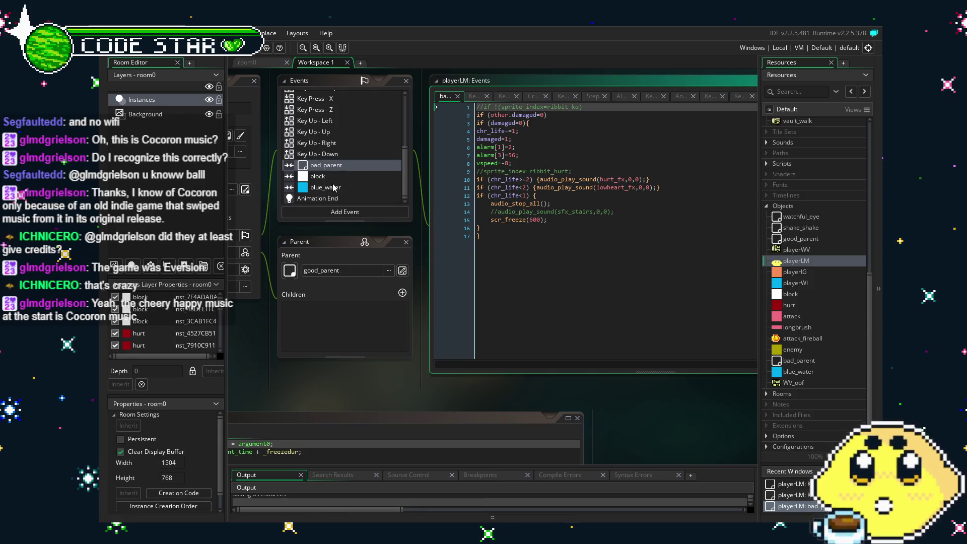
left_click(341, 177)
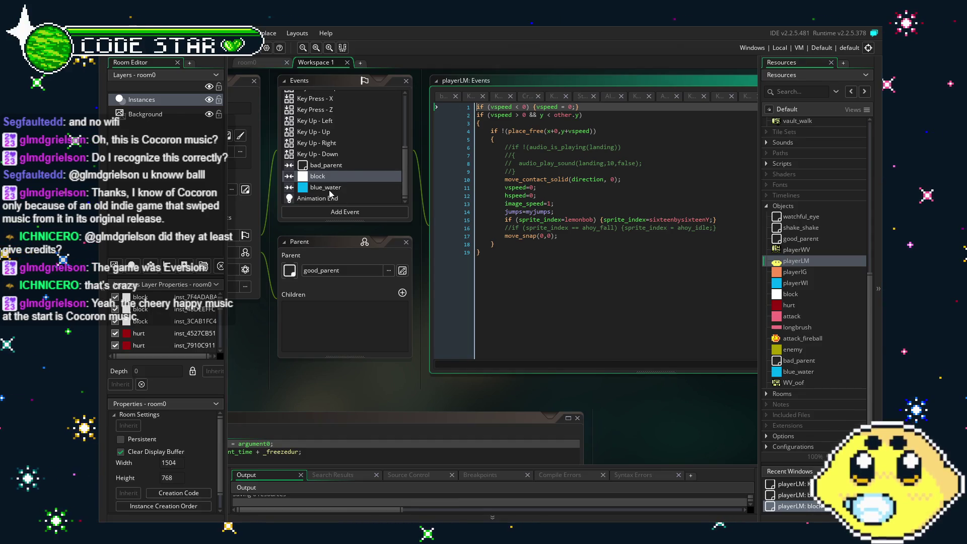
left_click(329, 191)
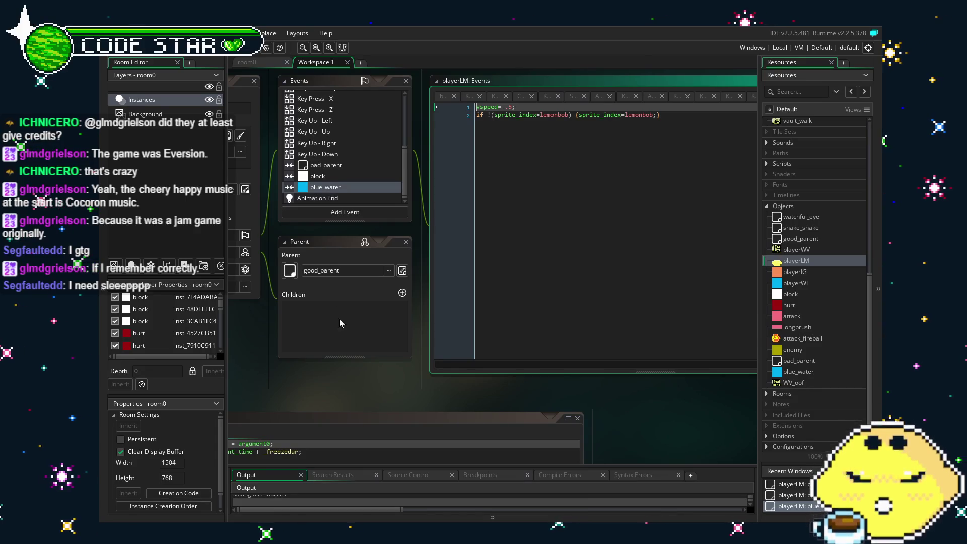
scroll(316, 389, "down", 1)
scroll(310, 386, "left", 3)
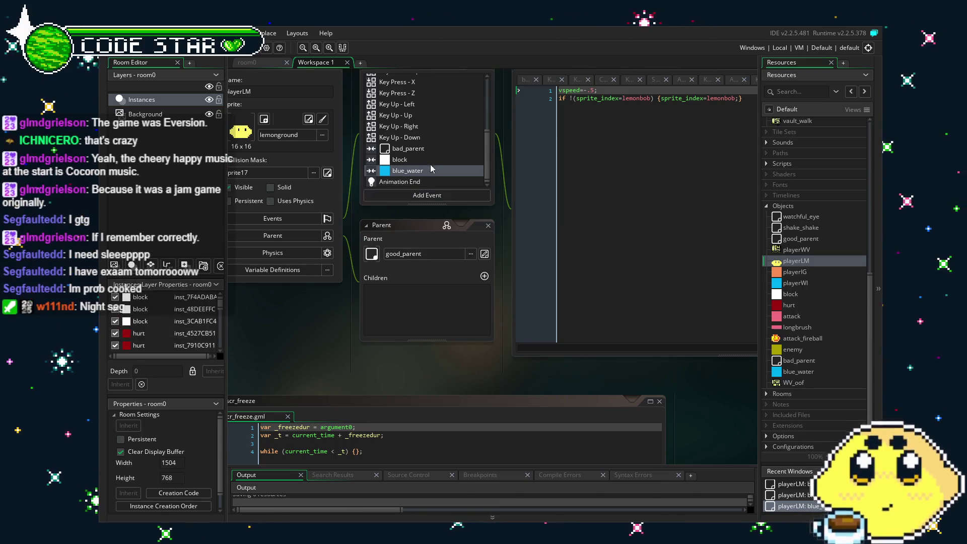
scroll(392, 176, "up", 5)
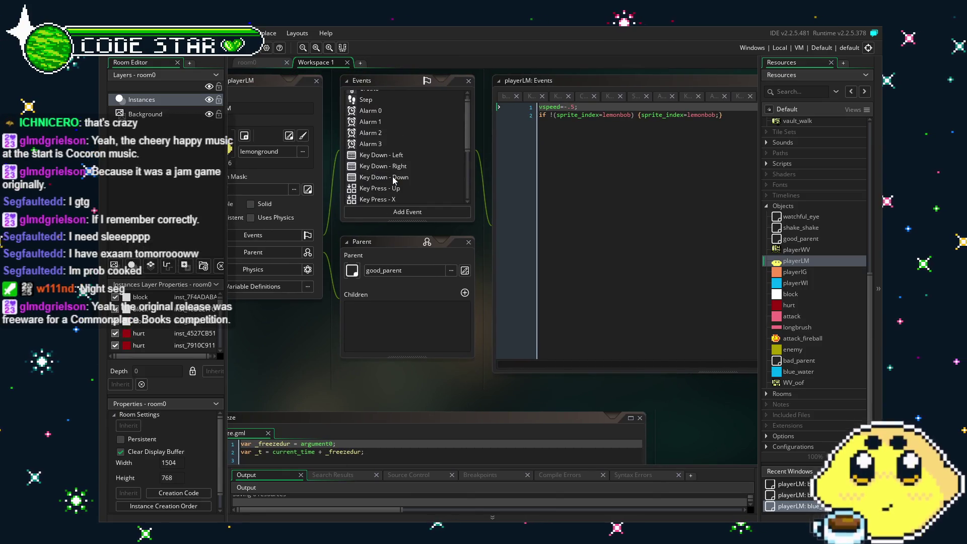
scroll(393, 177, "down", 3)
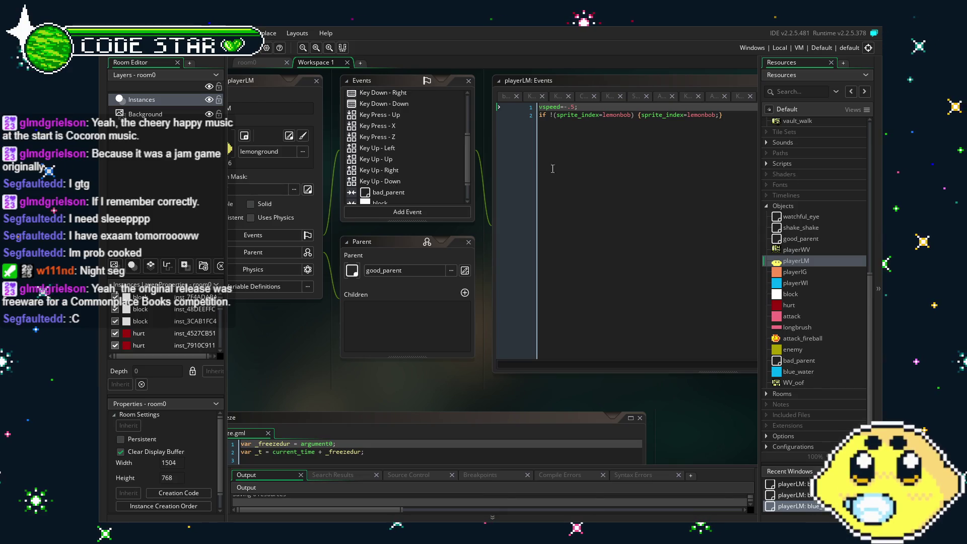
scroll(407, 177, "down", 1)
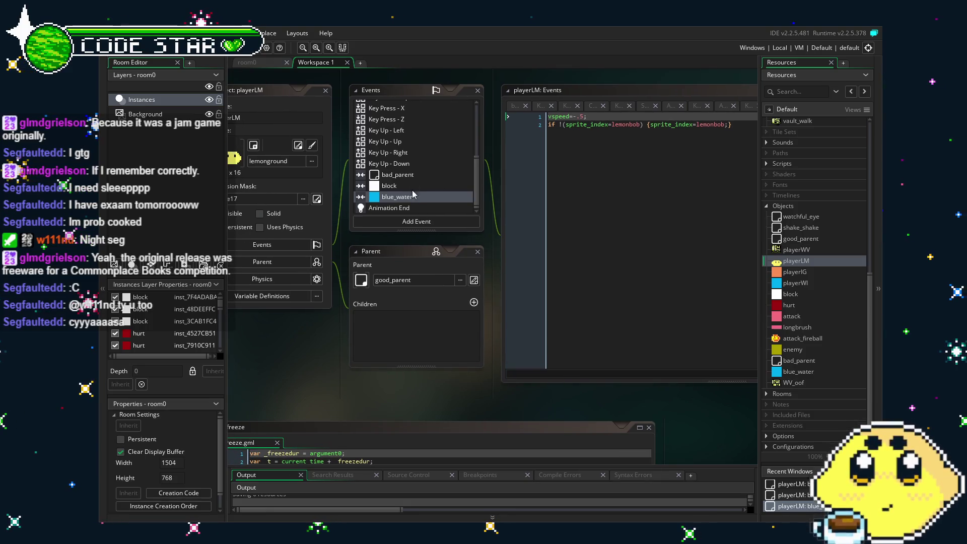
Step: Move from the Animation End and blue_water events to playerLM's Create code, panning to show the object
left_click(414, 207)
left_click(411, 197)
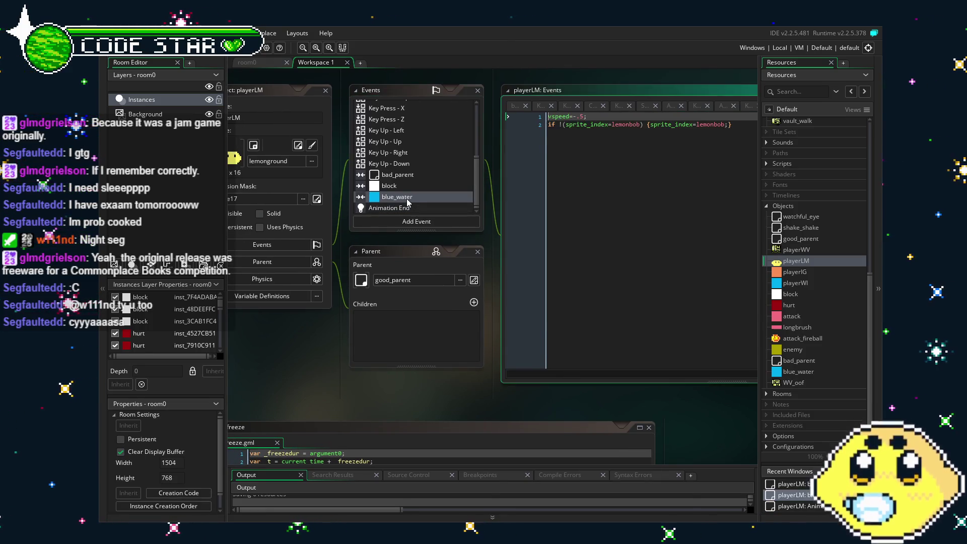
scroll(408, 202, "up", 5)
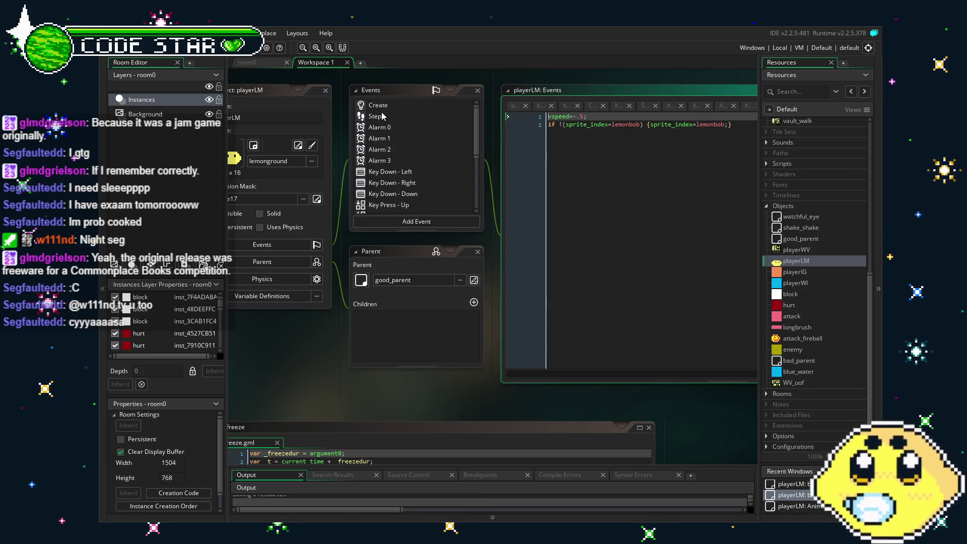
left_click(382, 110)
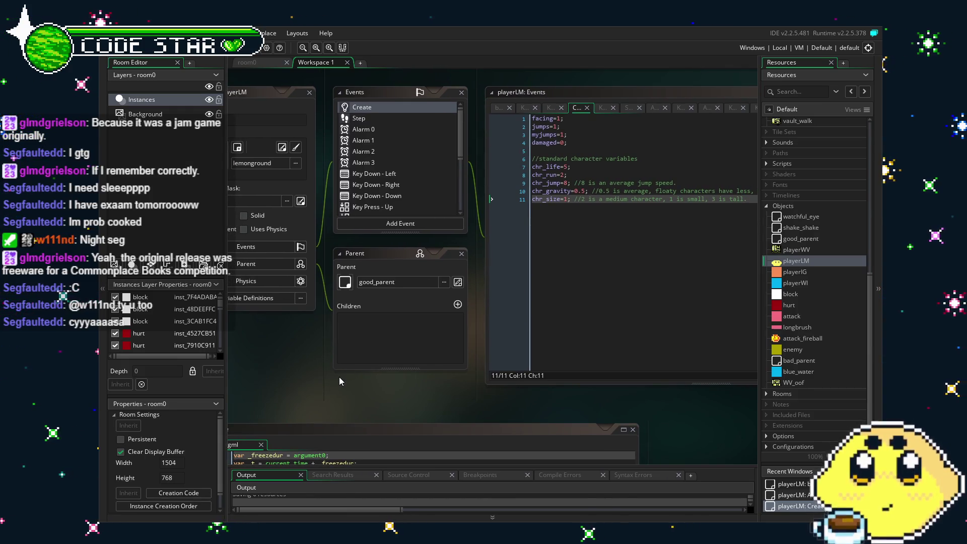
left_click_drag(340, 377, 356, 374)
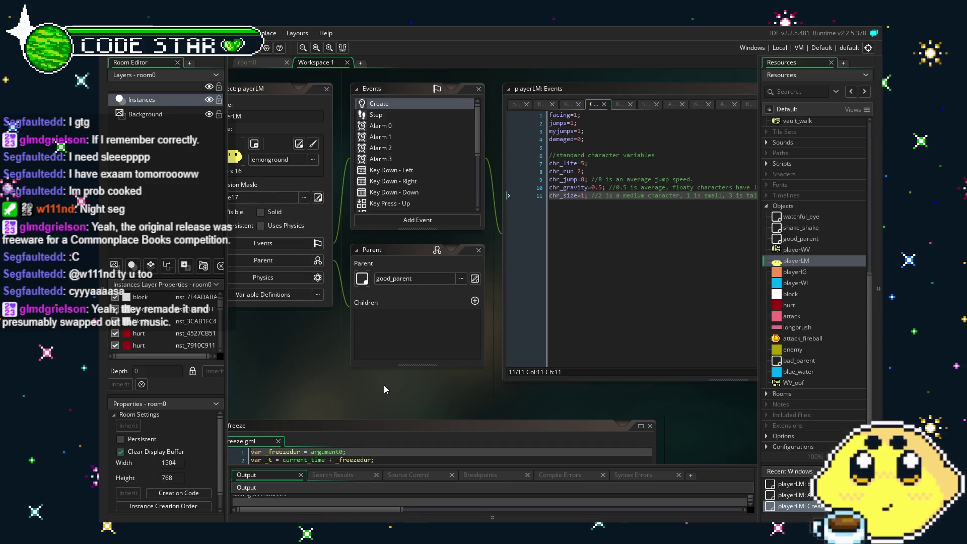
scroll(350, 388, "right", 1)
left_click_drag(349, 389, 361, 389)
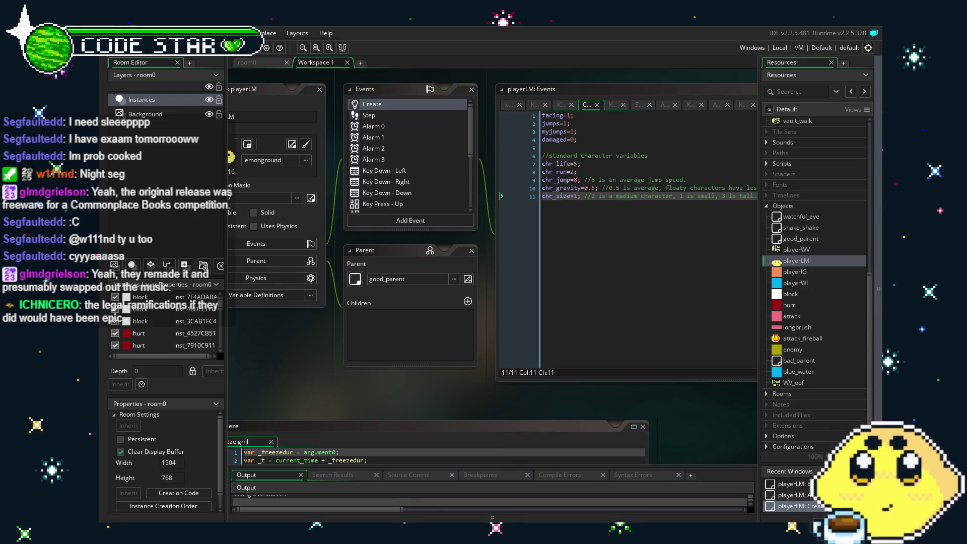
mouse_move(367, 378)
left_mouse_down()
mouse_move(399, 384)
mouse_move(403, 331)
left_mouse_up()
scroll(406, 175, "down", 5)
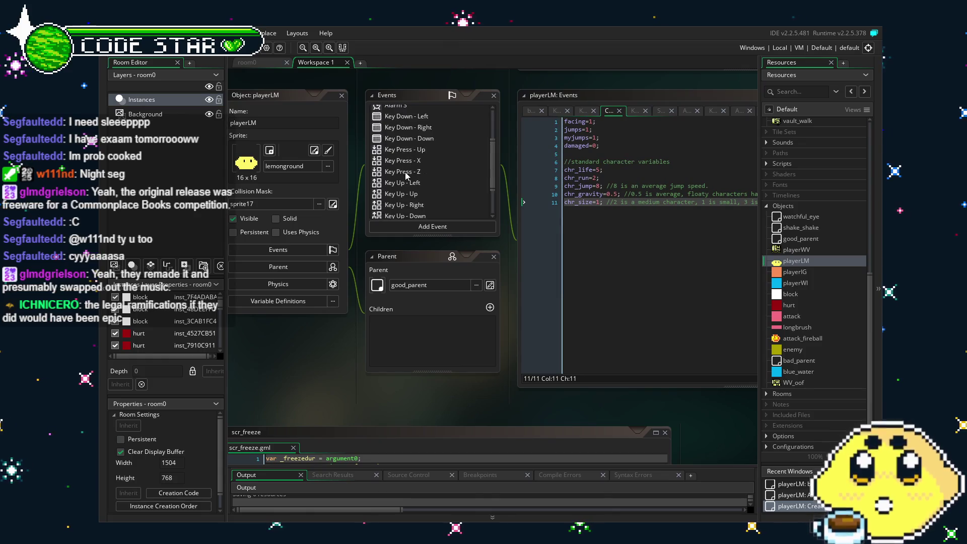
scroll(406, 175, "up", 5)
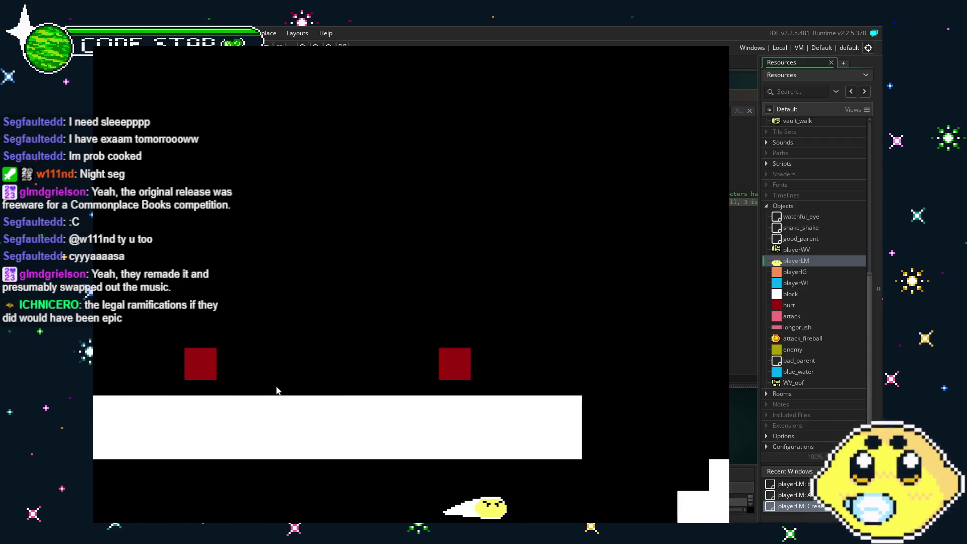
Step: Dash the lemon toward the stairs and jump repeatedly in and out of the water
key("space")
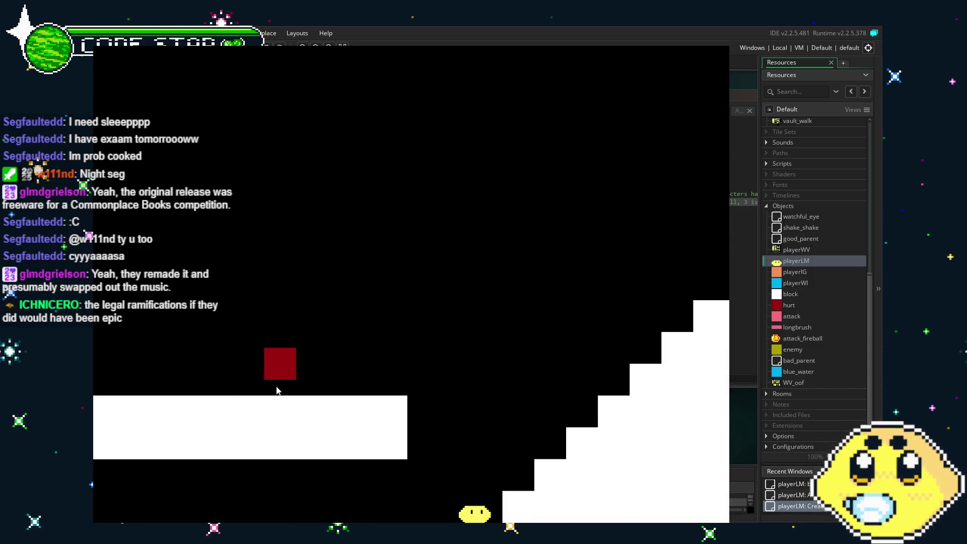
key("space")
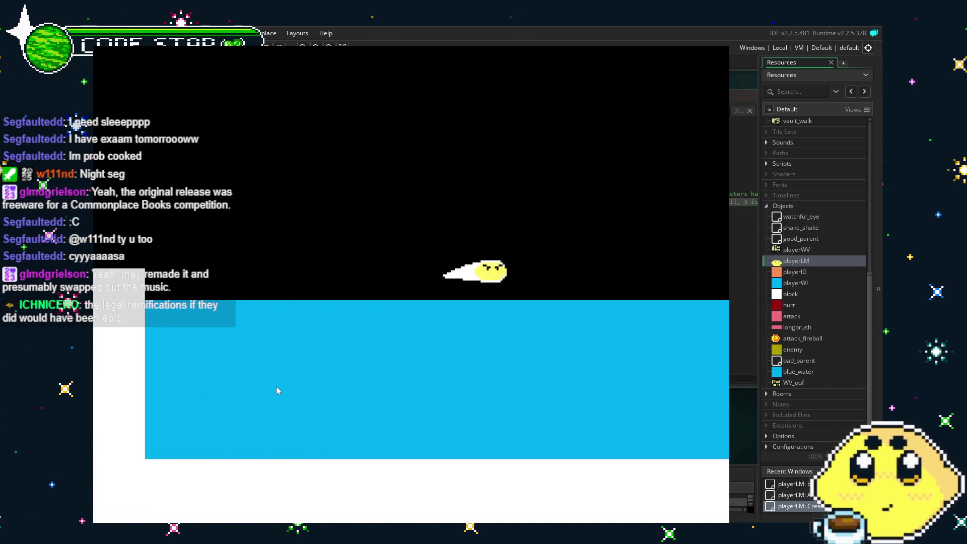
key("space")
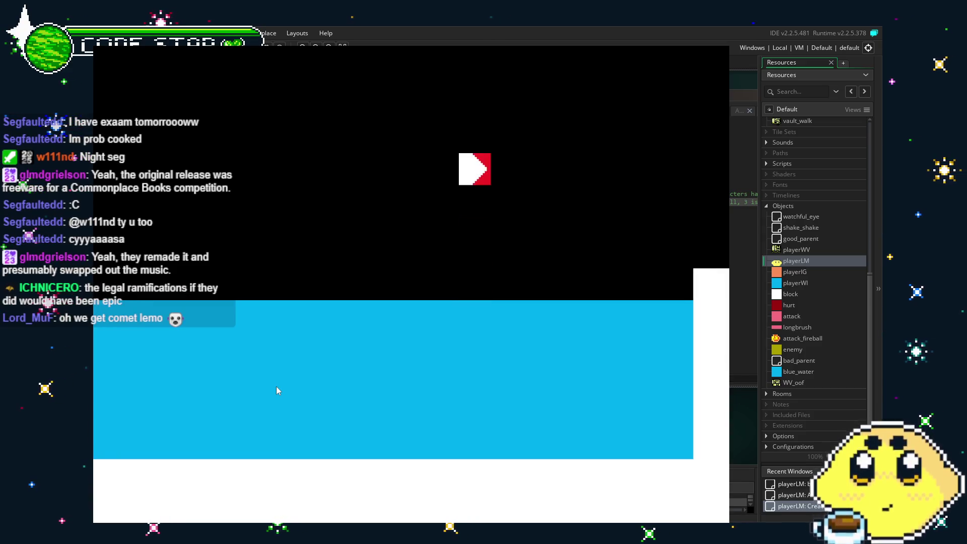
key("space")
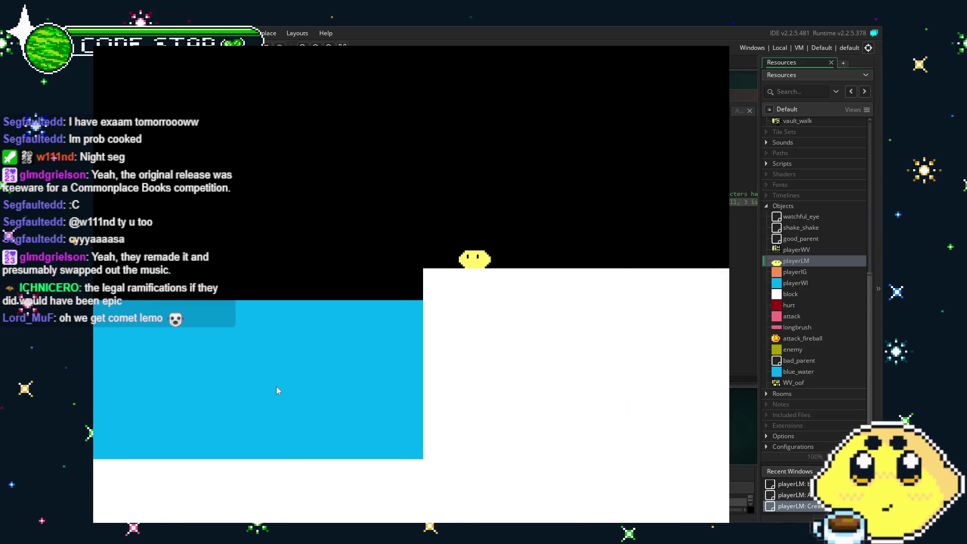
key("Left")
key("space")
key("Left")
key("space")
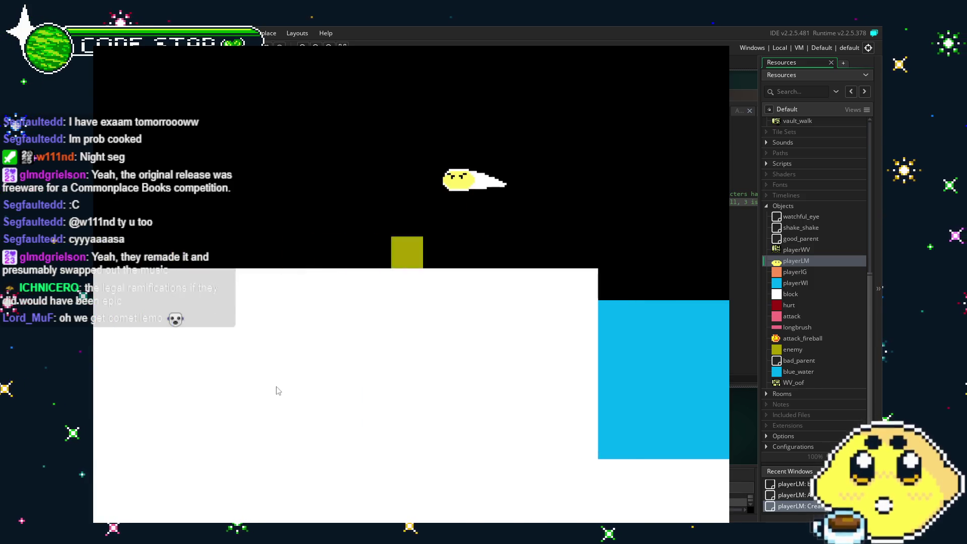
key("space")
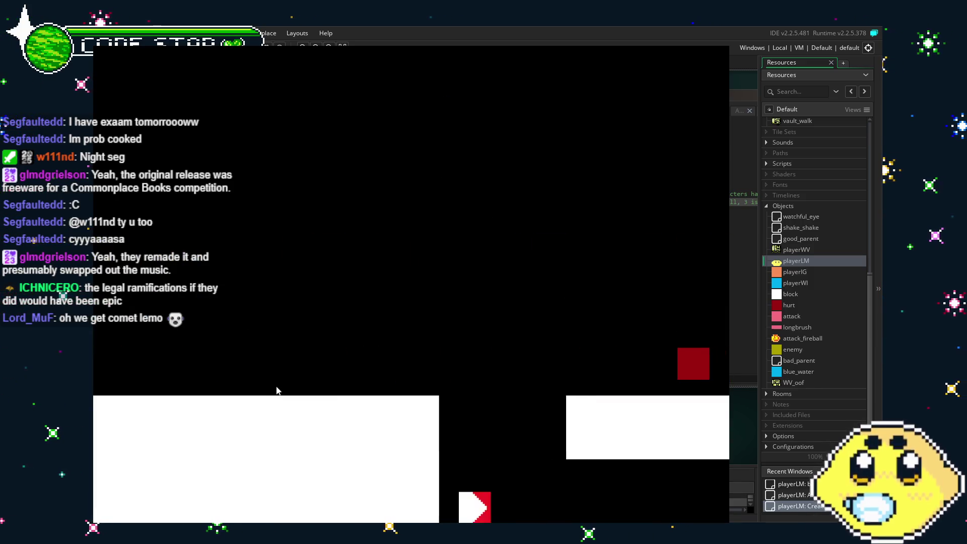
key("space")
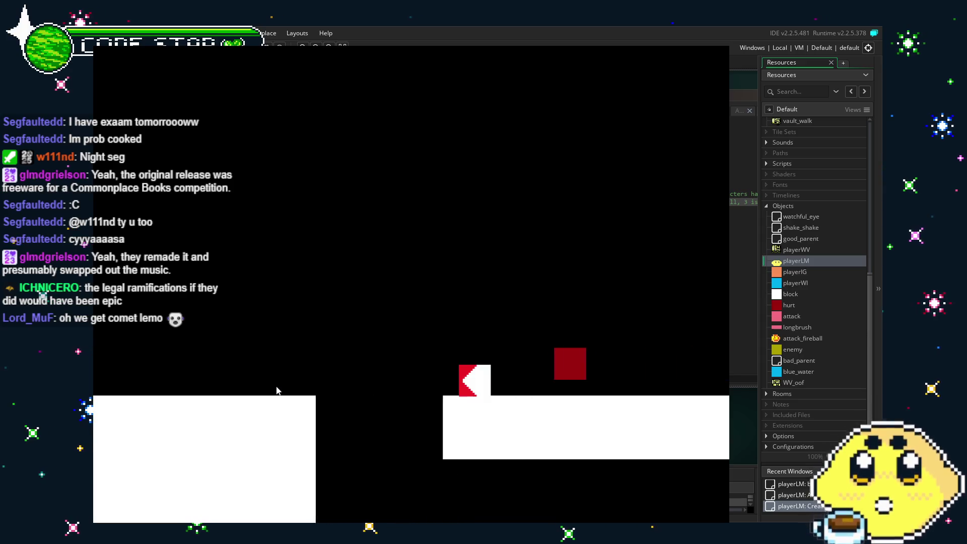
Step: Run and dash left and right around the staircase, then close the game
key("space")
key("Left")
key("Right")
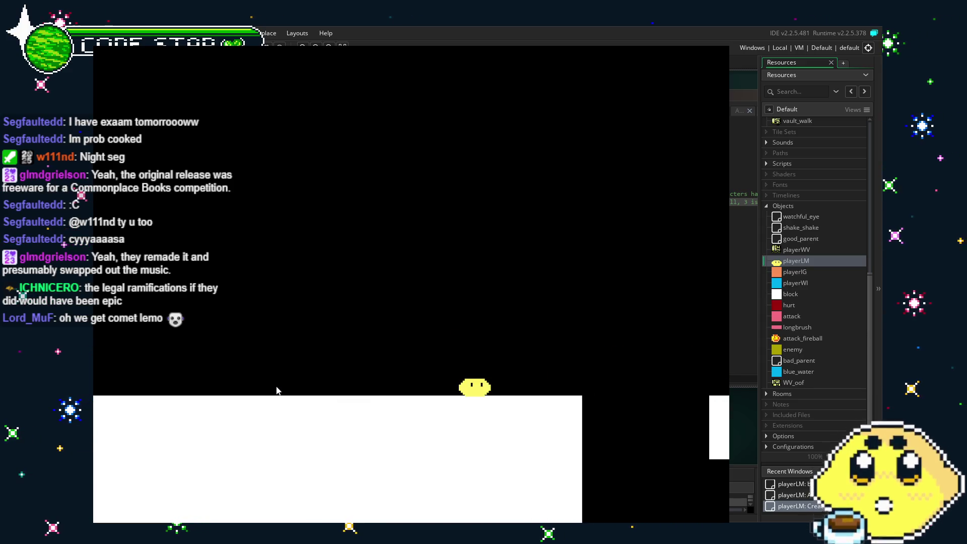
key("space")
key("Right")
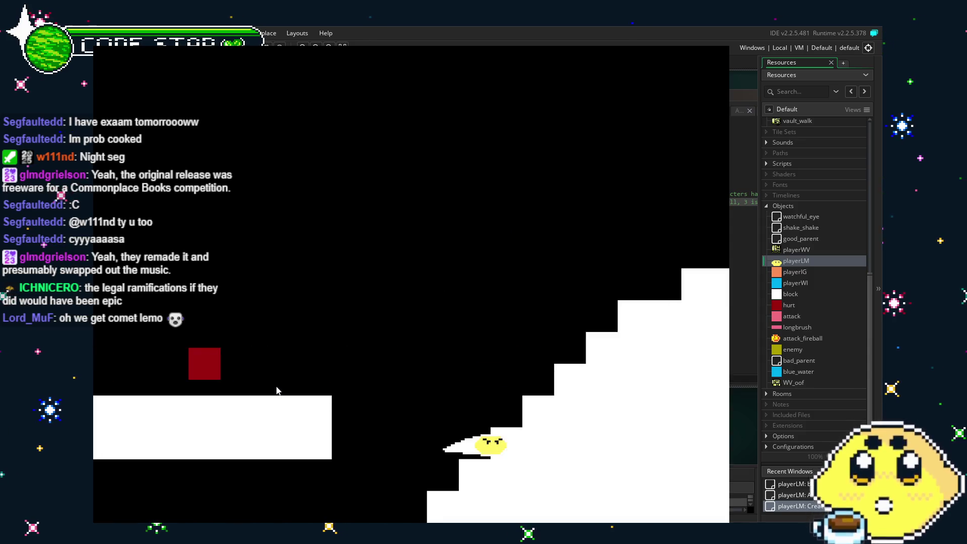
key("Left")
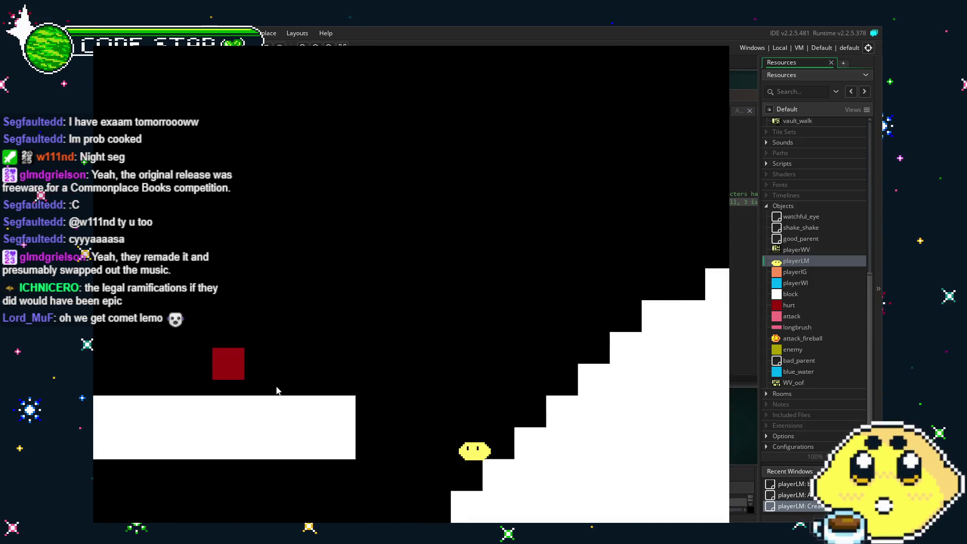
key("Left")
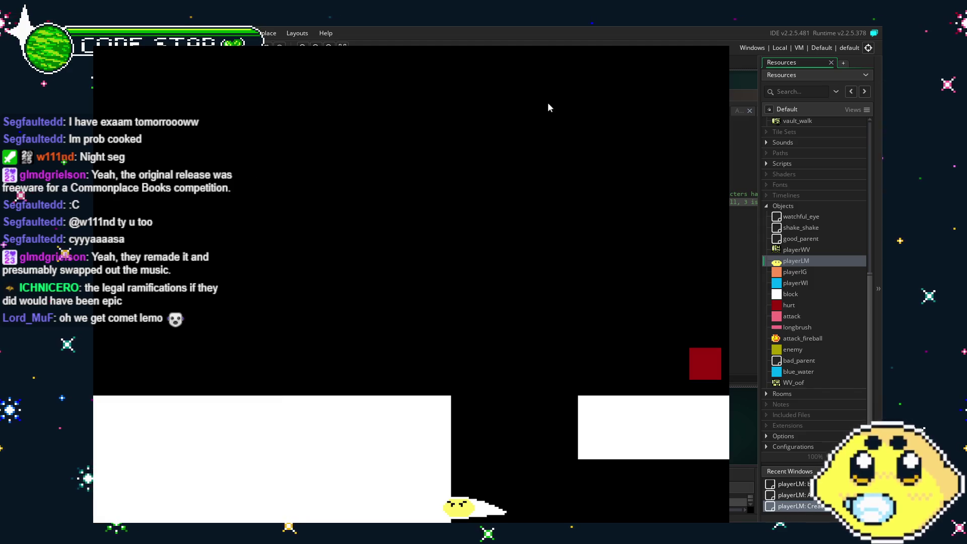
key("Right")
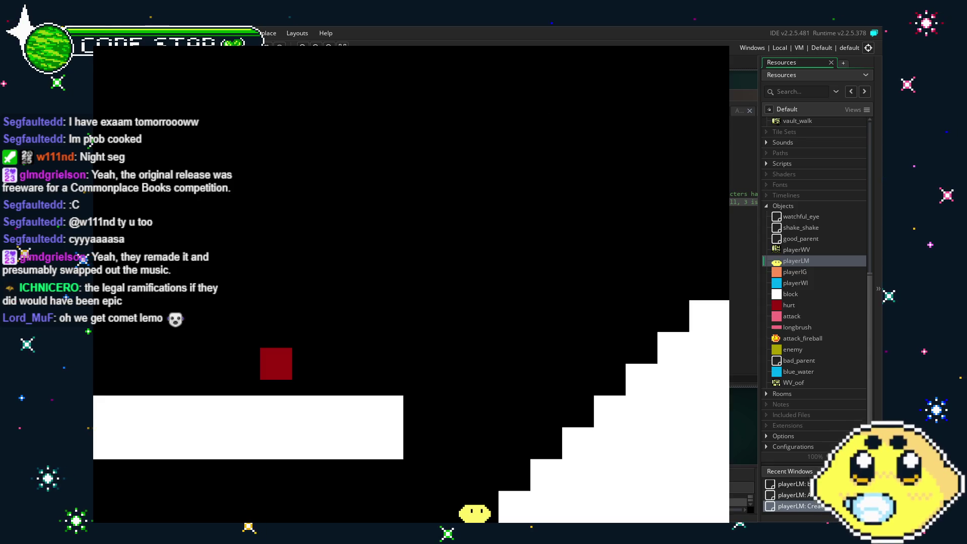
key("Escape")
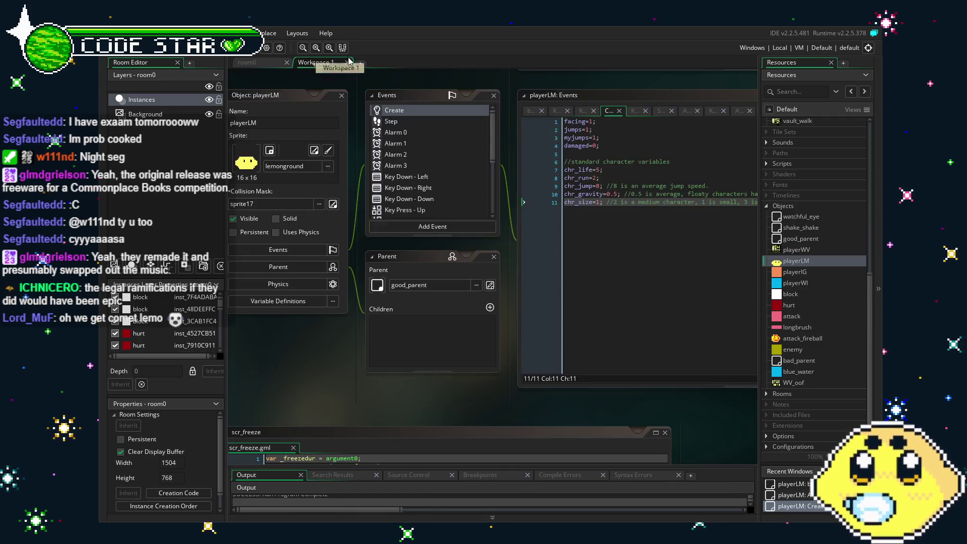
Step: Open the lemonrush sprite, remove its third and fourth frames, and preview the animation
scroll(801, 261, "up", 7)
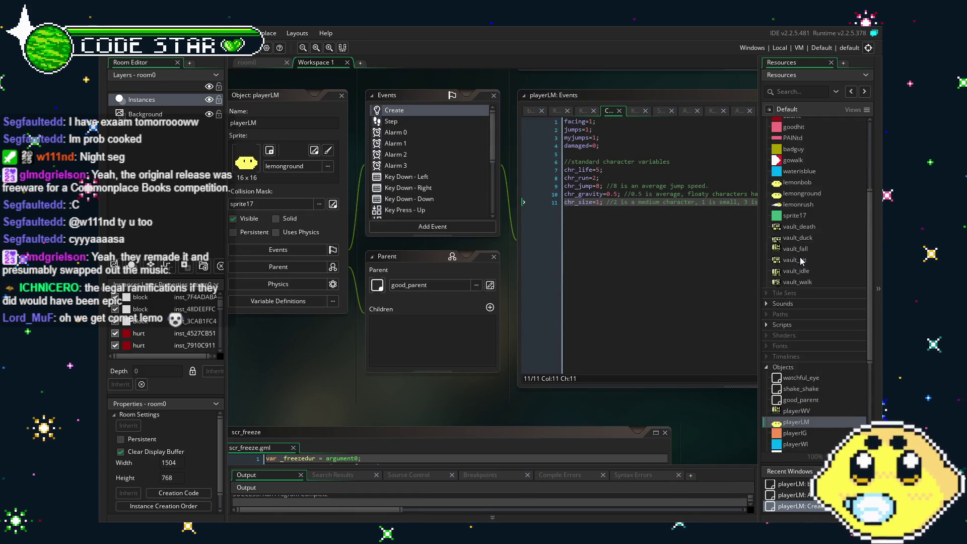
double_click(801, 285)
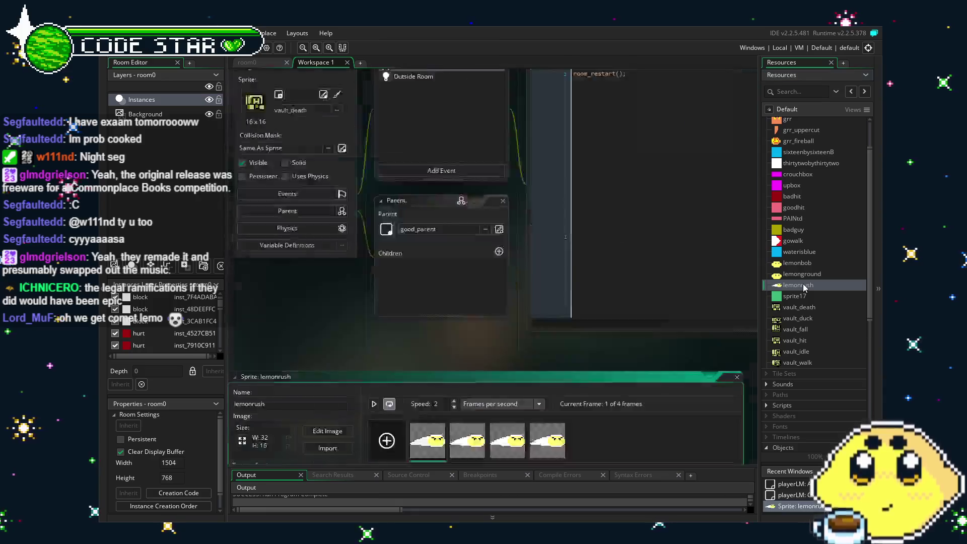
left_click(524, 163)
left_click(524, 164)
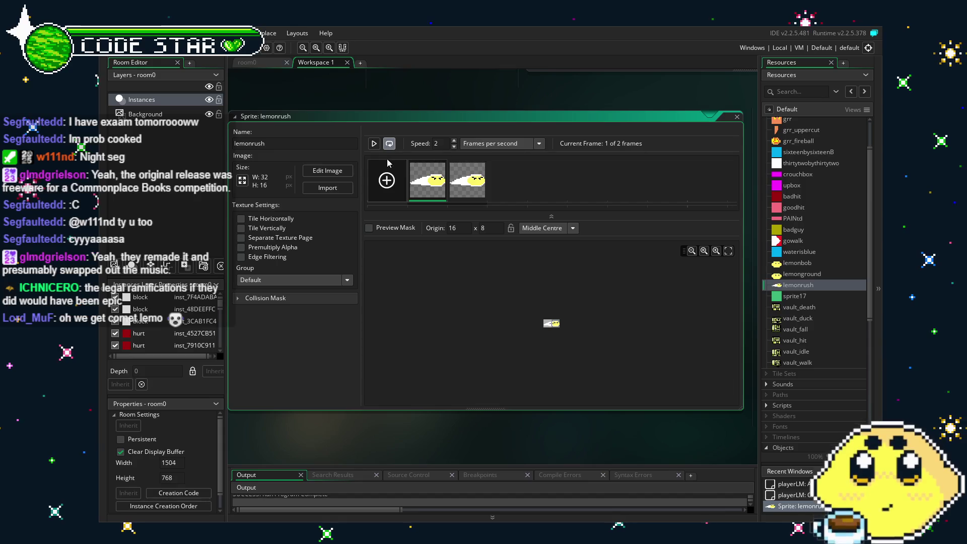
left_click(372, 147)
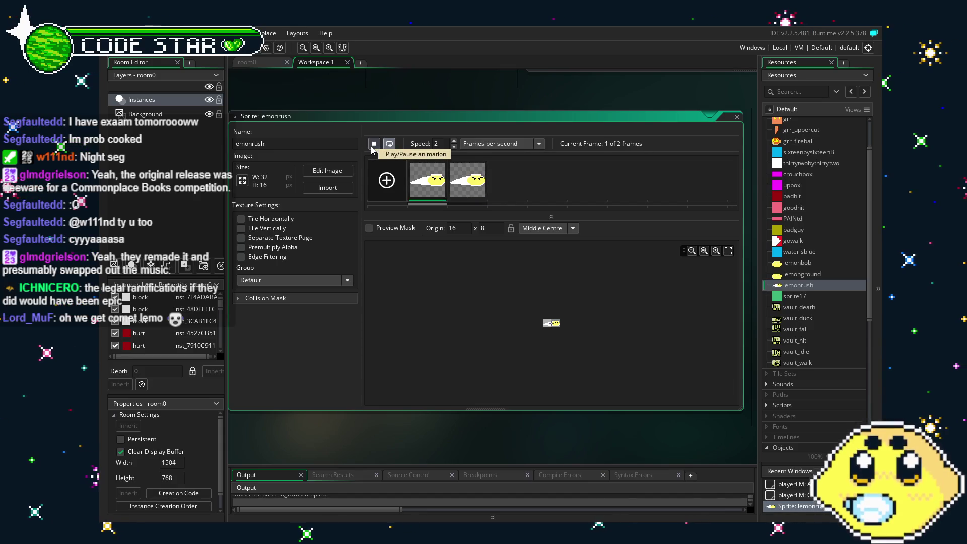
left_click(374, 145)
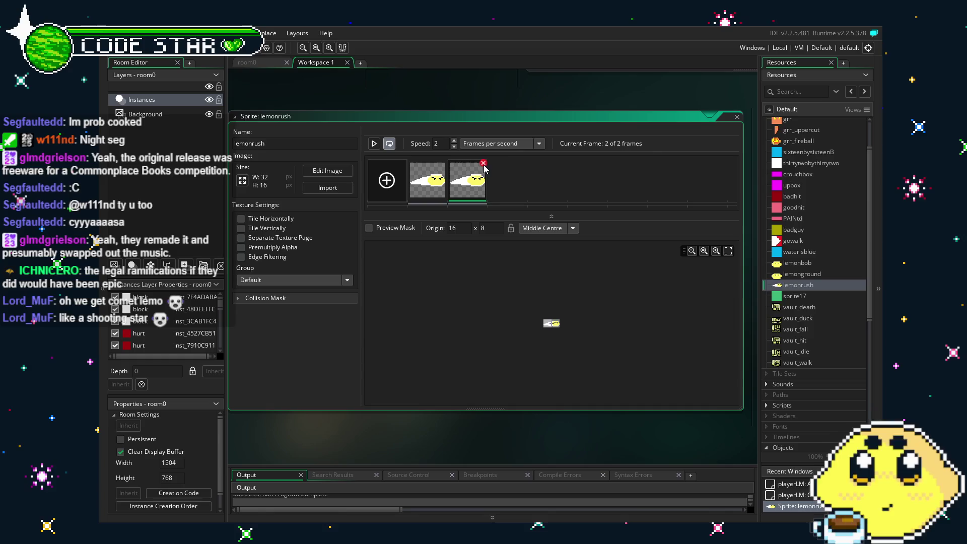
Step: Set the sprite speed to 5 frames per second, preview it, and run the game
type("5")
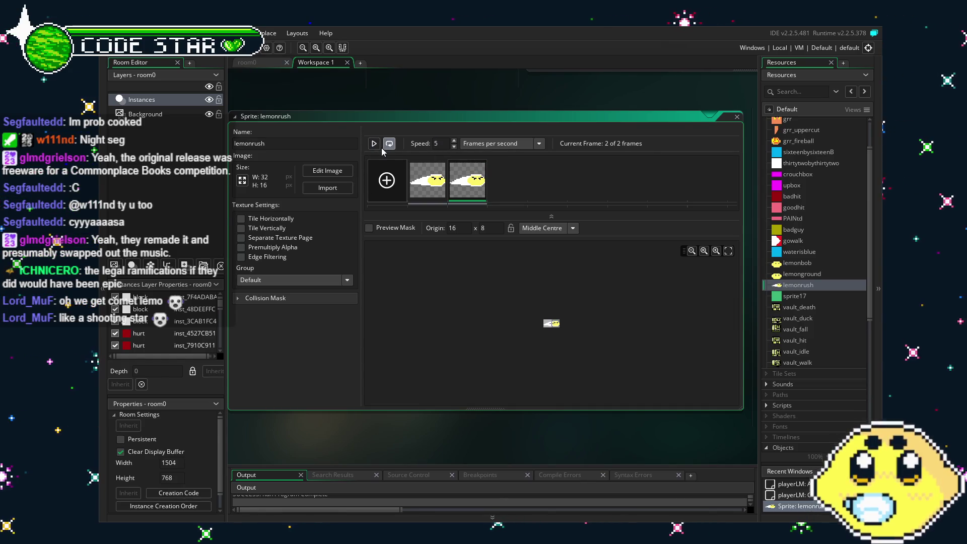
left_click(375, 147)
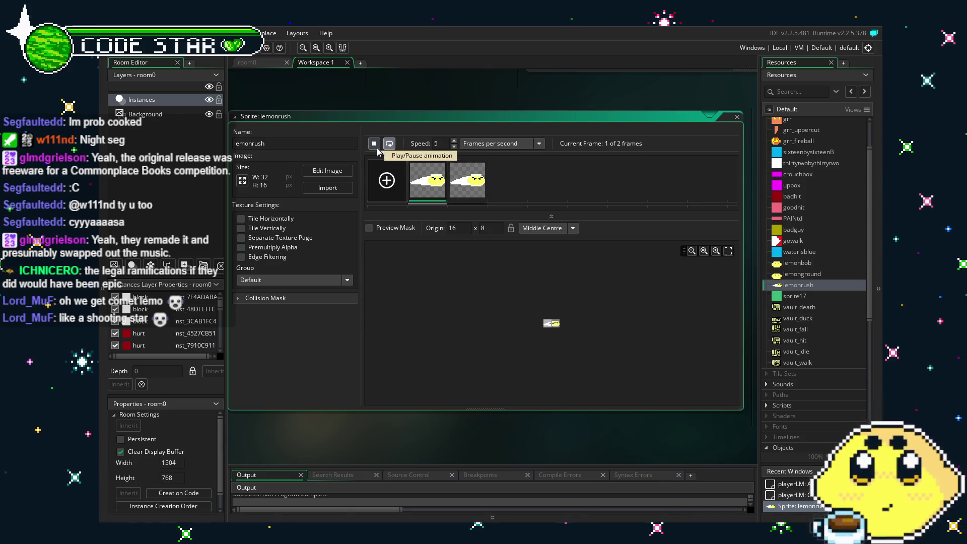
left_click(375, 146)
key("F5")
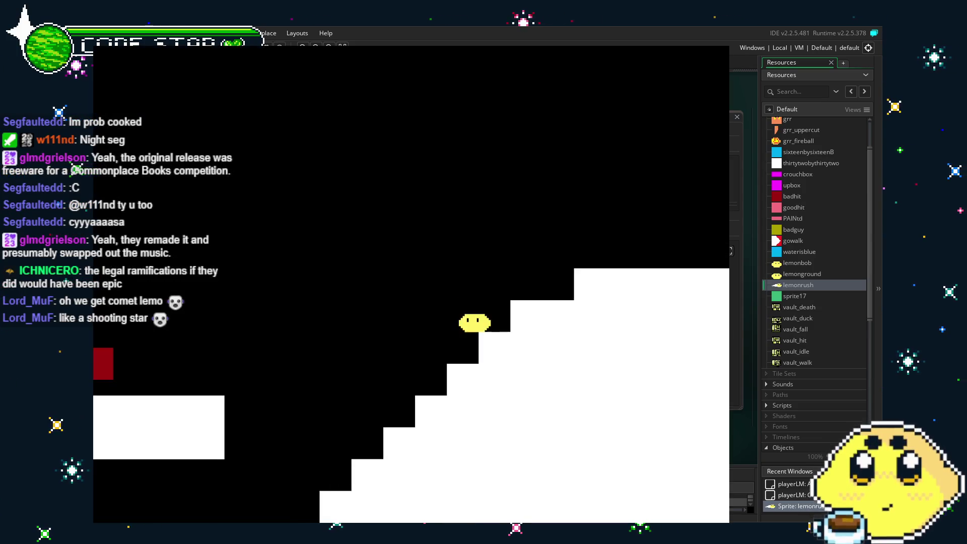
Step: Briefly play the game with the 5 fps lemonrush animation, then close it
key("F5")
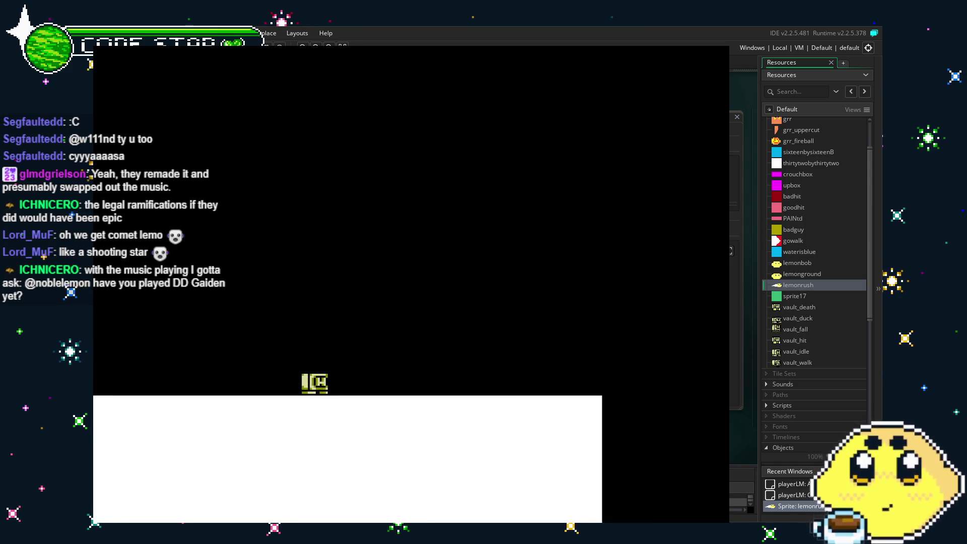
key("Escape")
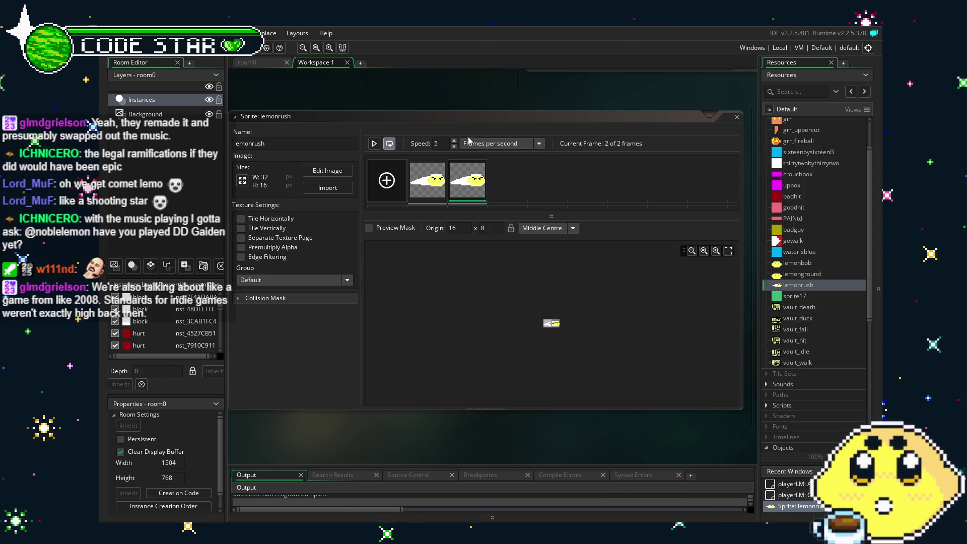
Step: Test the lemonrush animation at speed 2, then set it to 10 and run the game again
left_click(439, 144)
key("BackSpace")
type("2")
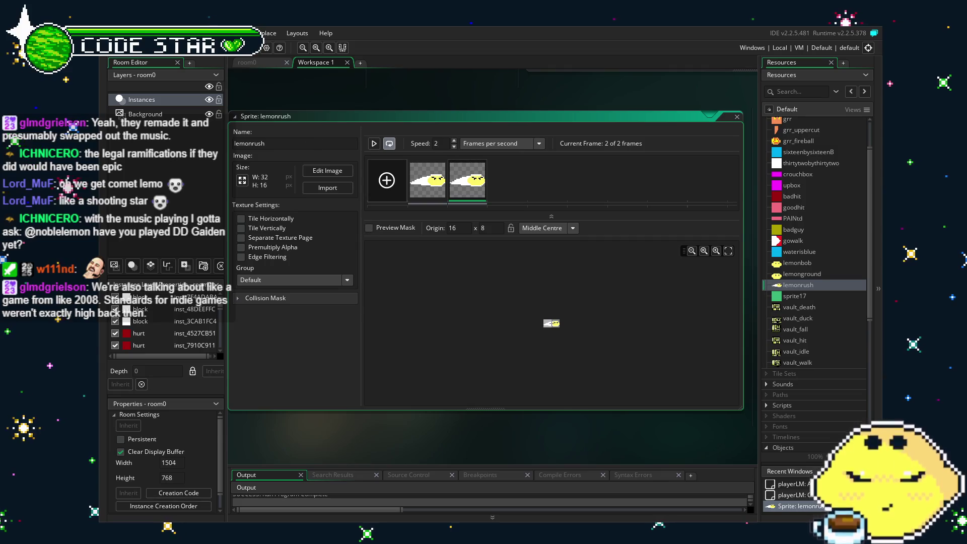
key("F5")
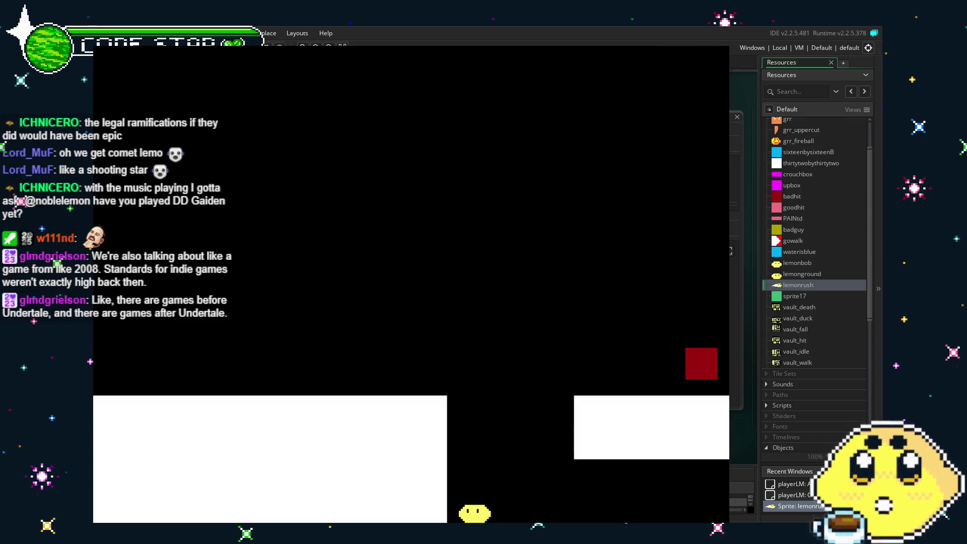
key("Escape")
double_click(446, 146)
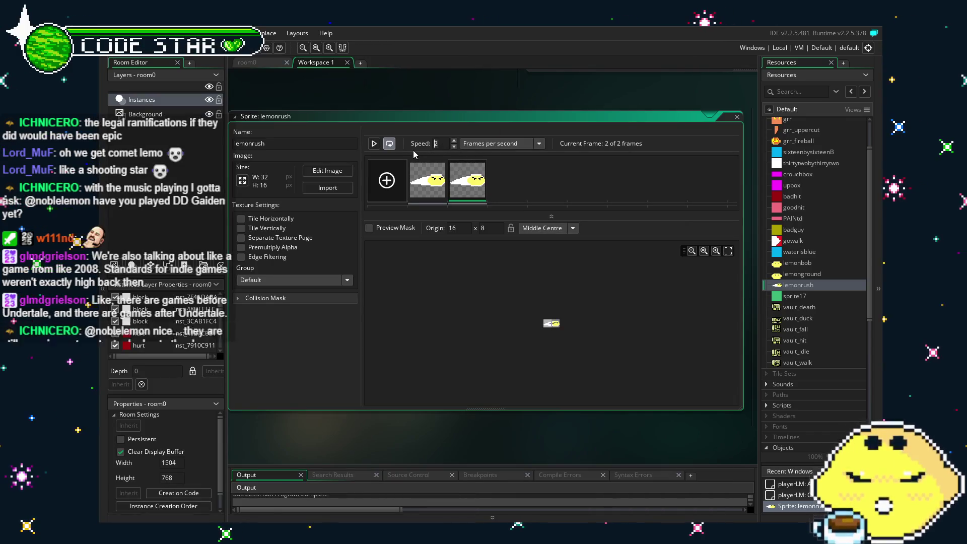
type("10")
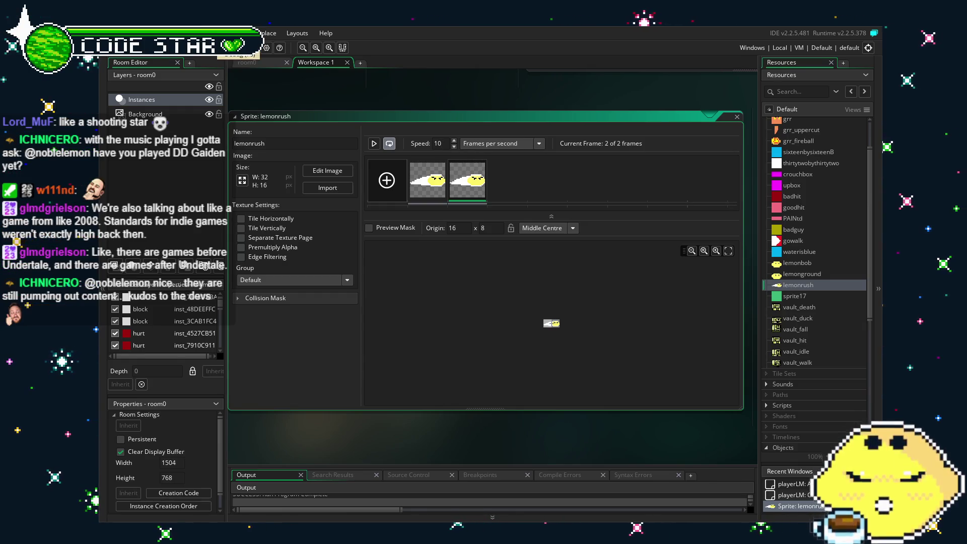
key("F5")
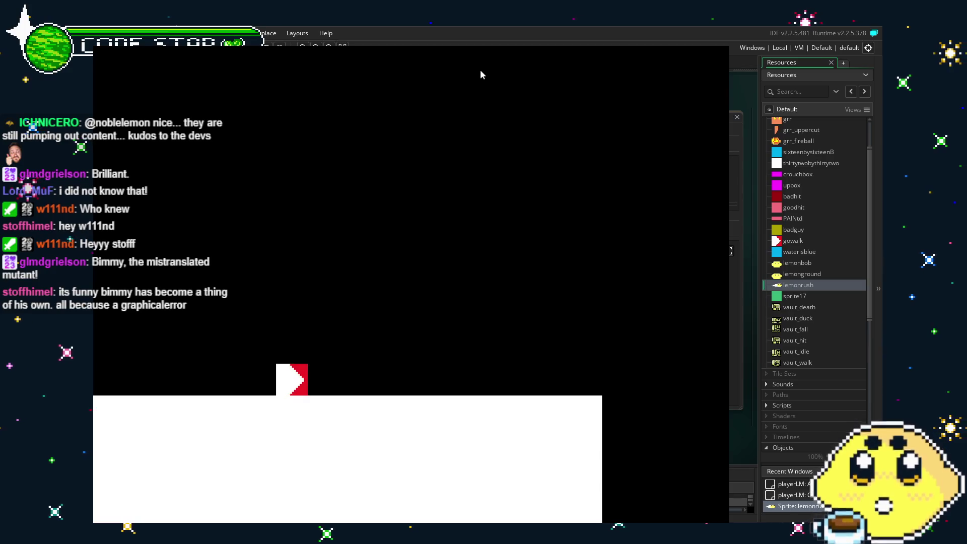
Step: Dash the lemon right up the stairs, back left, and jump onto the white platform
key("Right")
key("Right")
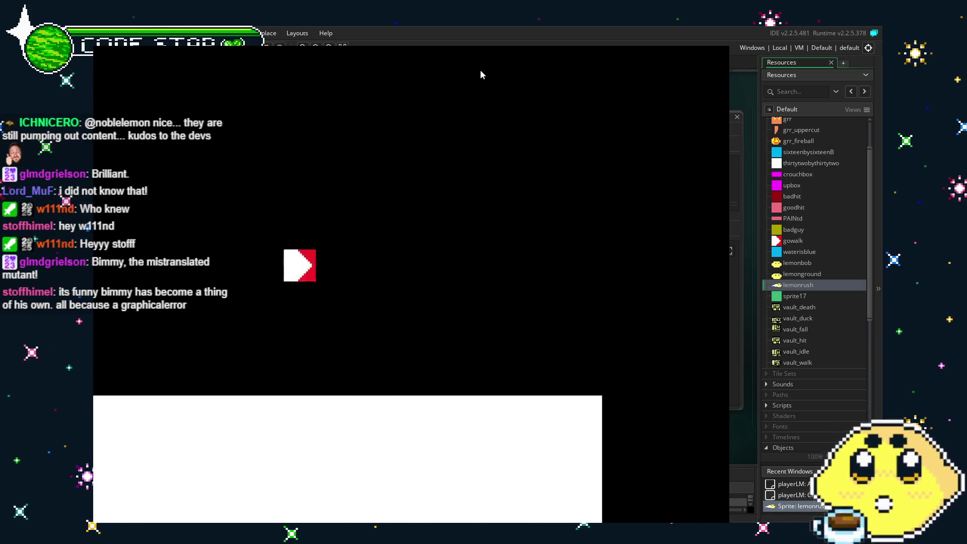
key("Right")
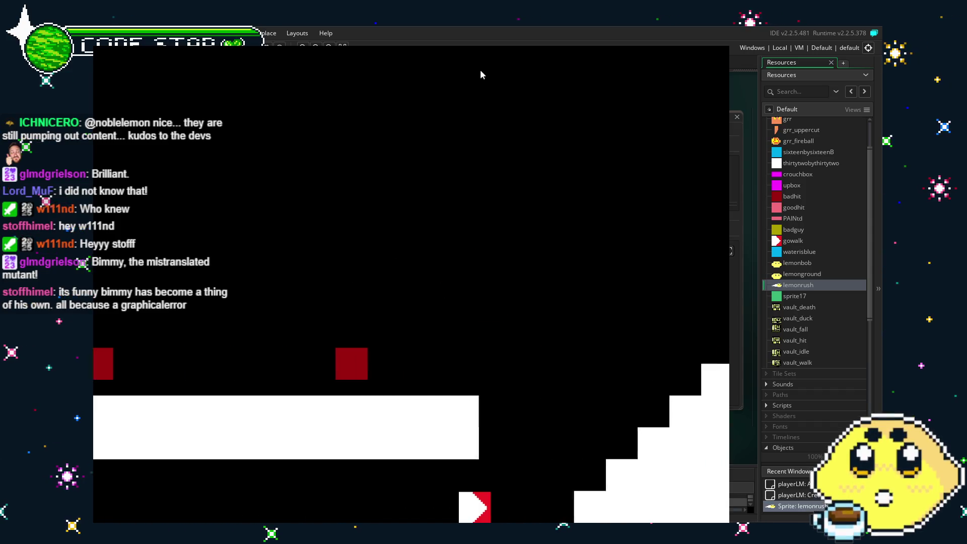
key("Right")
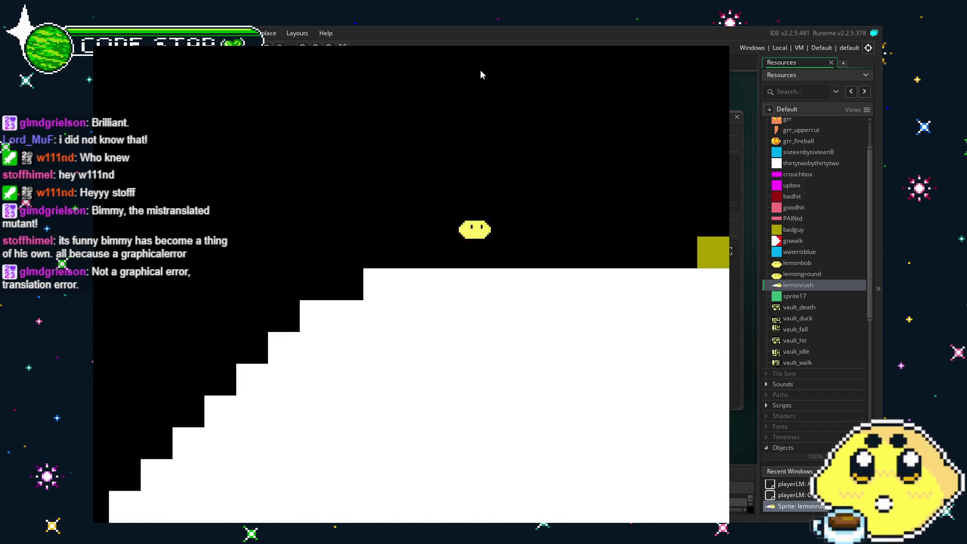
key("Right")
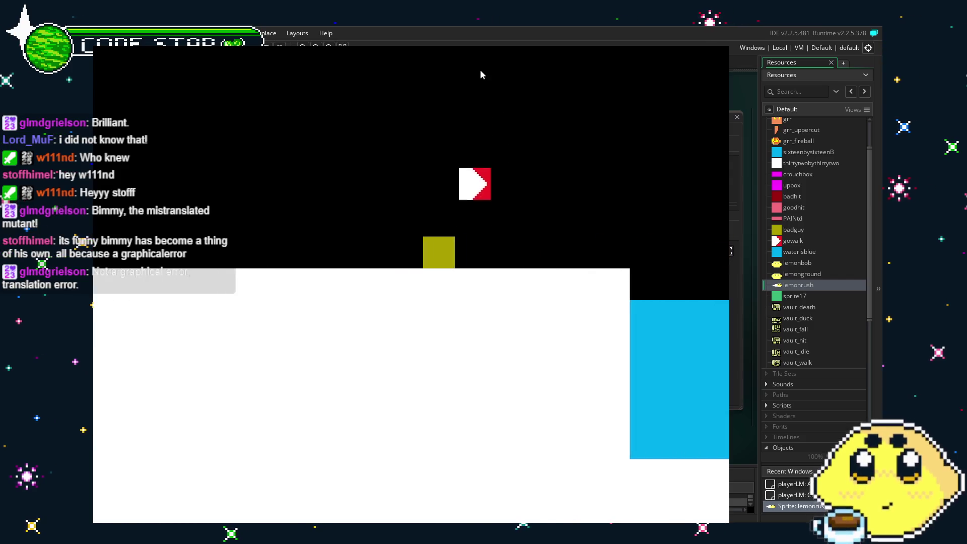
key("Left")
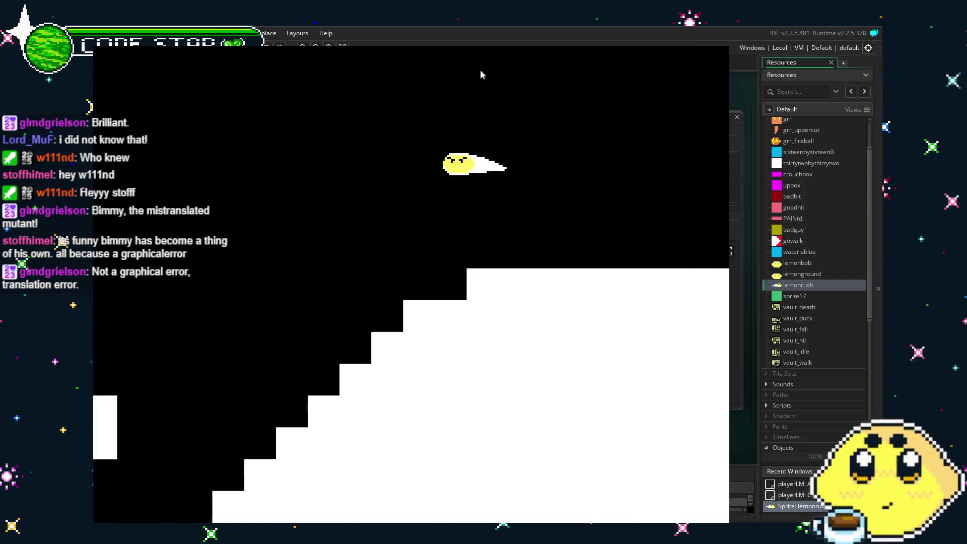
key("Left")
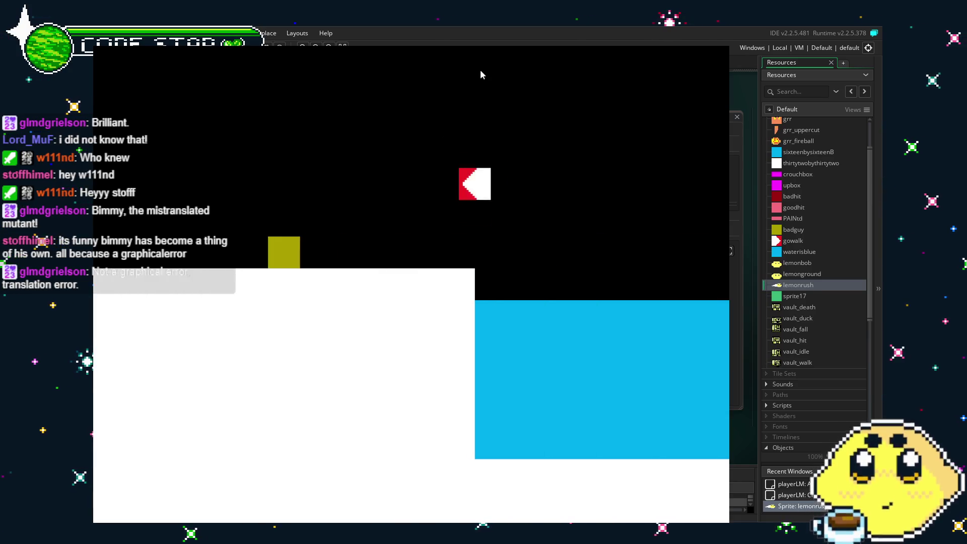
key("Left")
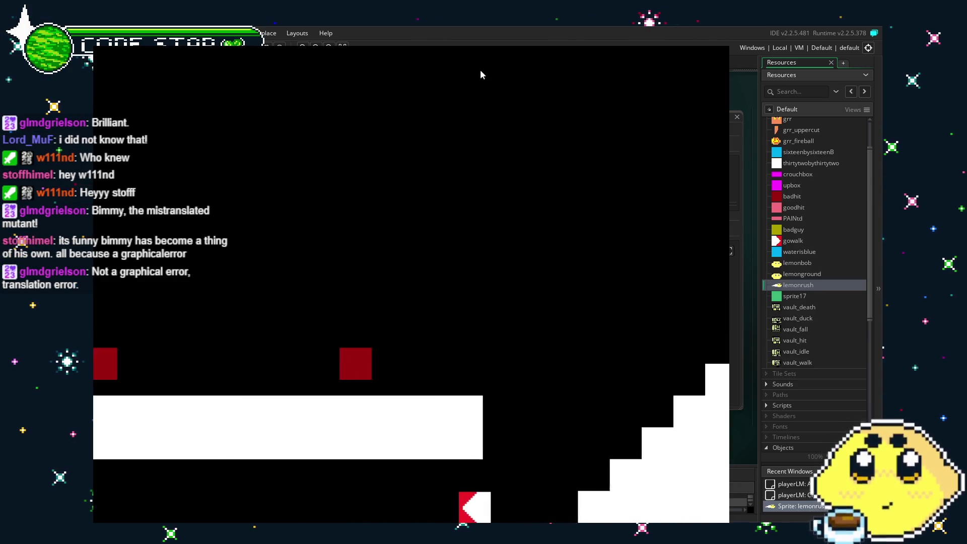
key("Left")
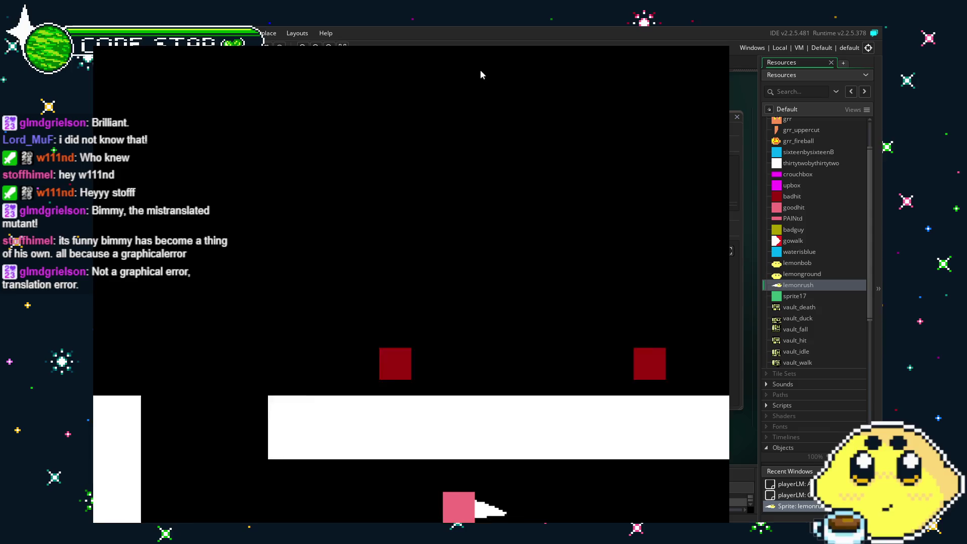
key("Up")
Step: Rush the lemon left and right across the platforms and up and down the stairs
key("Right")
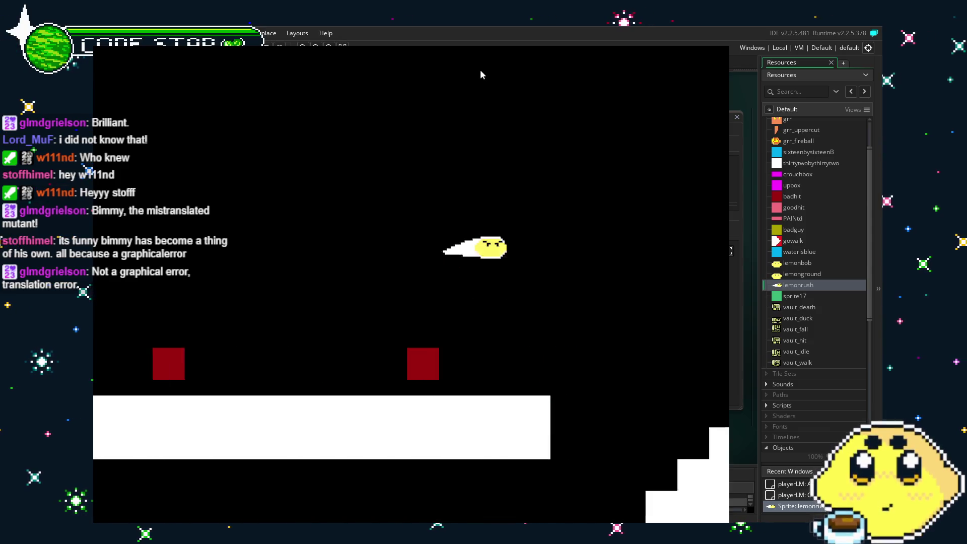
key("Left")
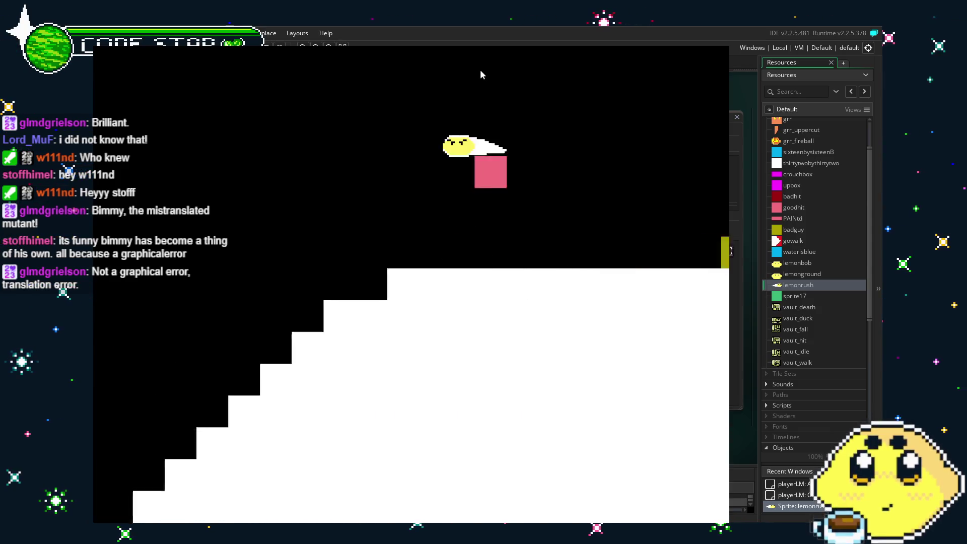
key("Up")
key("Right")
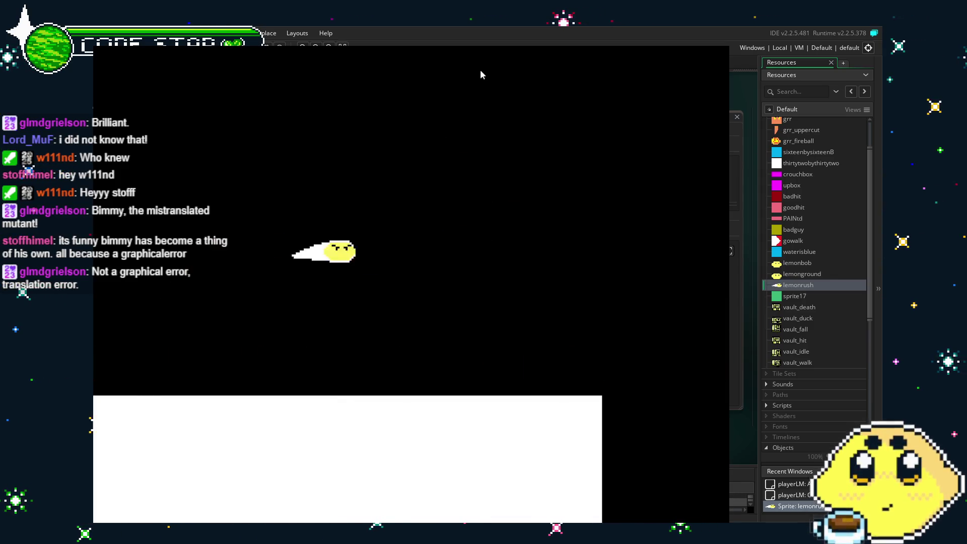
key("Right")
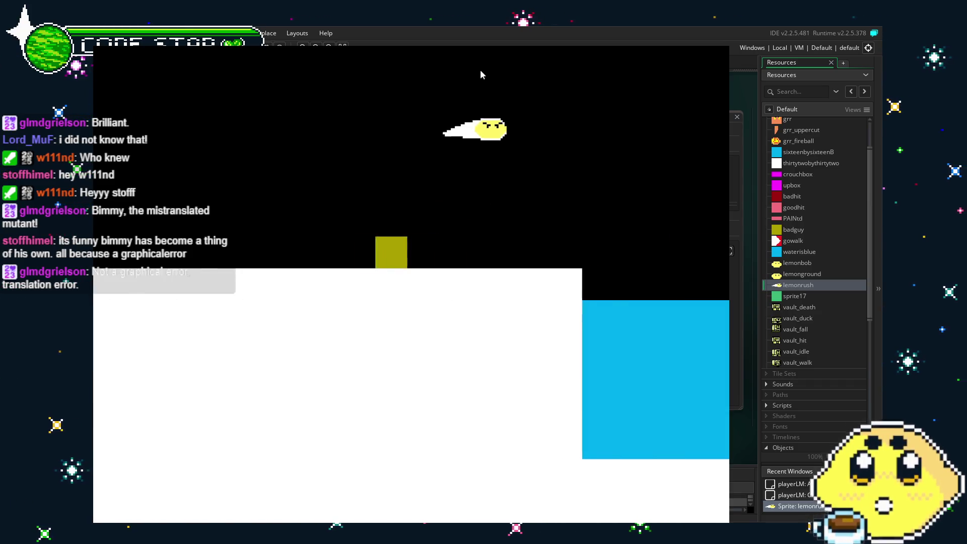
key("Left")
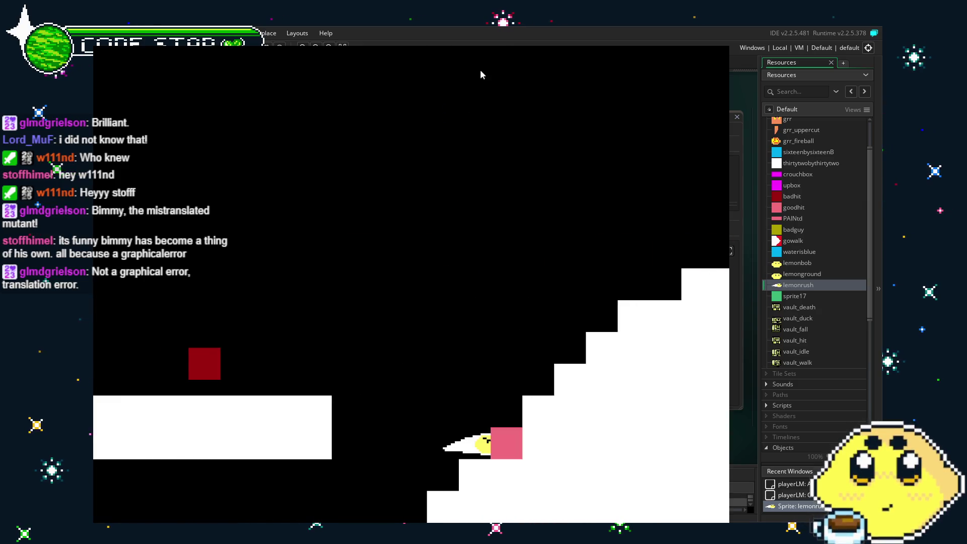
key("Left")
key("Right")
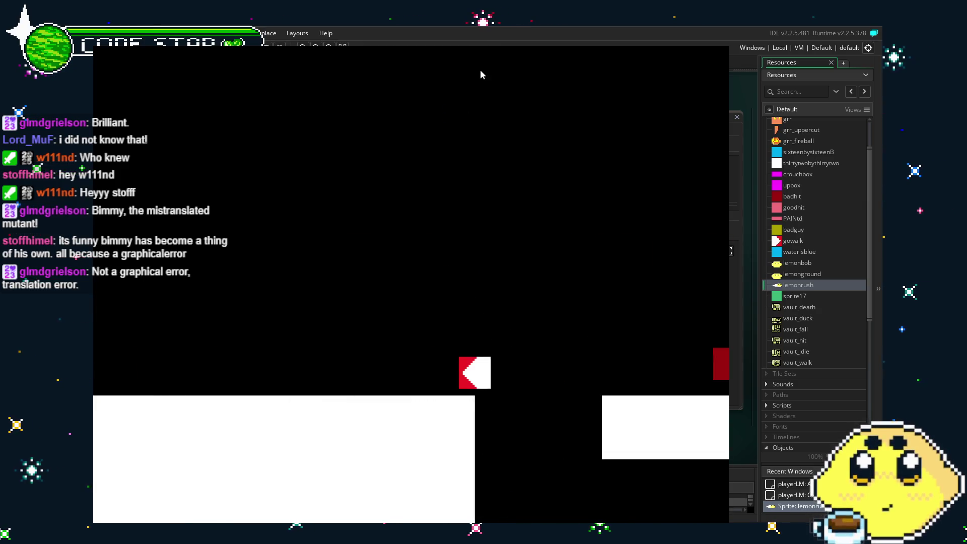
key("Right")
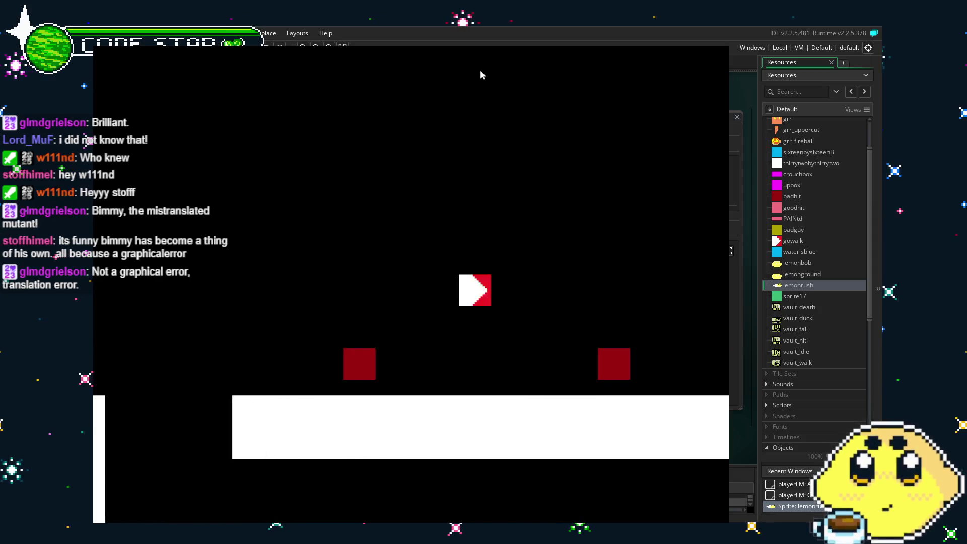
key("Right")
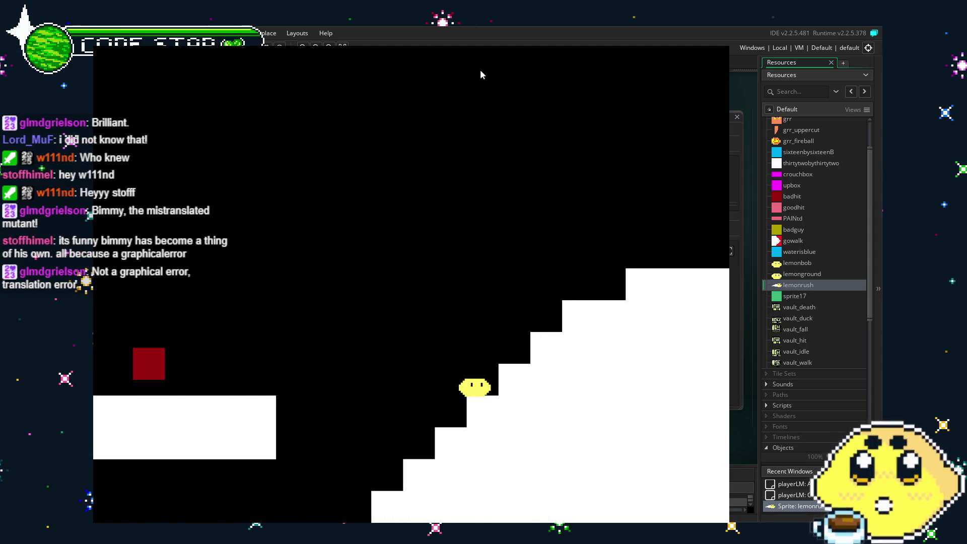
key("Right")
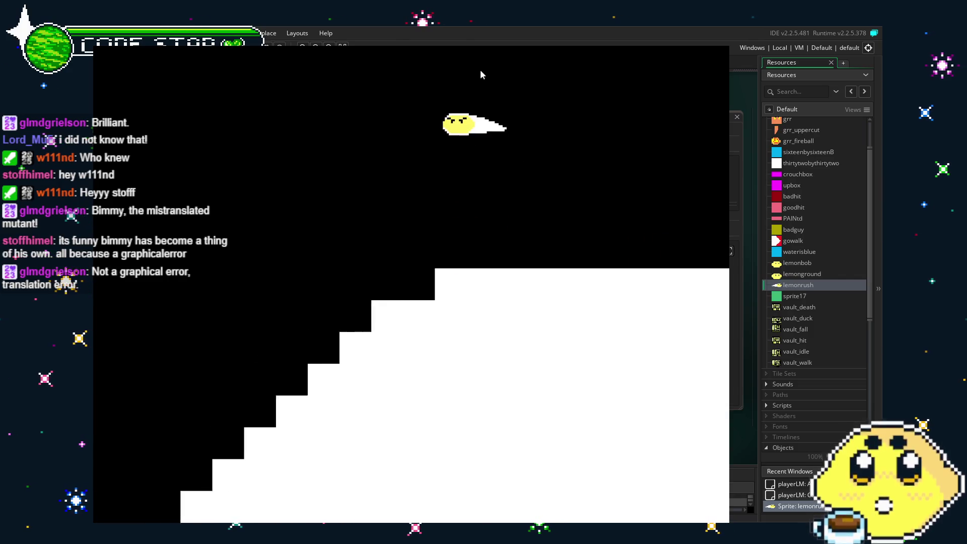
Step: Run up the staircase, dash off the ledge into the rush attack, then walk again
key("Left")
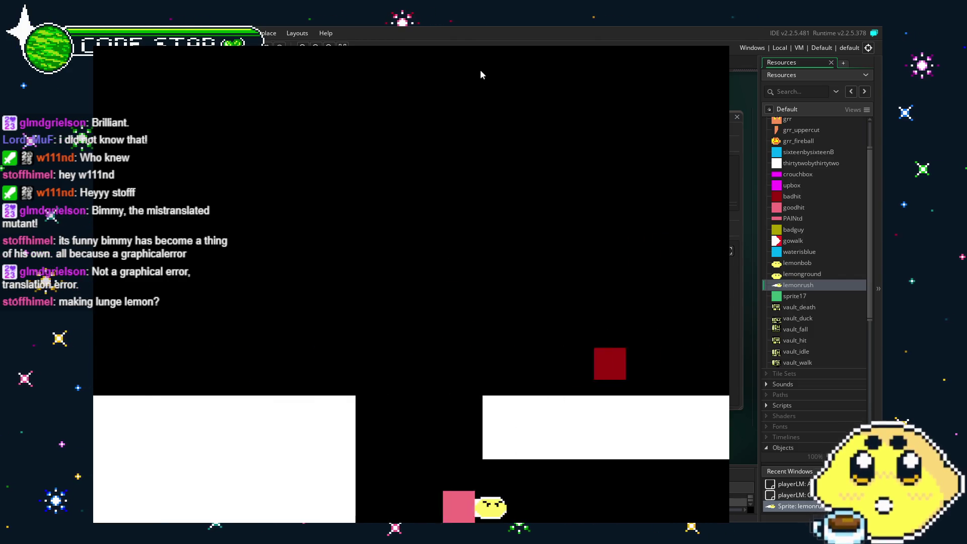
key("Right")
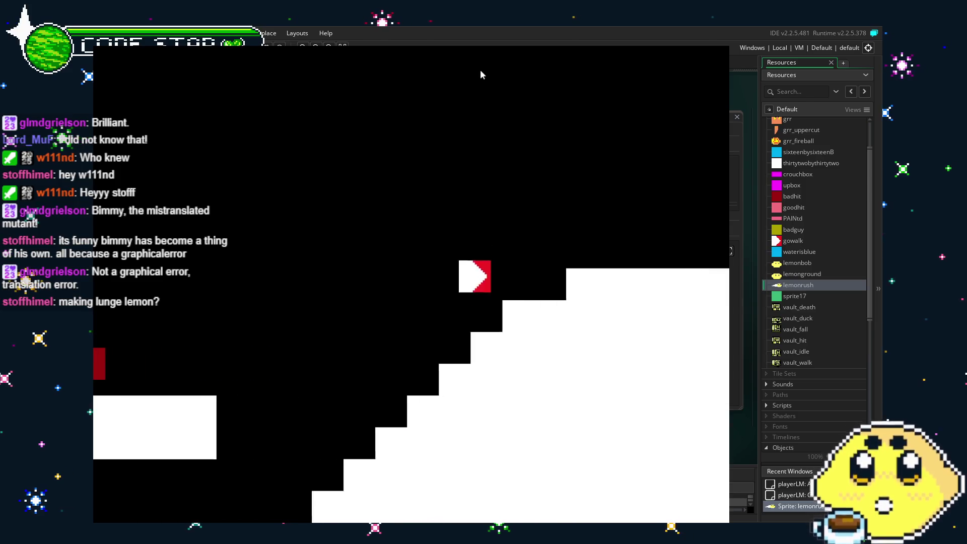
key("Left")
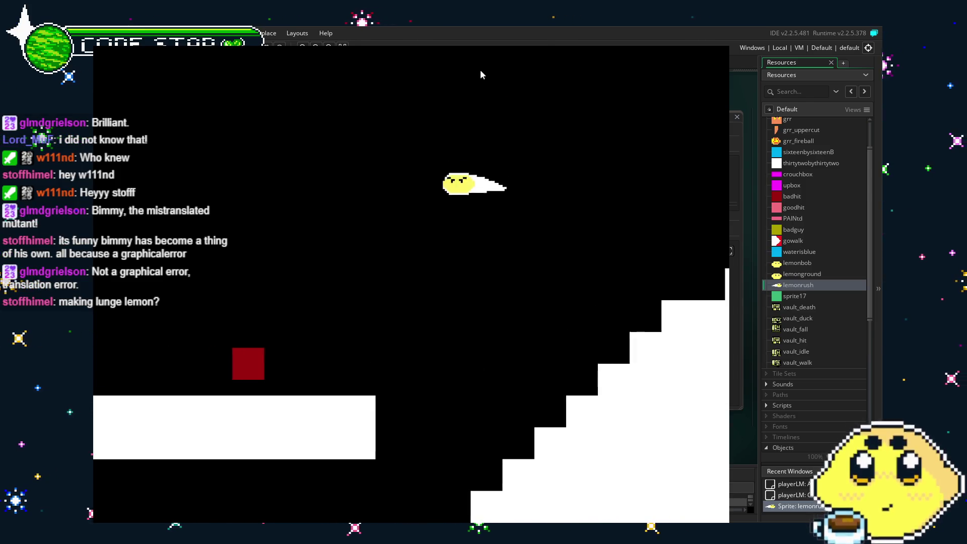
key("Right")
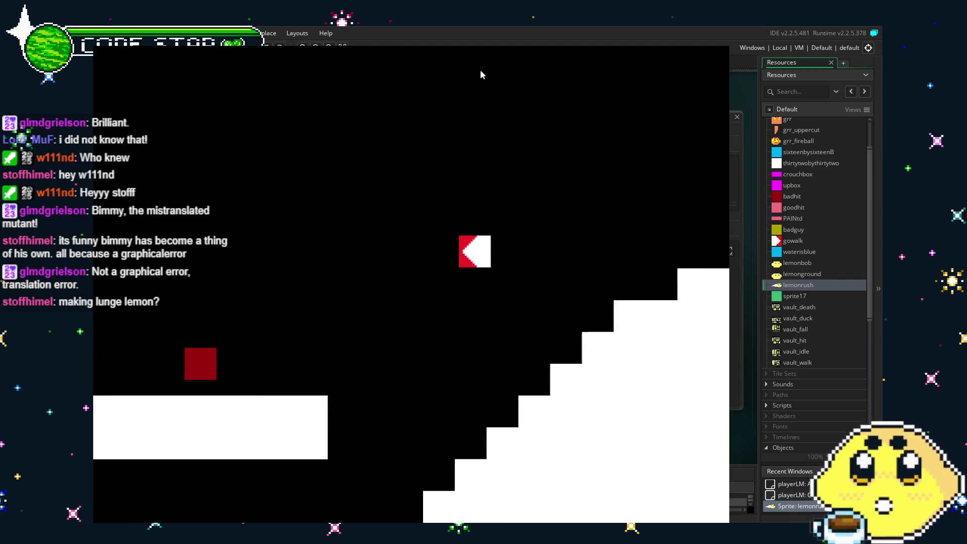
key("Left")
key("Right")
key("Left")
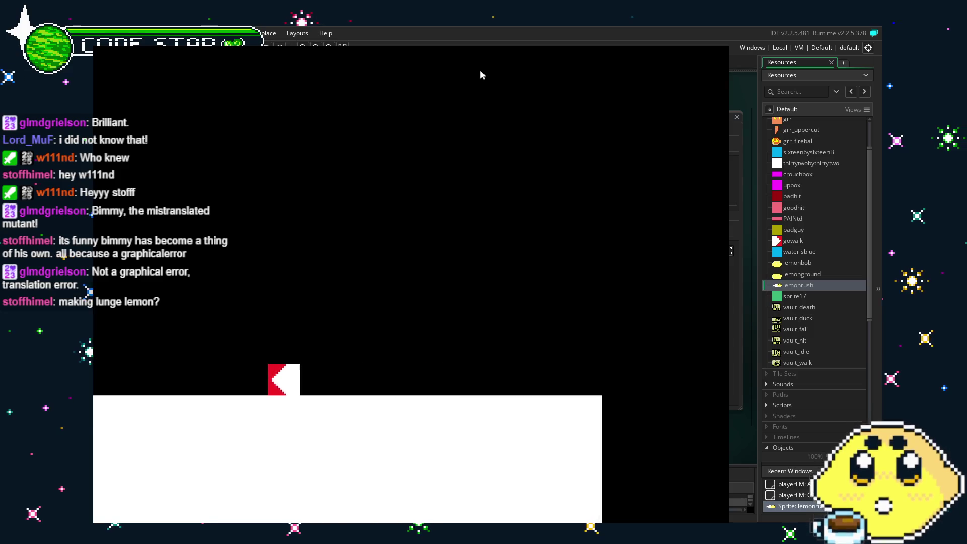
key("Right")
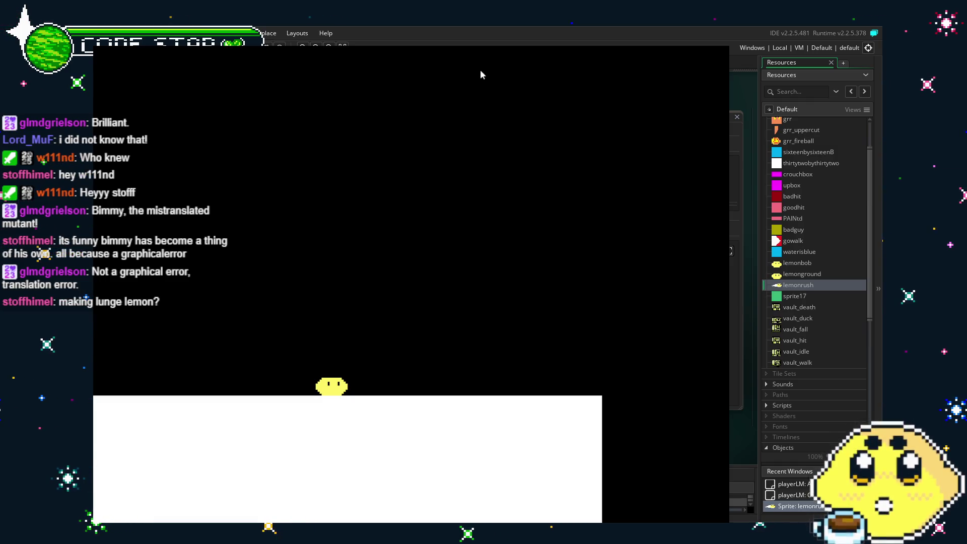
Step: Jump and lunge the lemon across the level into the badguy, then close the game
key("Up")
key("Right")
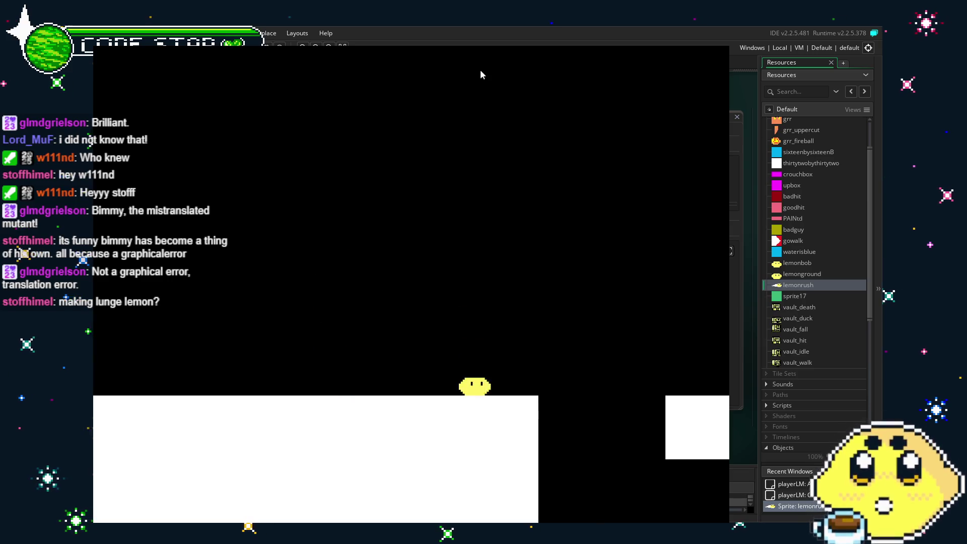
key("Right")
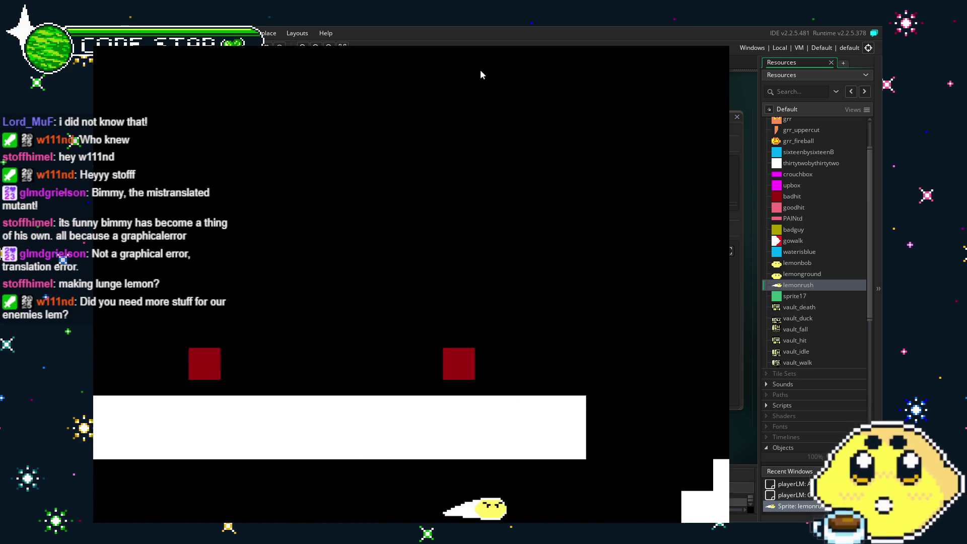
key("Up")
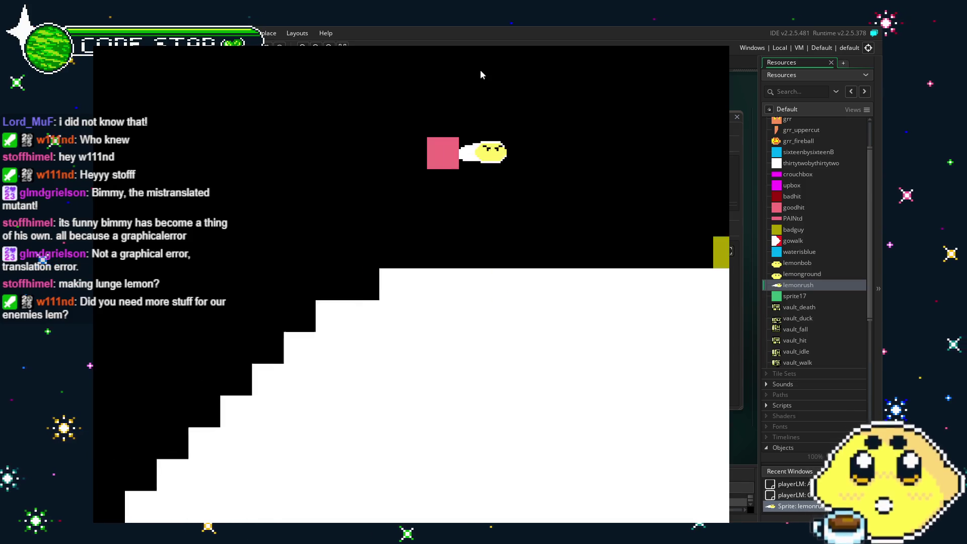
key("Up")
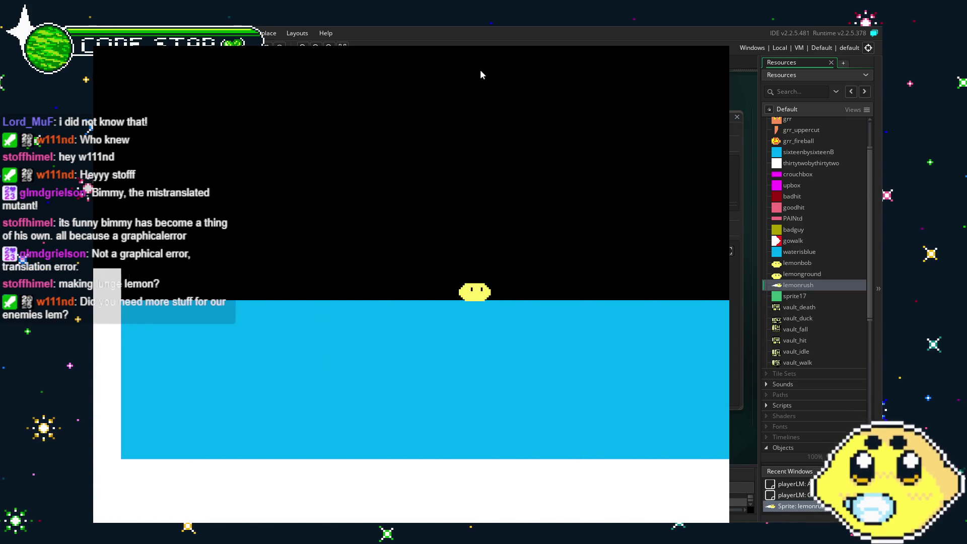
key("Up")
key("Left")
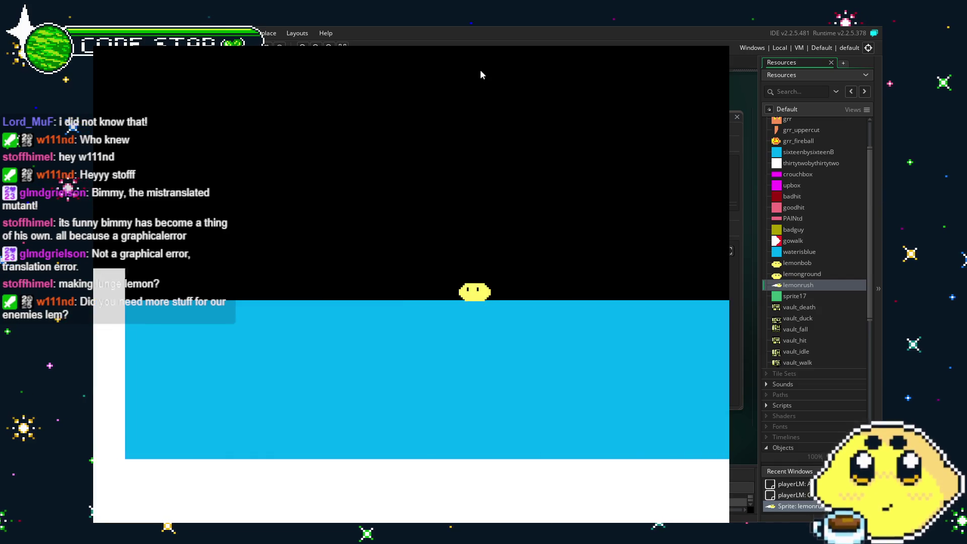
key("Up")
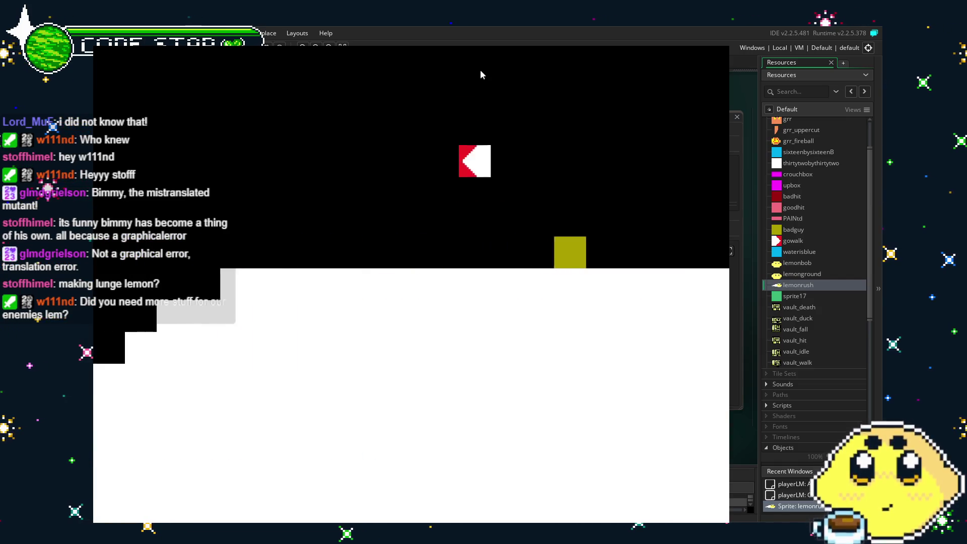
key("Left")
key("Up")
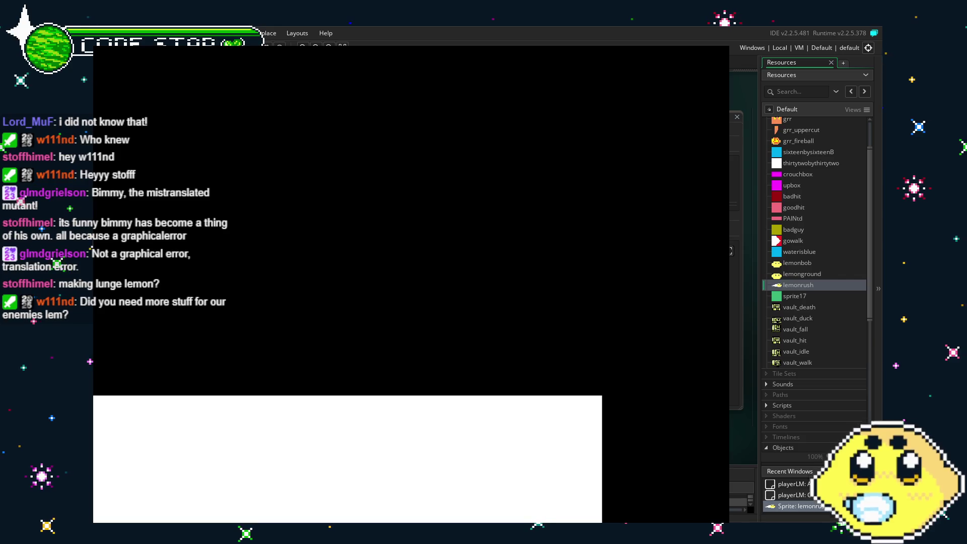
key("Escape")
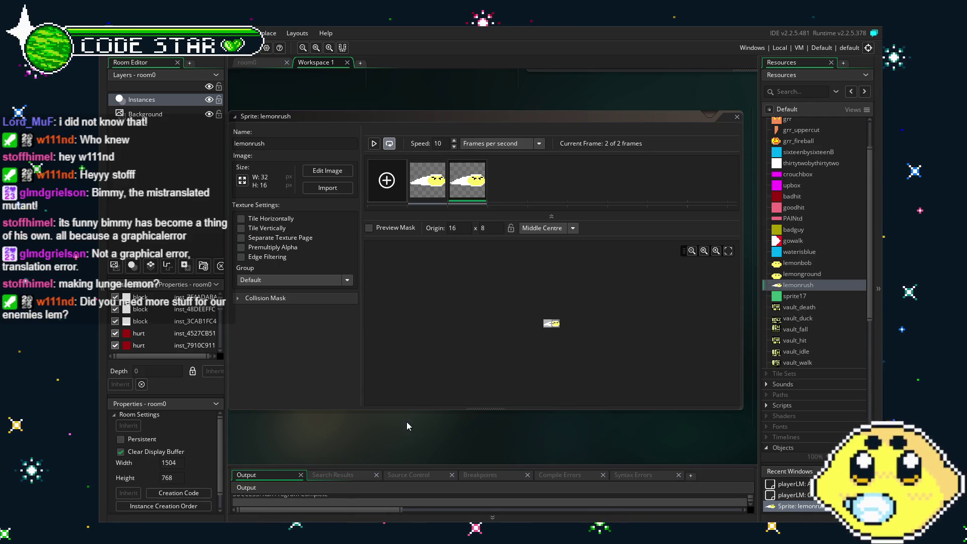
Step: Open the playerLM object editor and bring up the goodhit sprite's context menu
left_click_drag(407, 427, 429, 411)
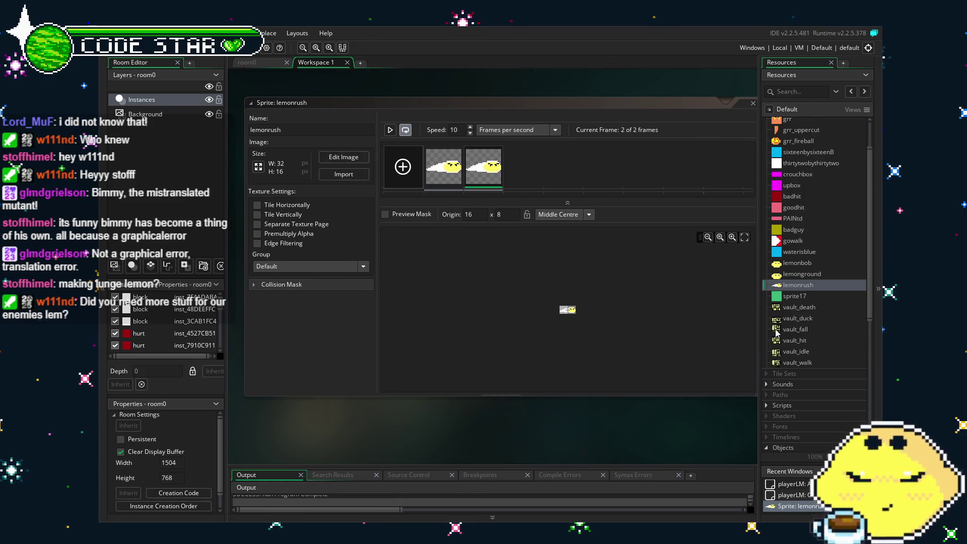
scroll(777, 333, "down", 7)
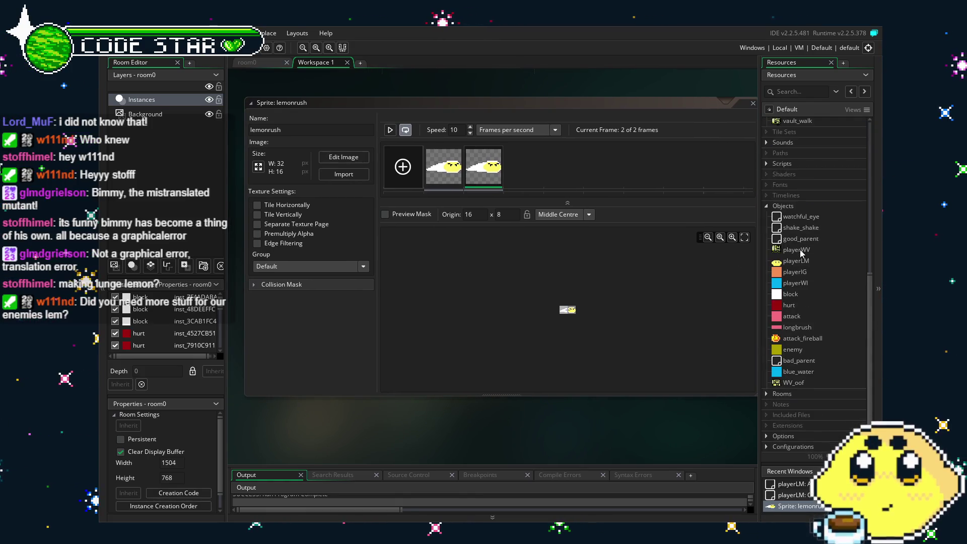
double_click(798, 261)
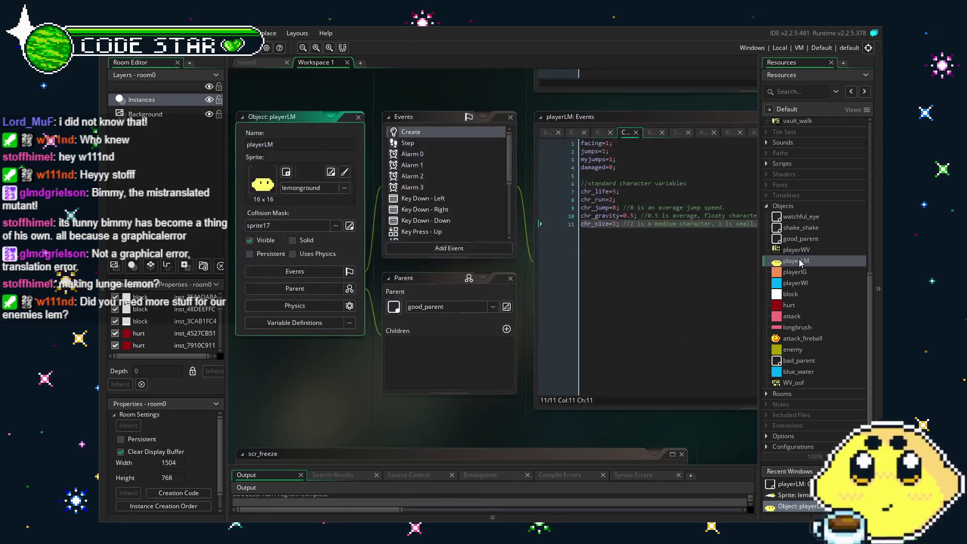
scroll(459, 235, "down", 5)
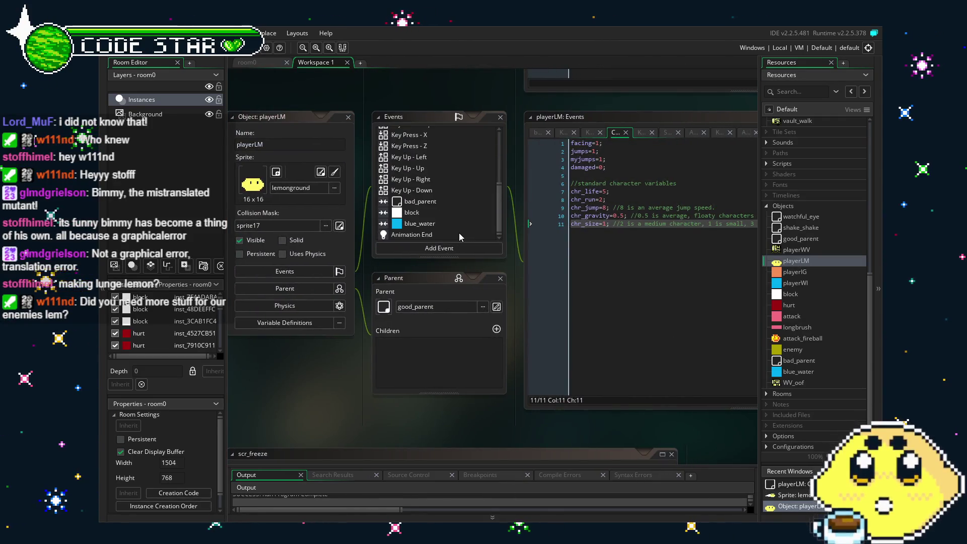
mouse_move(283, 385)
left_mouse_down()
mouse_move(358, 391)
mouse_move(340, 395)
left_mouse_up()
scroll(491, 181, "up", 3)
scroll(491, 181, "up", 2)
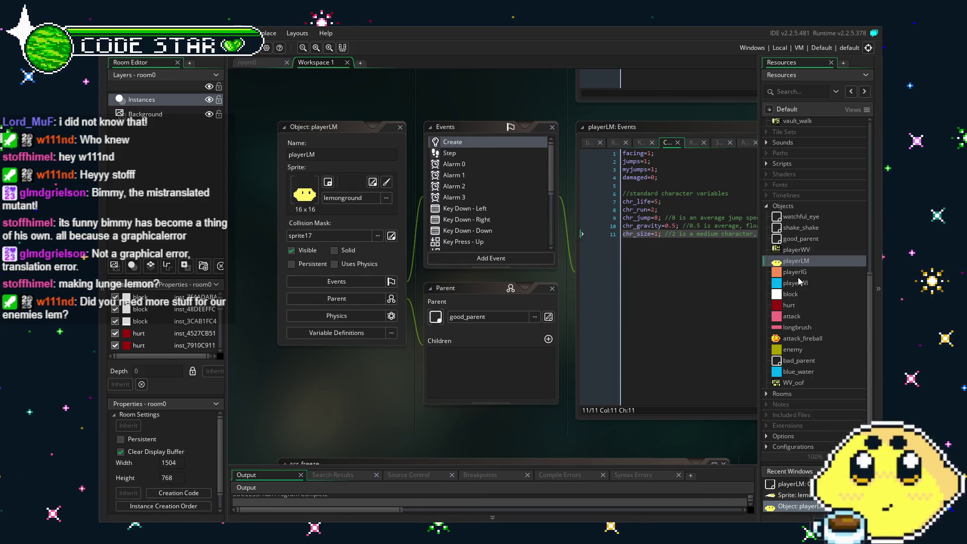
scroll(799, 281, "up", 2)
scroll(800, 281, "up", 4)
scroll(799, 280, "up", 3)
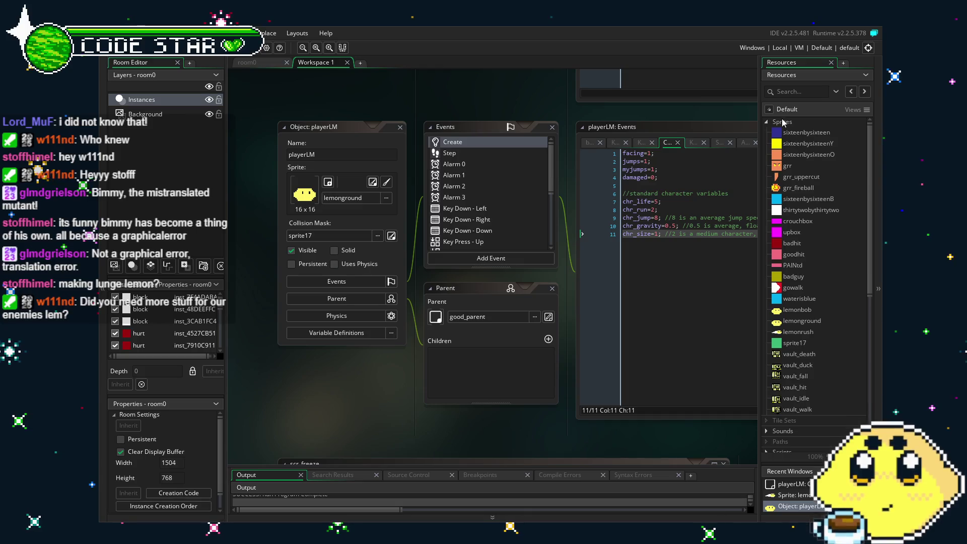
right_click(796, 255)
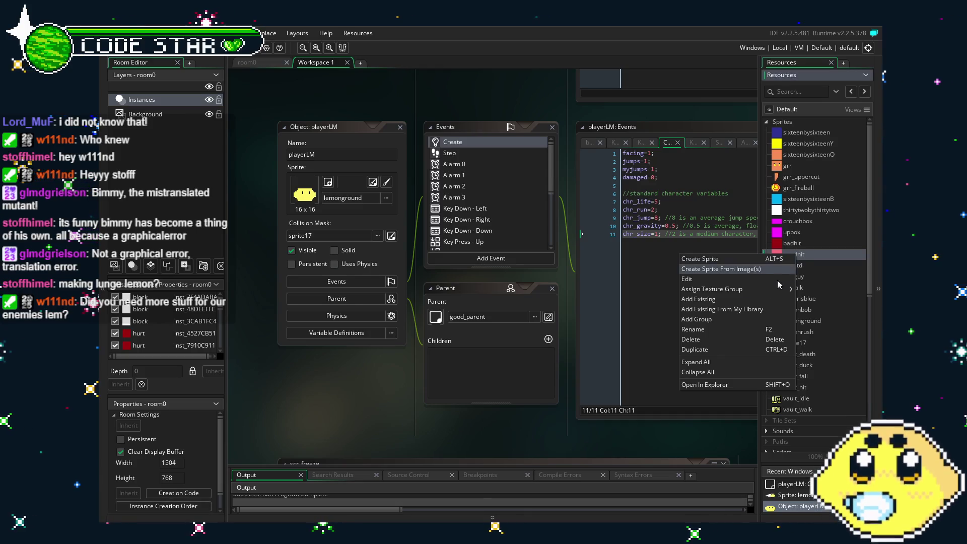
Step: Duplicate the goodhit sprite as 'comet' and bring up its 16×16 resize settings
left_click(727, 349)
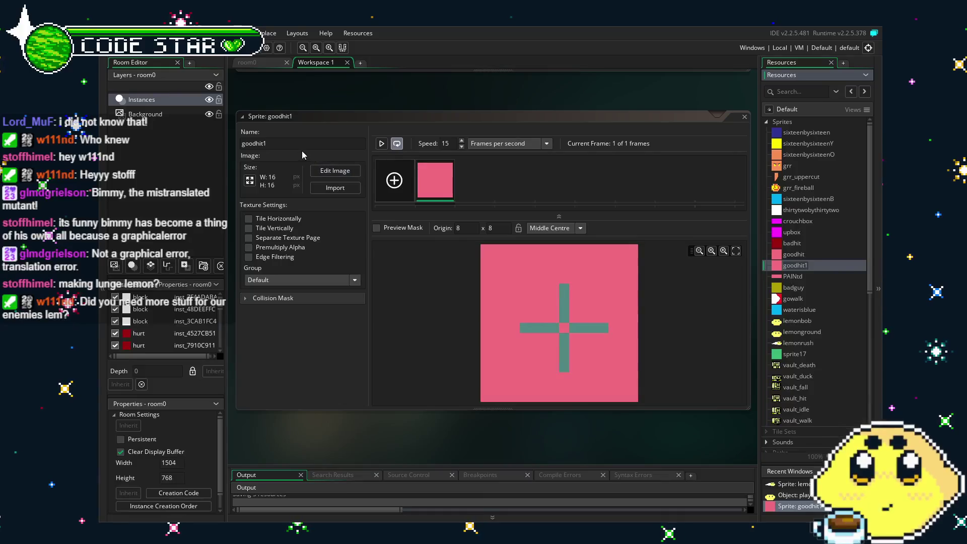
type("comet")
key("Return")
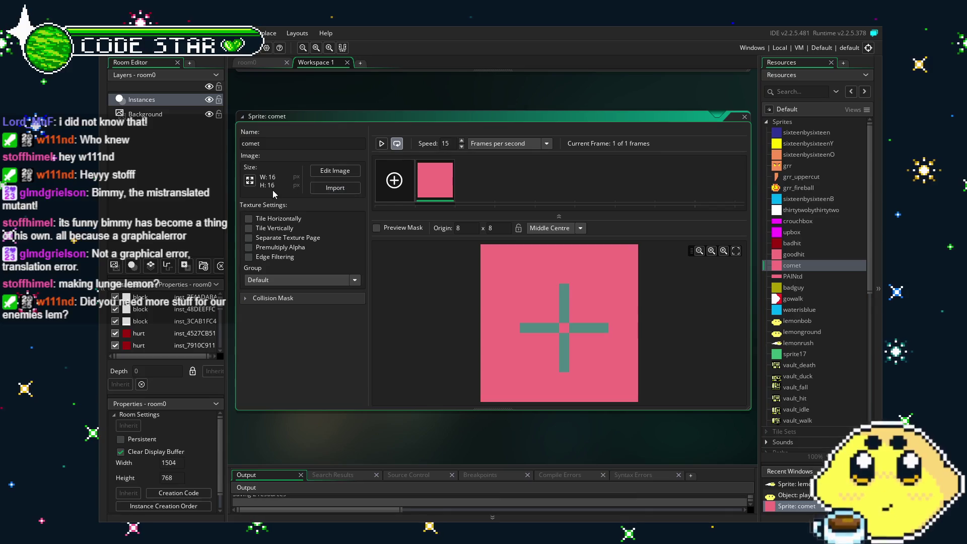
left_click(249, 180)
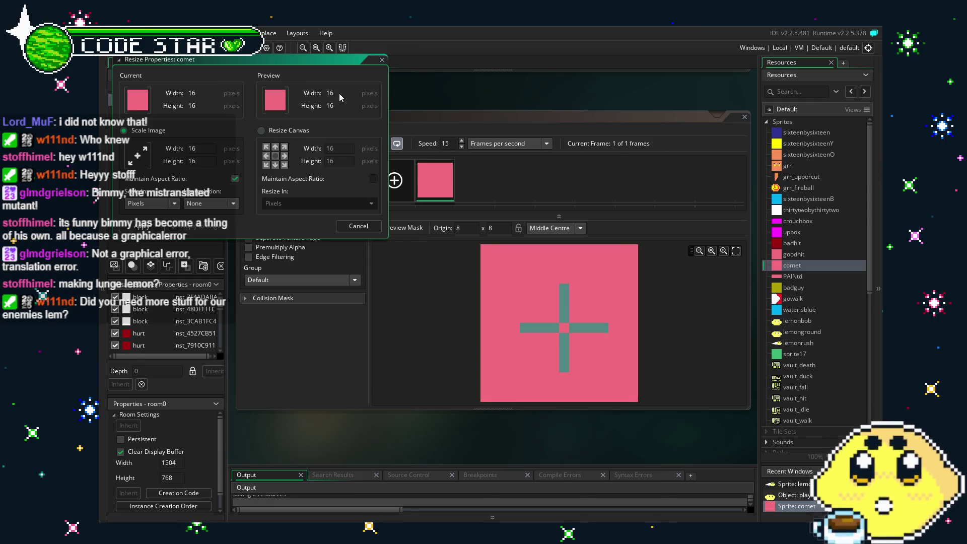
Step: Resize the comet canvas to 48x48 and fill the entire image solid pink
left_click(261, 131)
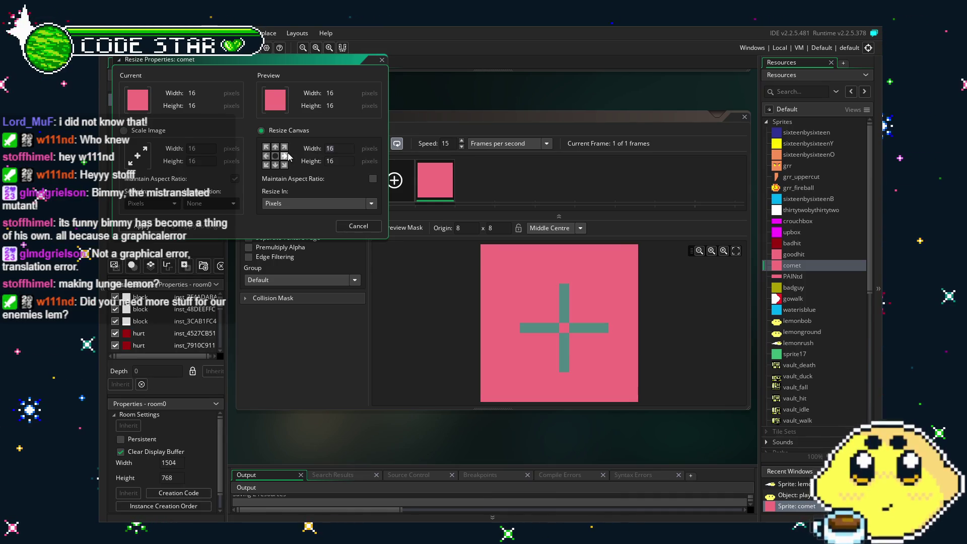
type("48")
key("Return")
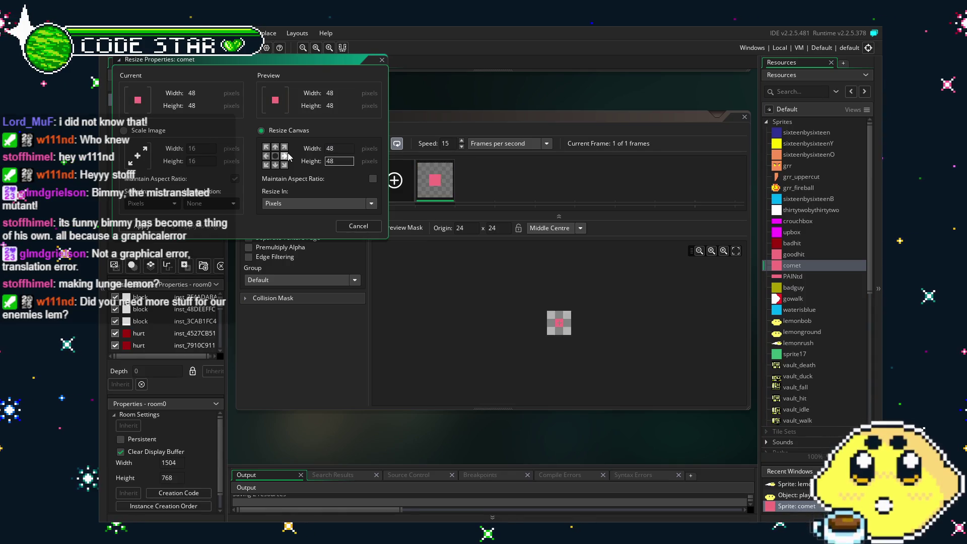
double_click(438, 185)
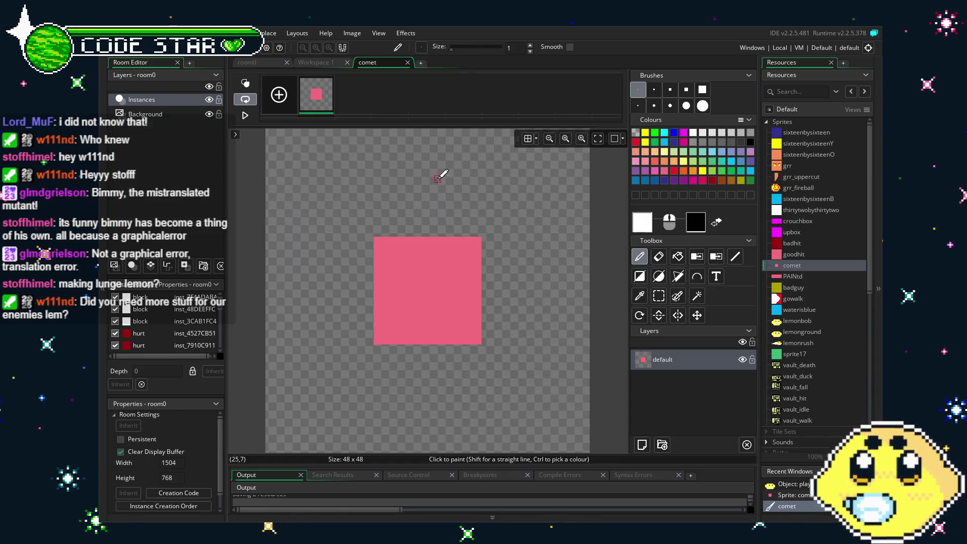
key("f")
left_click(410, 208)
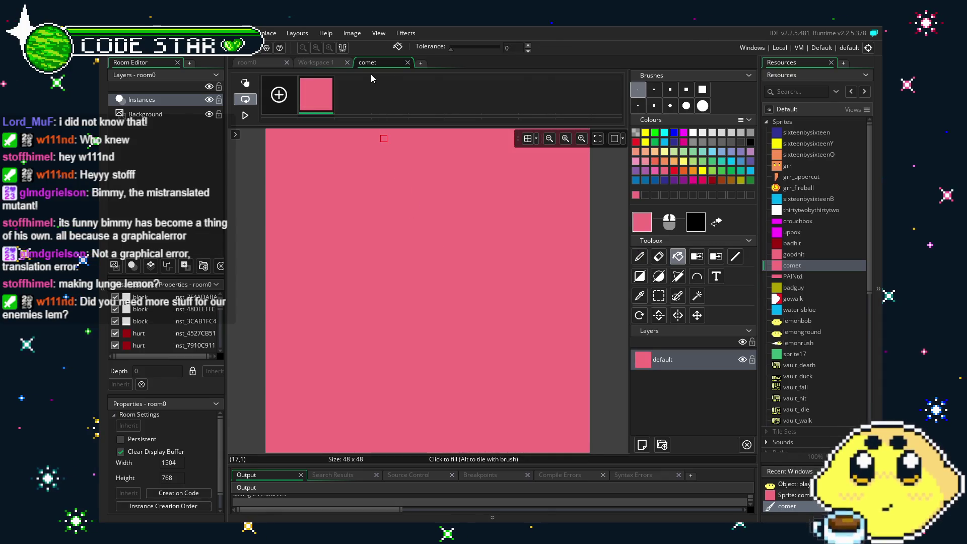
left_click(407, 63)
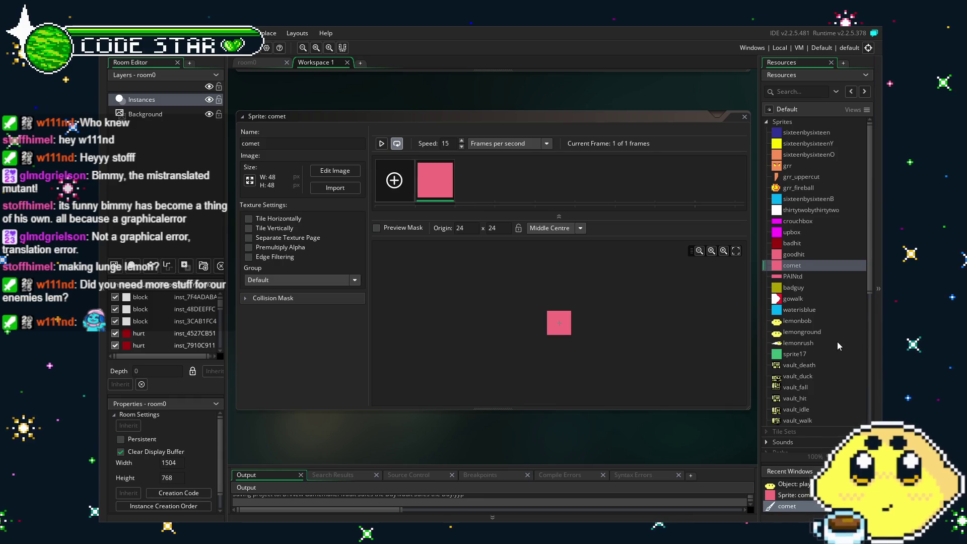
Step: Reopen the playerLM object editor and open its Key Press - X event code
scroll(837, 343, "down", 5)
scroll(837, 341, "down", 4)
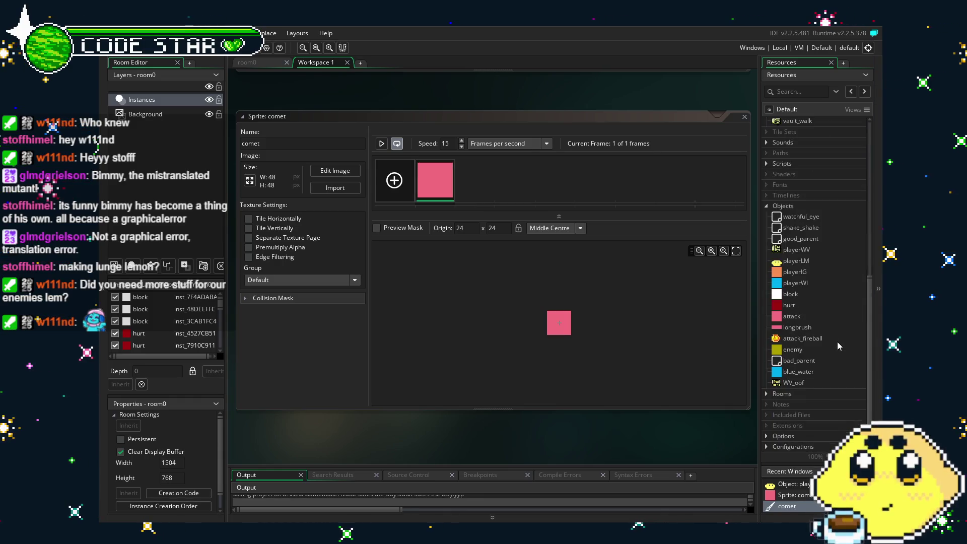
double_click(800, 263)
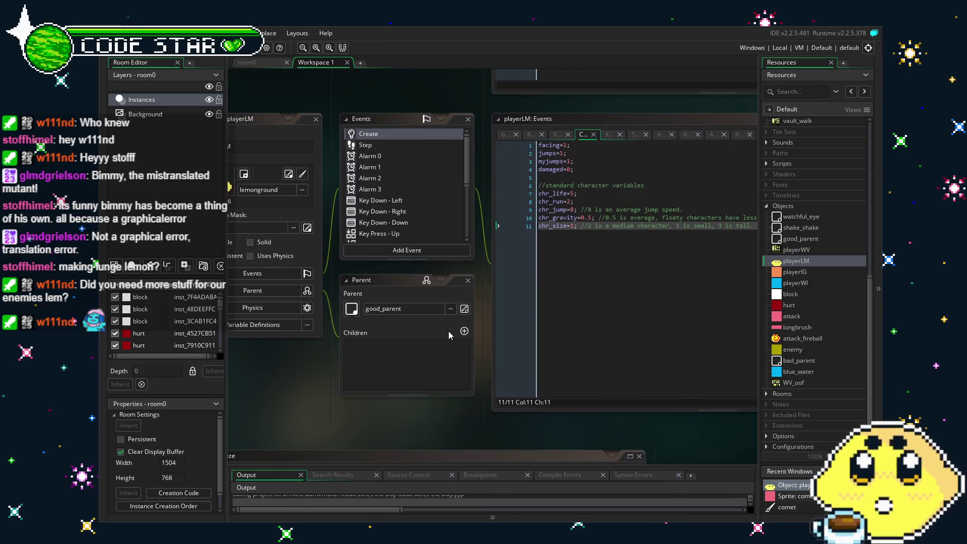
scroll(445, 189, "down", 5)
left_click_drag(289, 431, 347, 428)
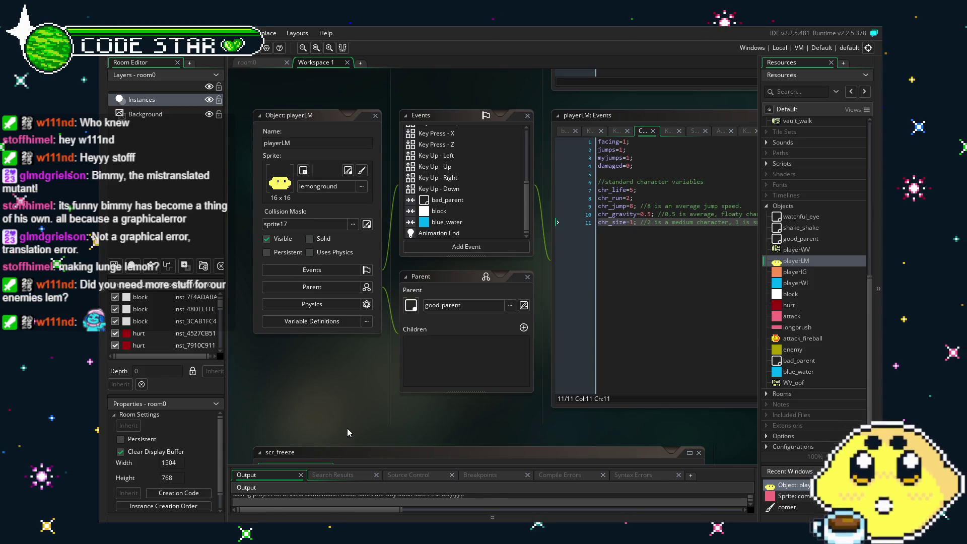
scroll(429, 211, "up", 2)
scroll(429, 210, "up", 3)
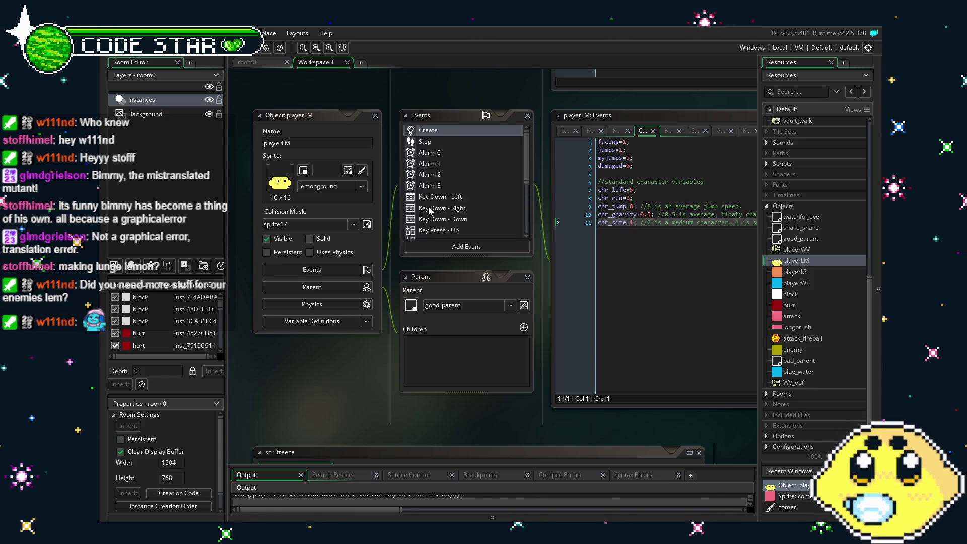
scroll(429, 210, "down", 5)
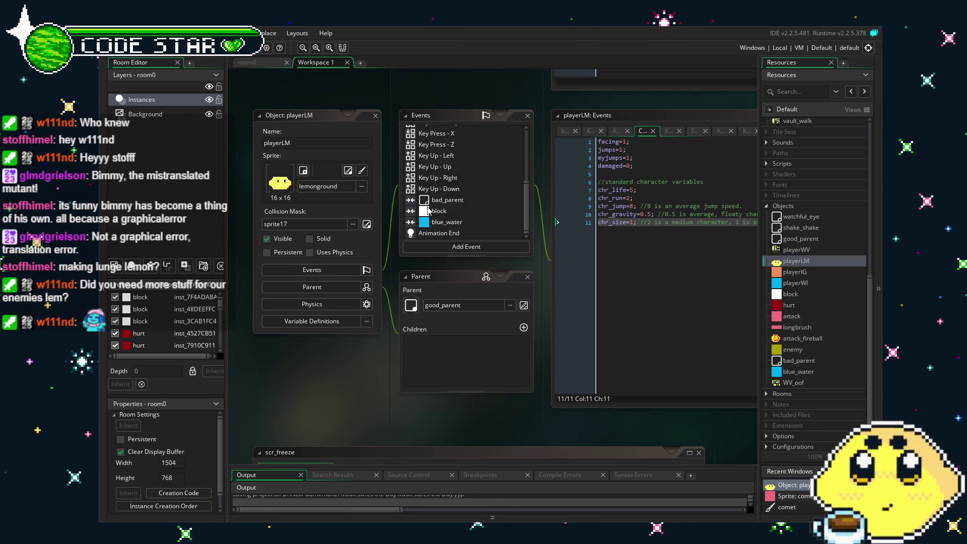
scroll(425, 190, "up", 5)
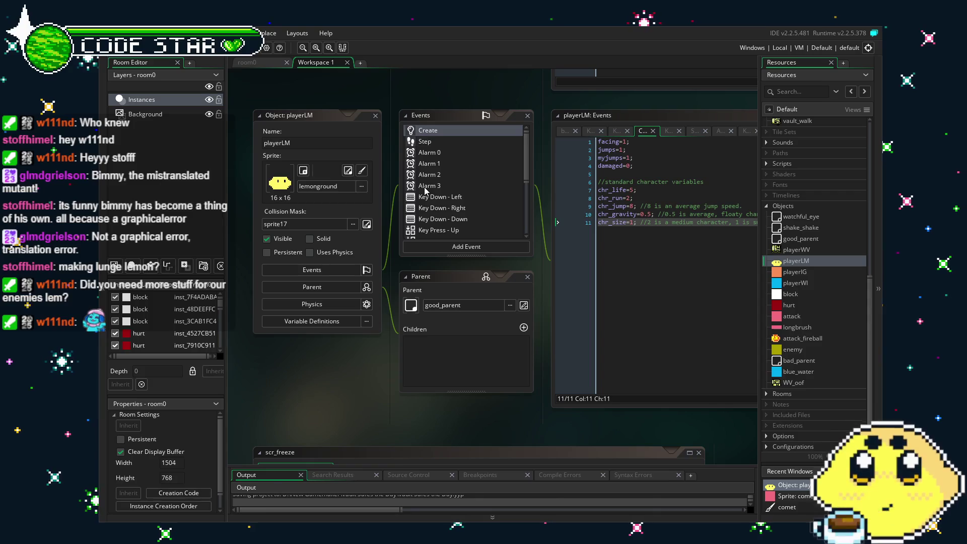
scroll(432, 192, "down", 3)
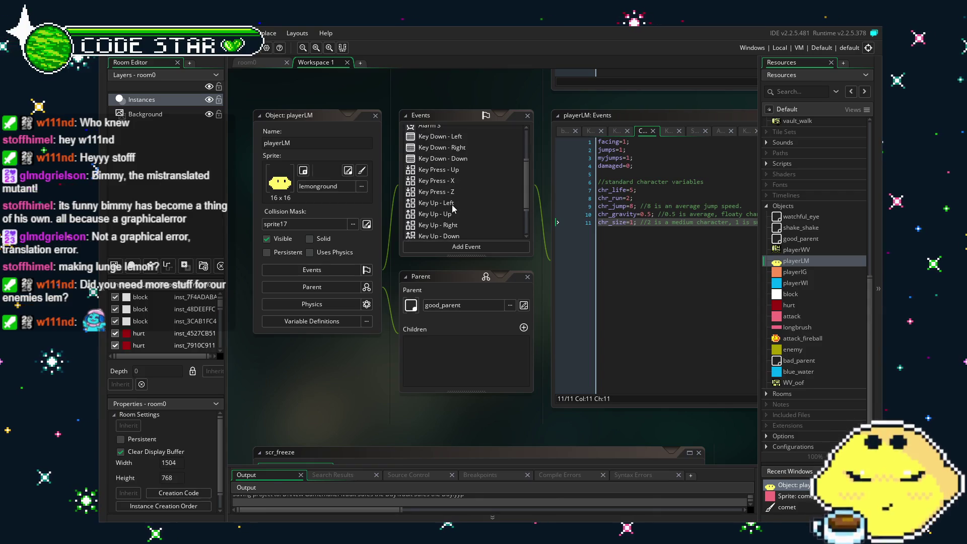
left_click(466, 180)
left_click_drag(440, 397, 282, 385)
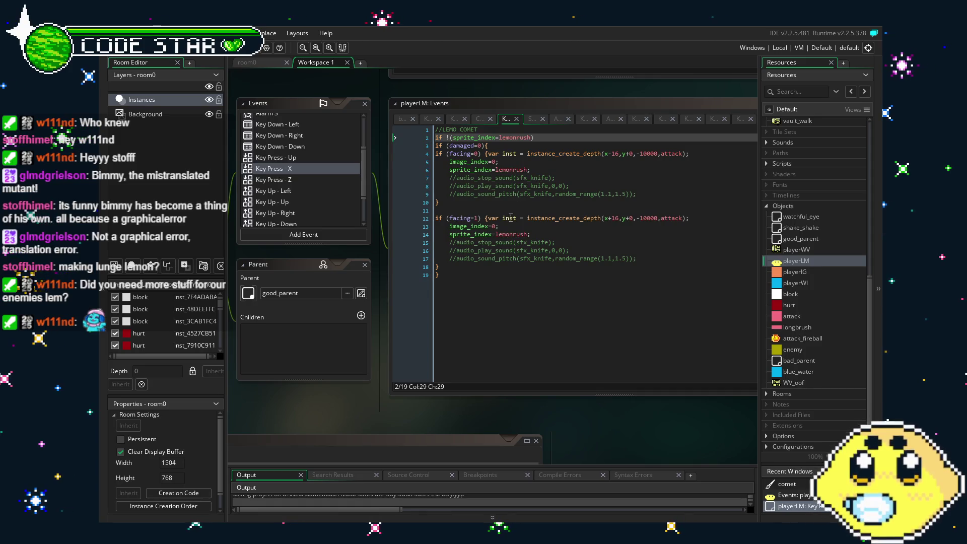
left_click(448, 319)
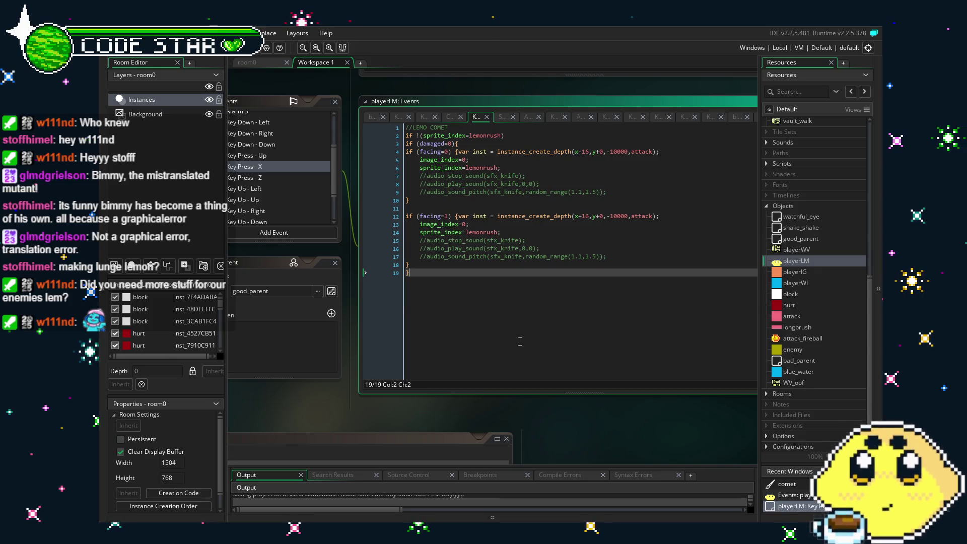
mouse_move(520, 341)
left_mouse_down()
mouse_move(489, 340)
mouse_move(502, 340)
left_mouse_up()
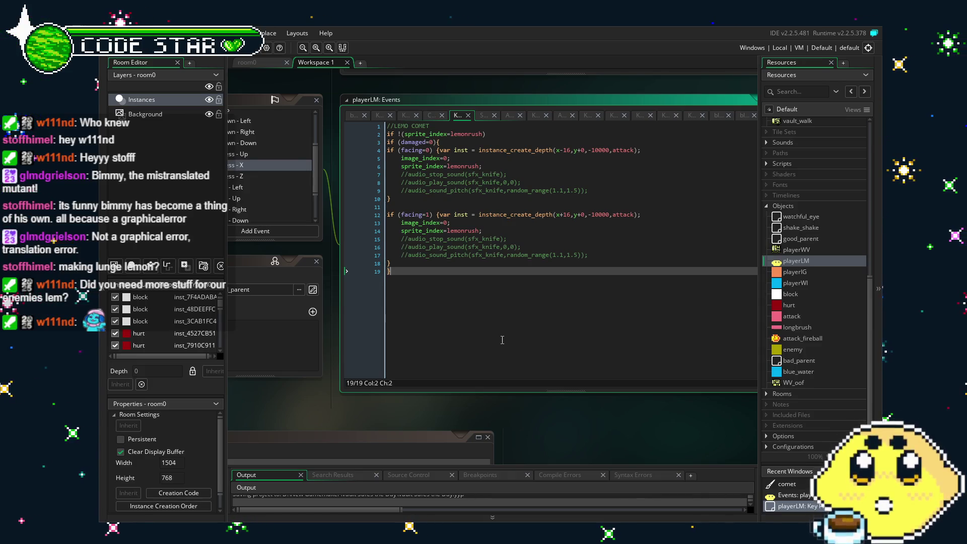
mouse_move(502, 340)
left_mouse_down()
mouse_move(449, 335)
mouse_move(483, 343)
left_mouse_up()
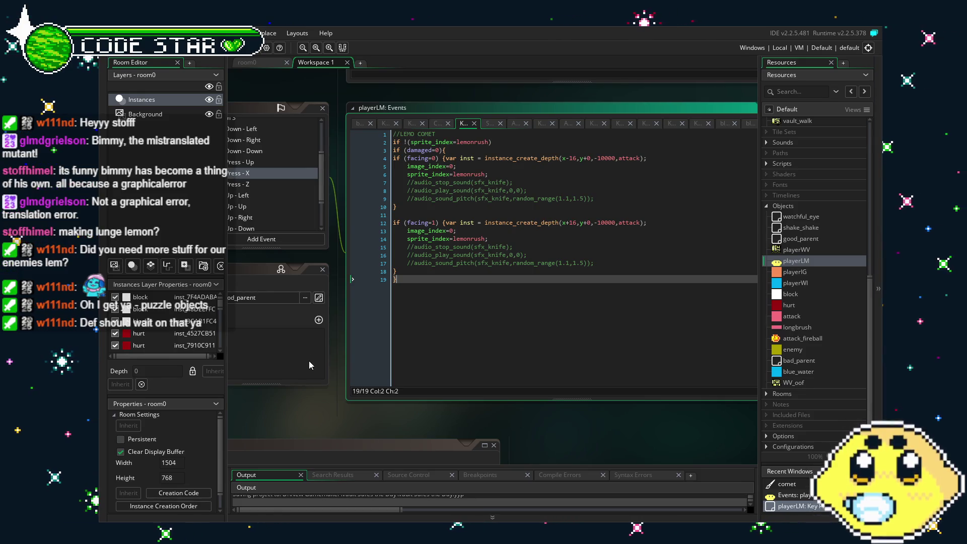
left_click_drag(323, 395, 436, 403)
scroll(415, 207, "down", 2)
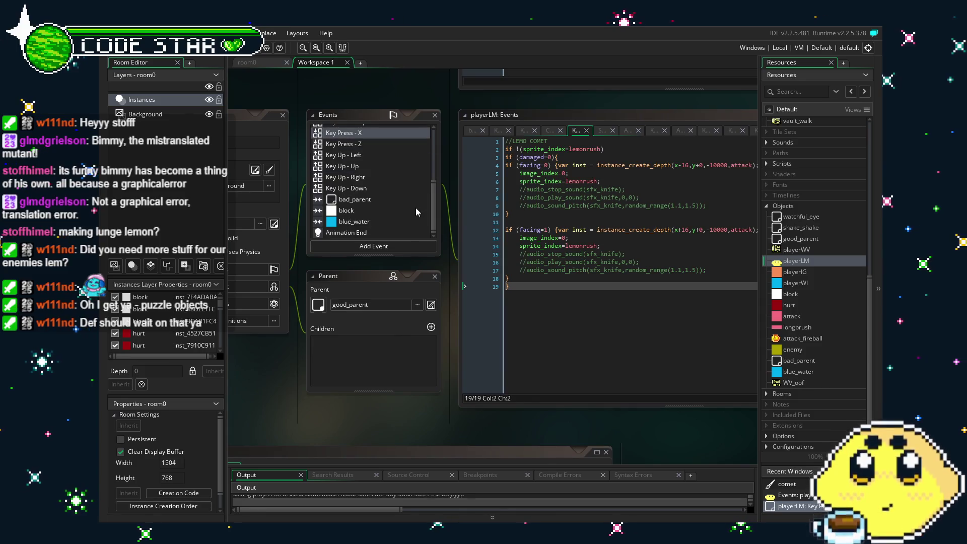
scroll(416, 211, "up", 2)
scroll(415, 212, "up", 2)
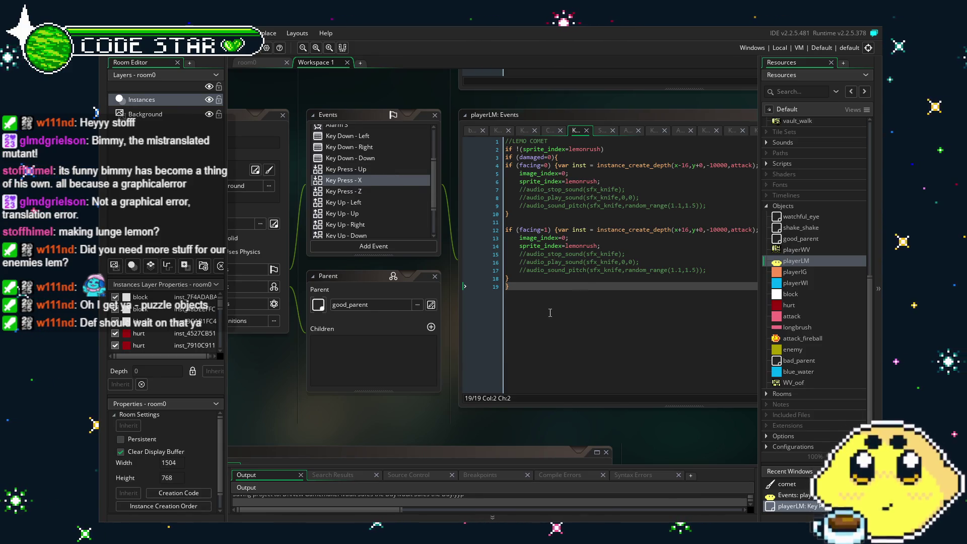
left_click(520, 306)
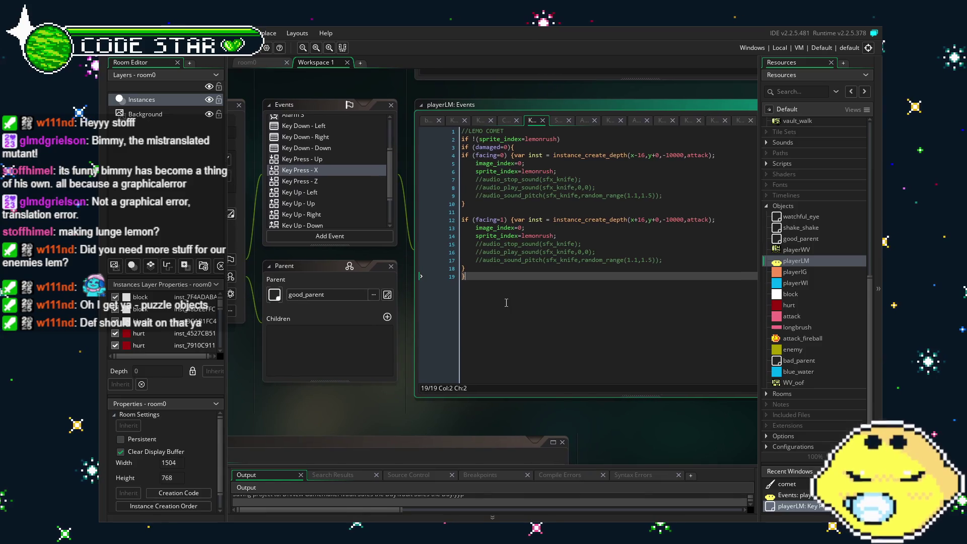
Step: Duplicate the attack object as 'bigcomet' and assign it the comet sprite
double_click(677, 158)
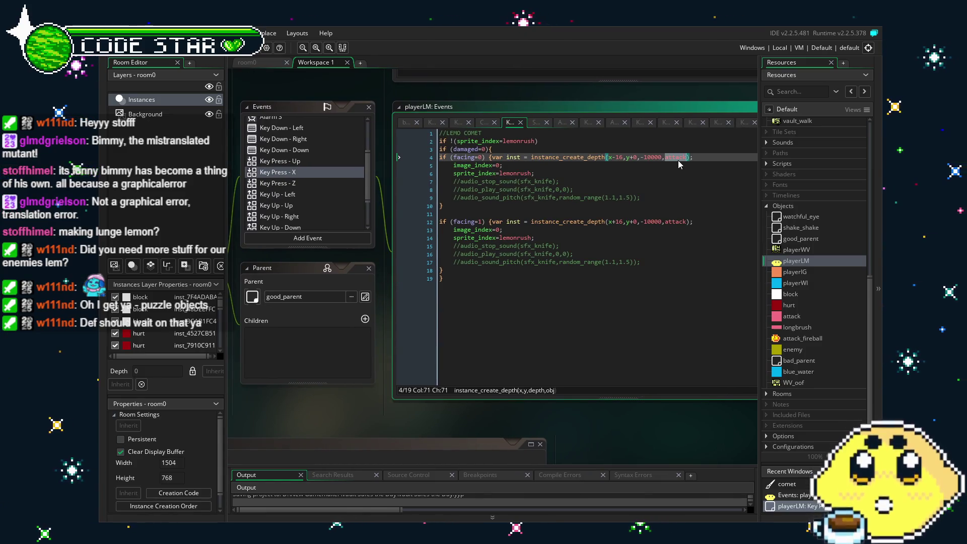
right_click(790, 316)
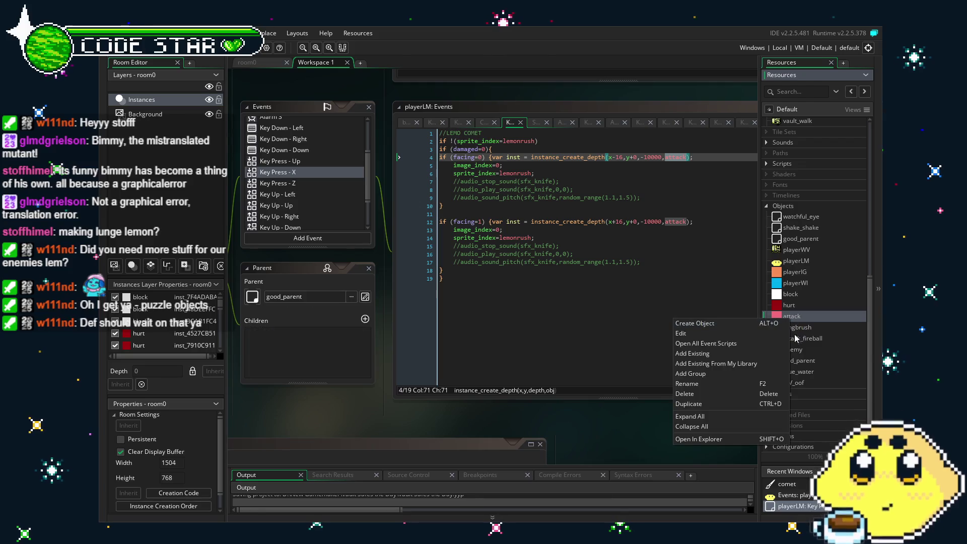
left_click(739, 406)
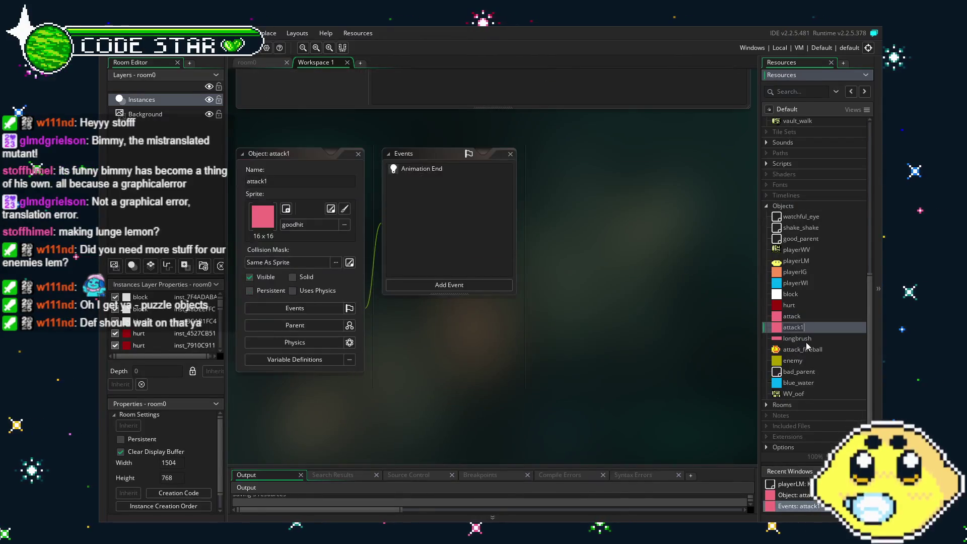
type("bigcomet")
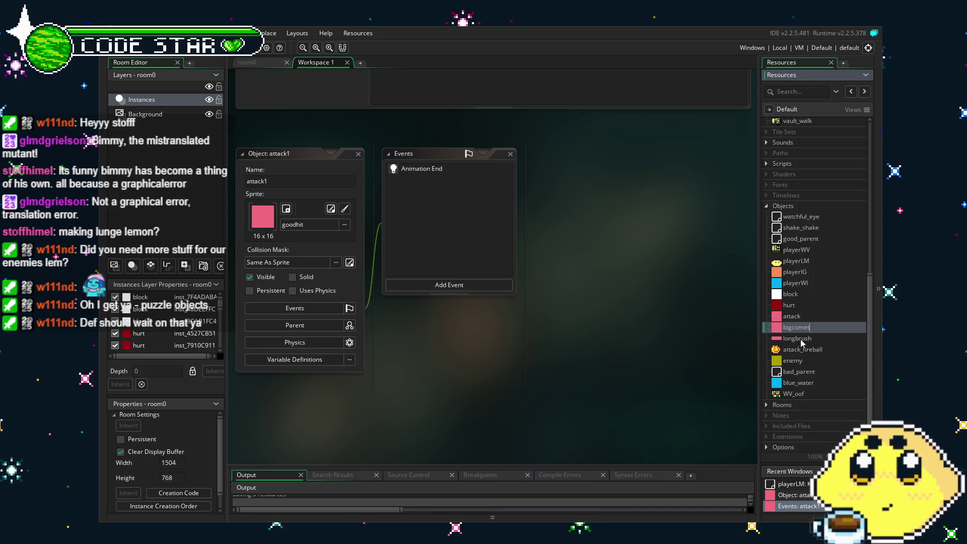
left_click(321, 224)
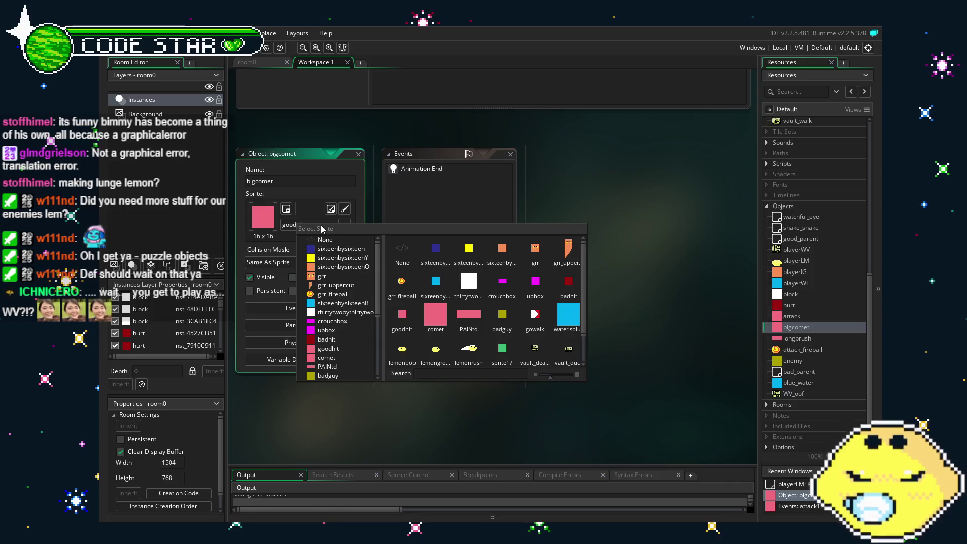
left_click(439, 331)
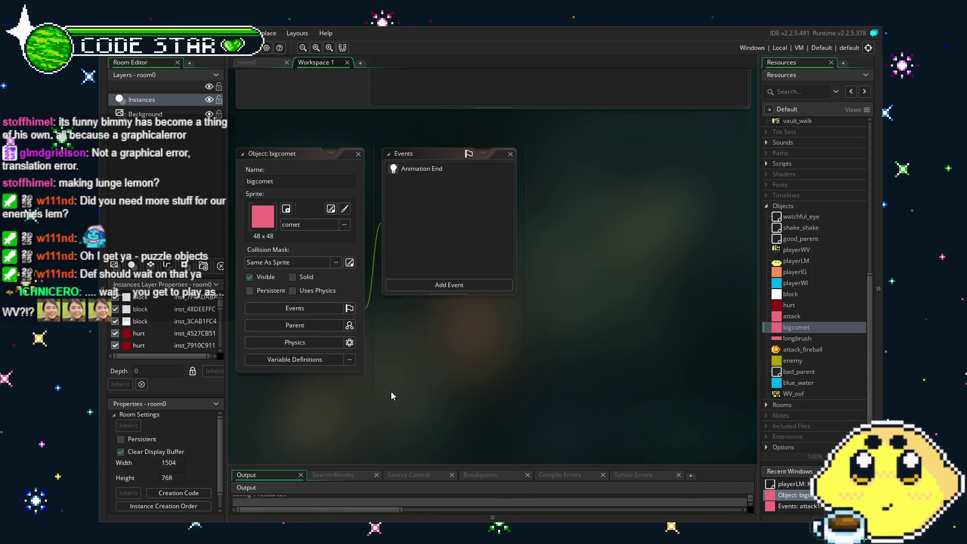
Step: Reopen playerLM and bring its attack code fully into view
scroll(572, 325, "up", 3)
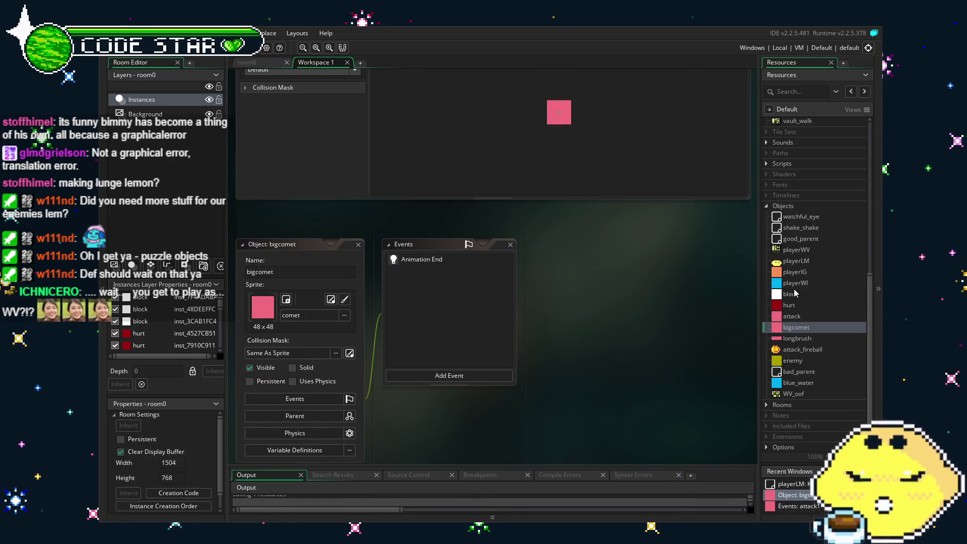
double_click(804, 261)
left_click_drag(519, 421, 378, 422)
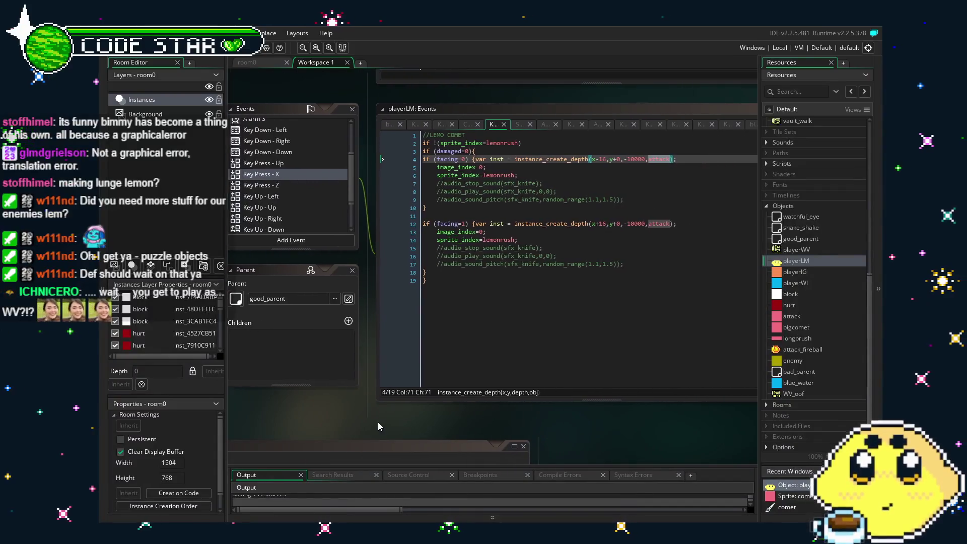
Step: Replace attack with bigcomet in the instance_create_depth calls on lines 4 and 12
left_click(653, 283)
left_click(652, 165)
left_click(652, 159)
key("Right")
key("Right")
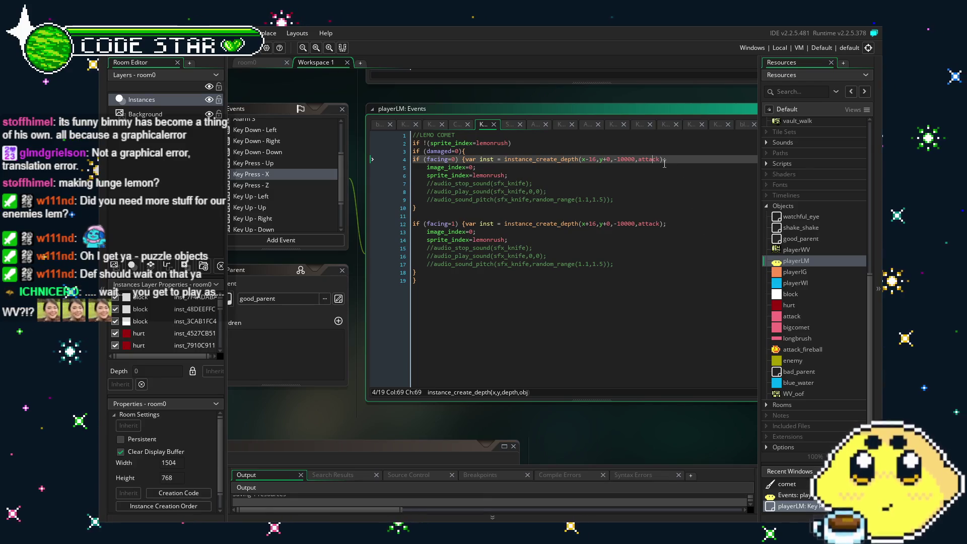
type("bigcome")
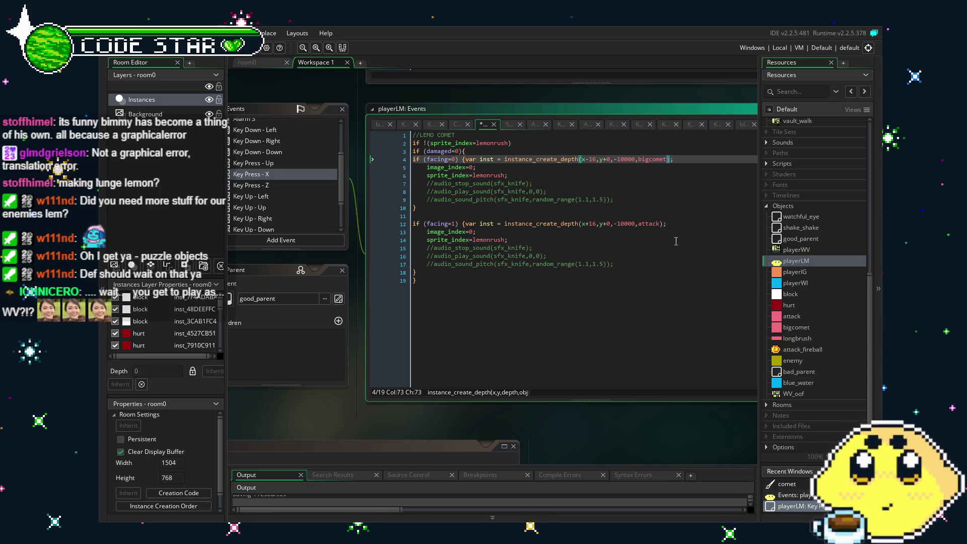
double_click(649, 223)
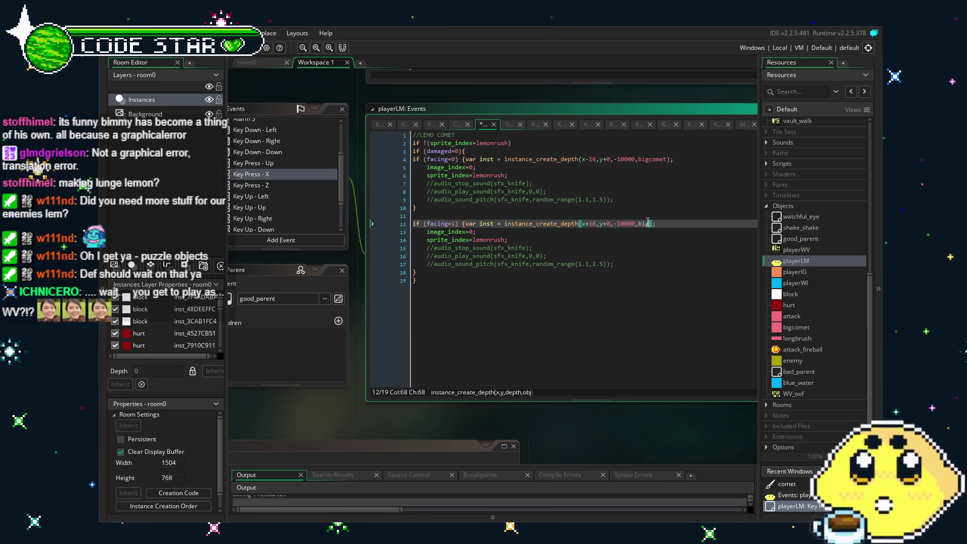
type("gcomet")
left_click(623, 313)
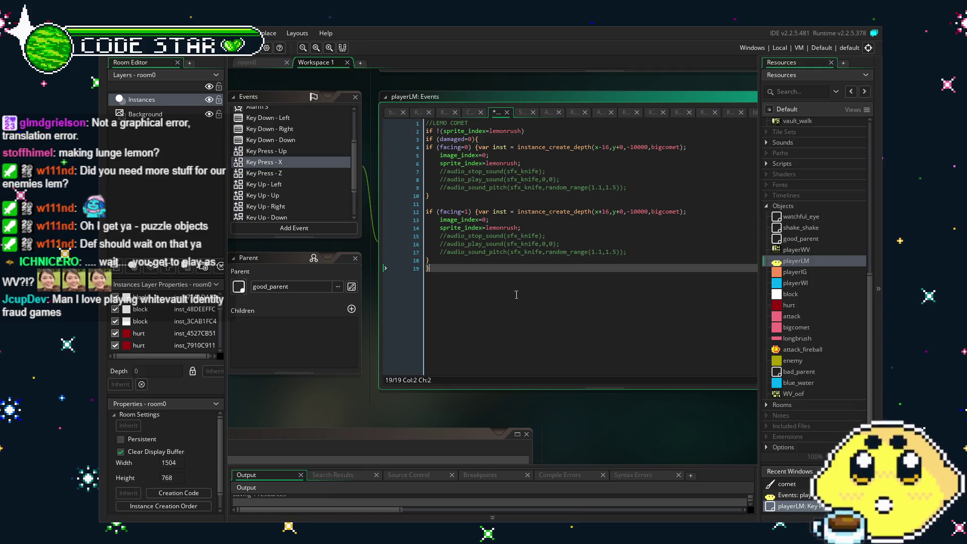
left_click_drag(492, 331, 458, 326)
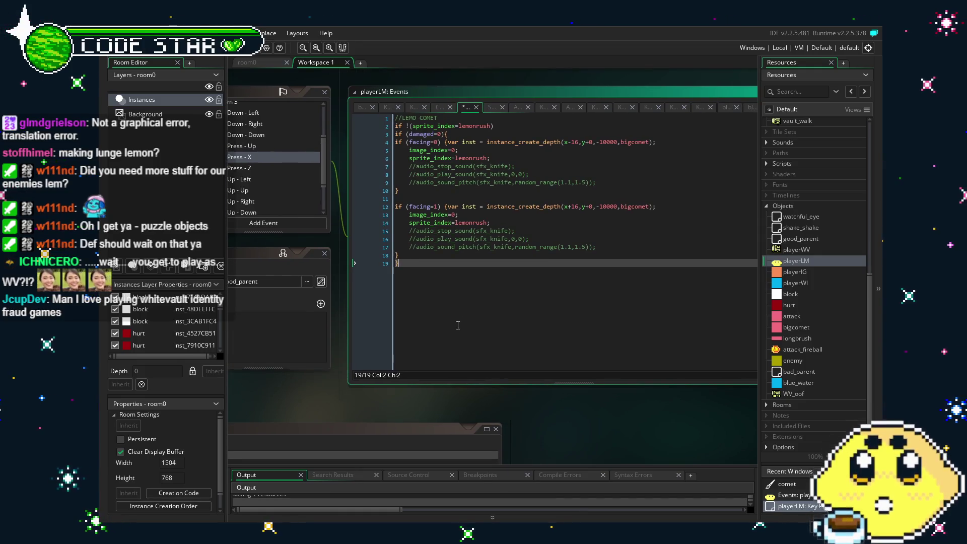
left_click_drag(462, 325, 504, 328)
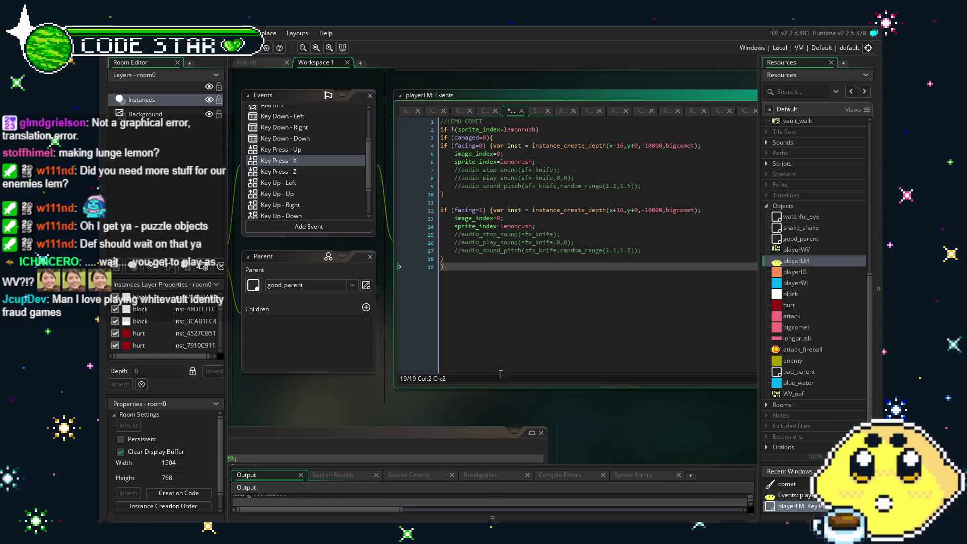
left_click_drag(452, 407, 428, 403)
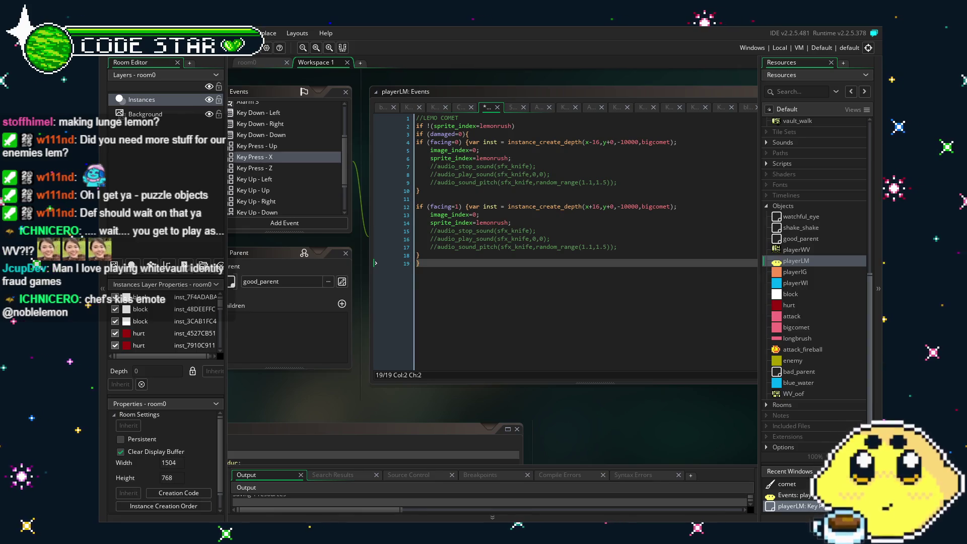
left_click_drag(504, 333, 515, 335)
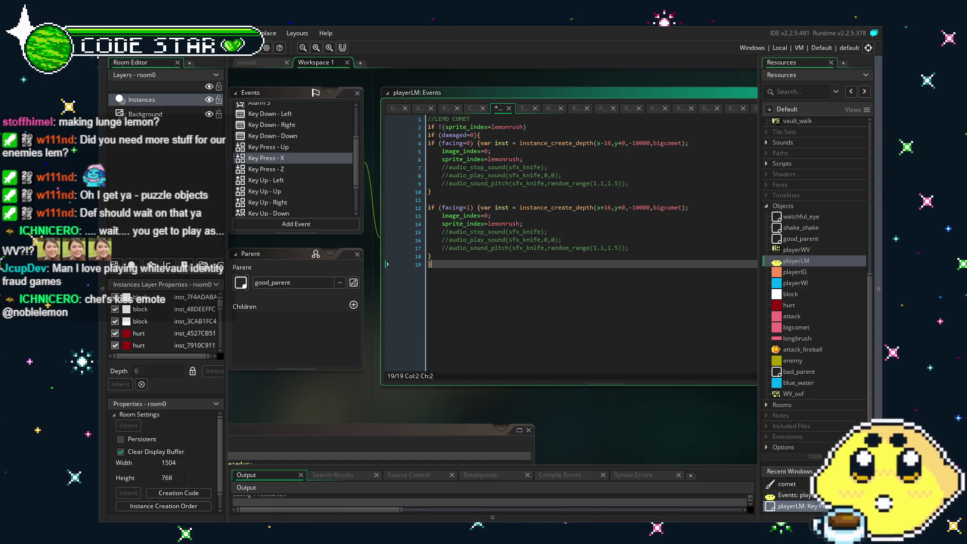
left_click_drag(513, 319, 462, 325)
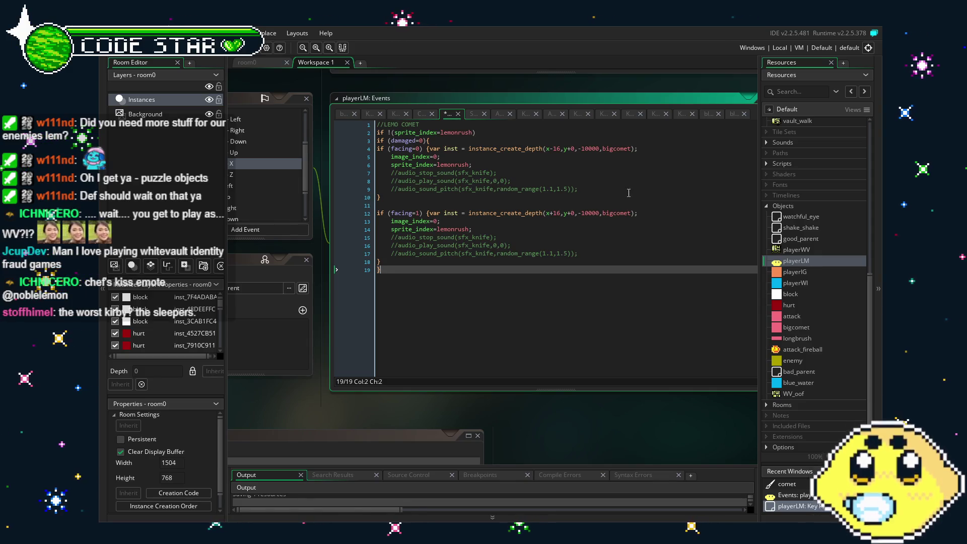
left_click(623, 211)
left_click(621, 229)
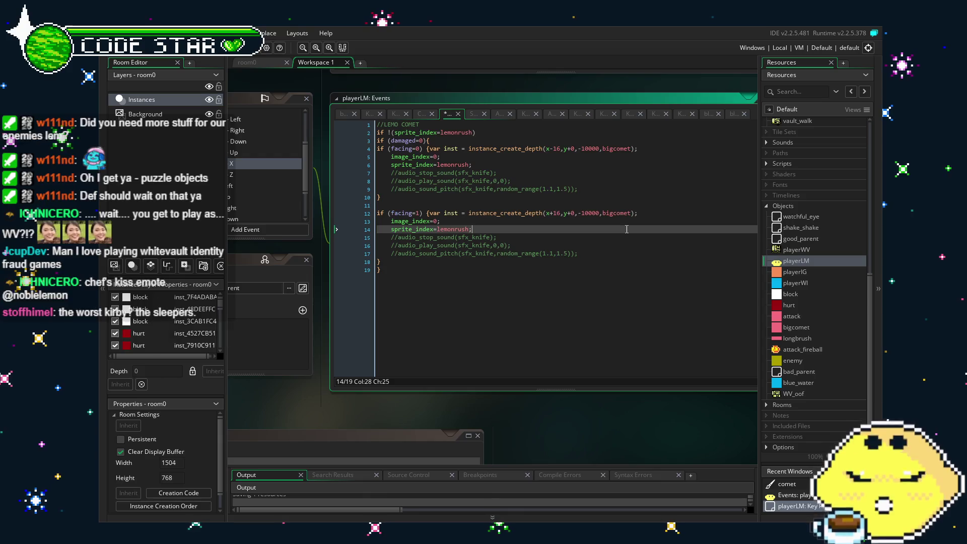
left_click(618, 237)
left_click(597, 232)
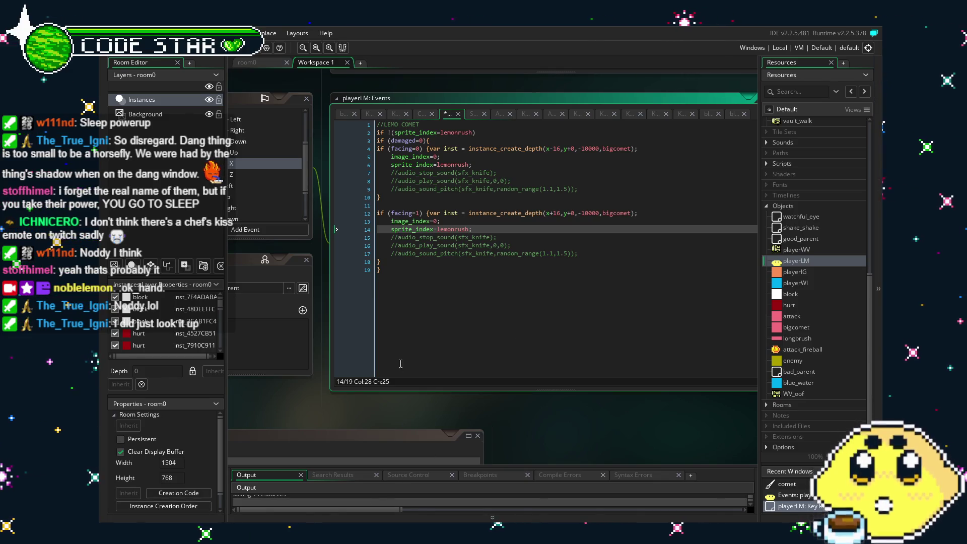
Step: Change the bigcomet spawn offsets from x-16 to x-32 and x+16 to x+32
left_click(401, 406)
scroll(401, 411, "up", 2)
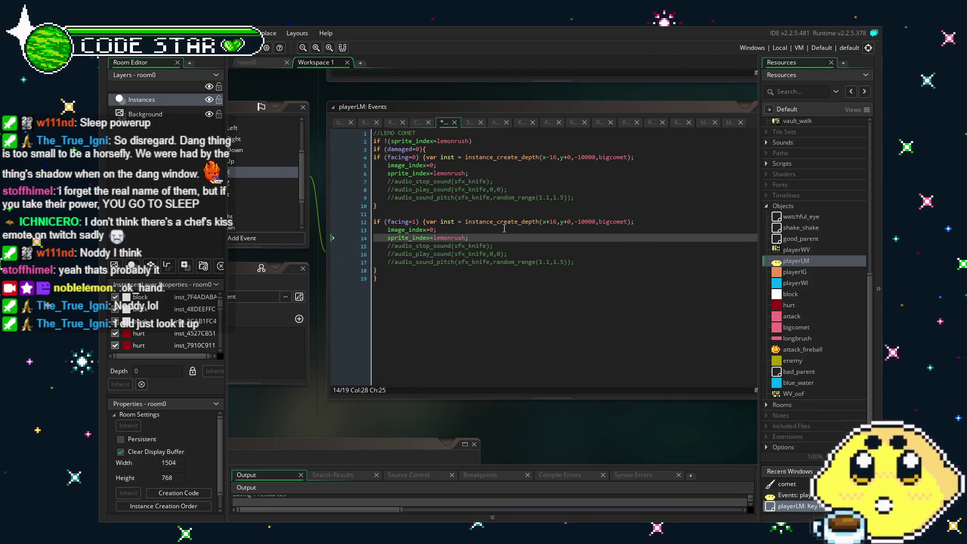
left_click(559, 156)
key("BackSpace")
key("BackSpace")
type("32")
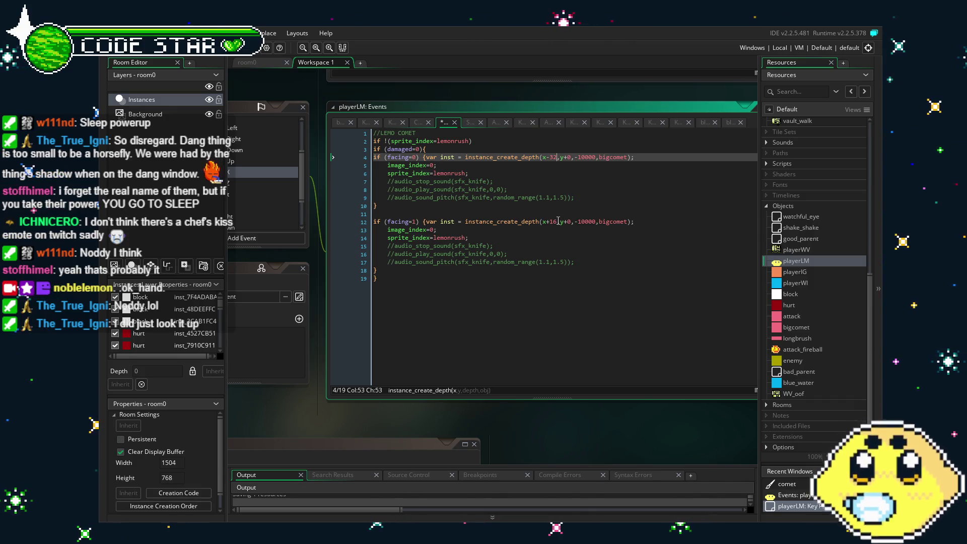
left_click(558, 222)
key("BackSpace")
key("BackSpace")
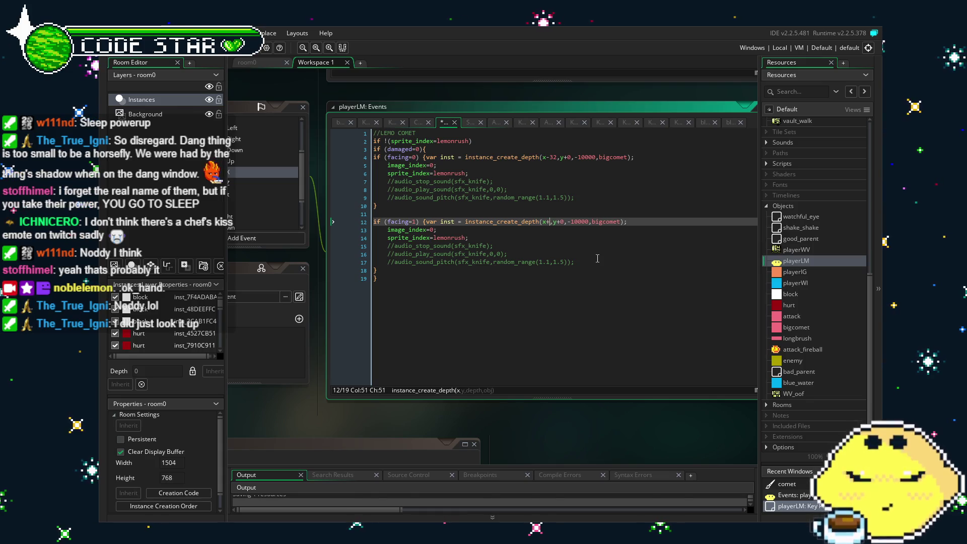
type("32")
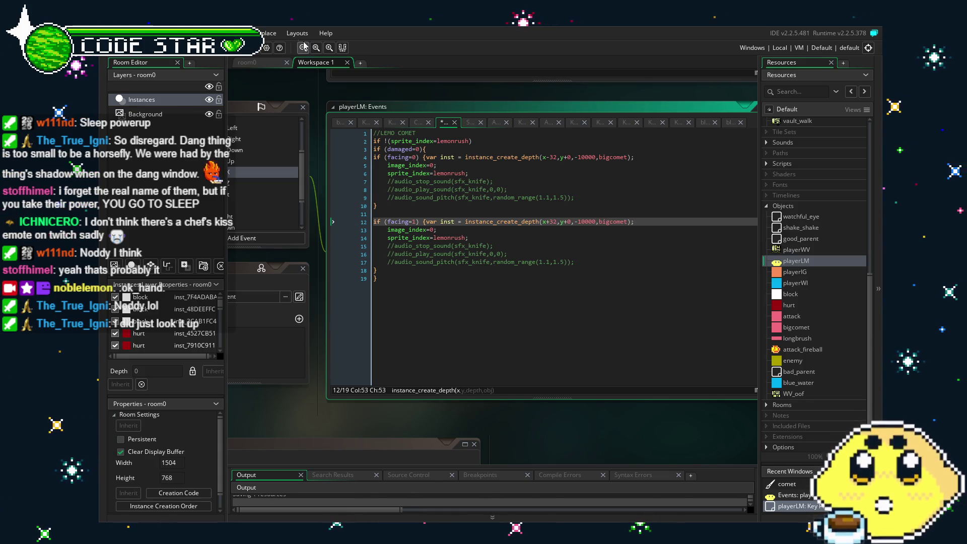
Step: Run the game with F5, dash, jump and attack as the lemon, then close it
key("F5")
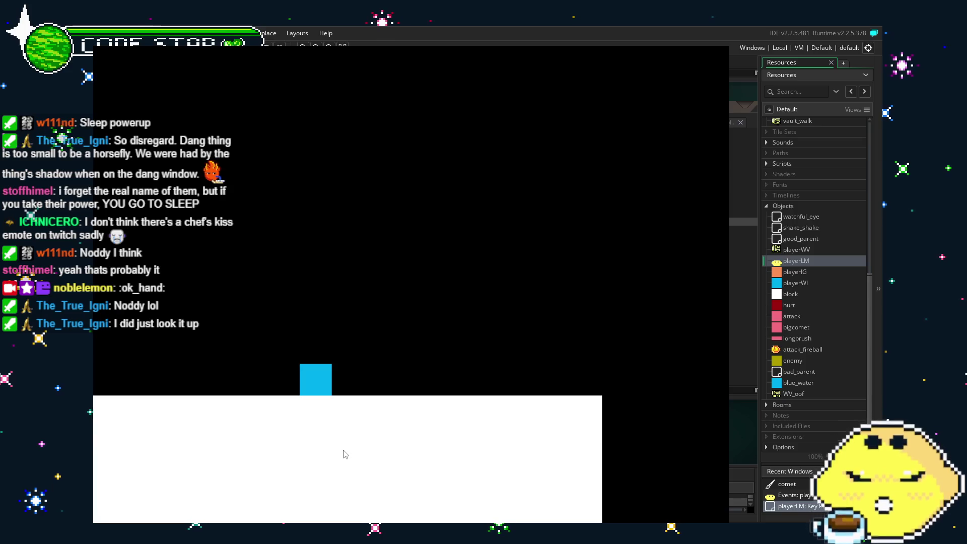
key("space")
key("space")
key("space")
key("Right")
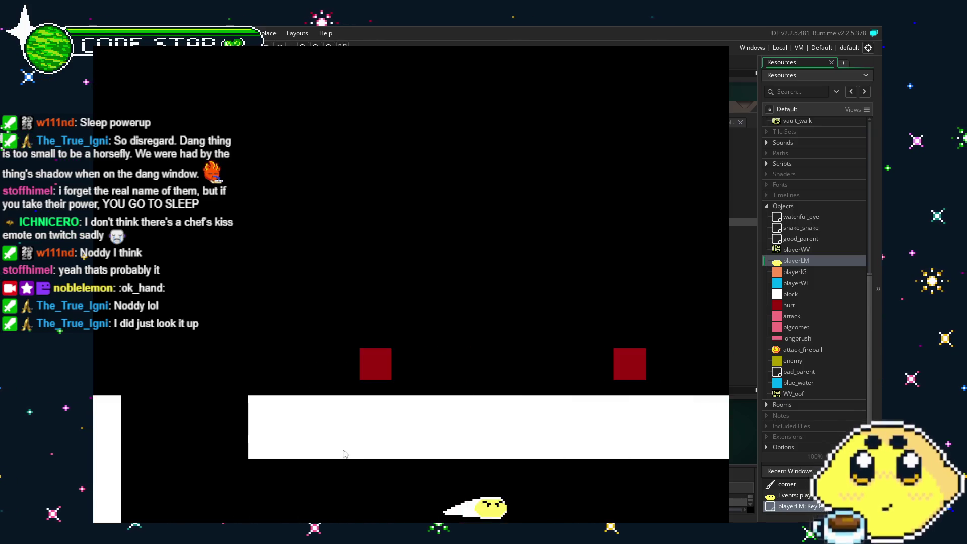
key("space")
key("space")
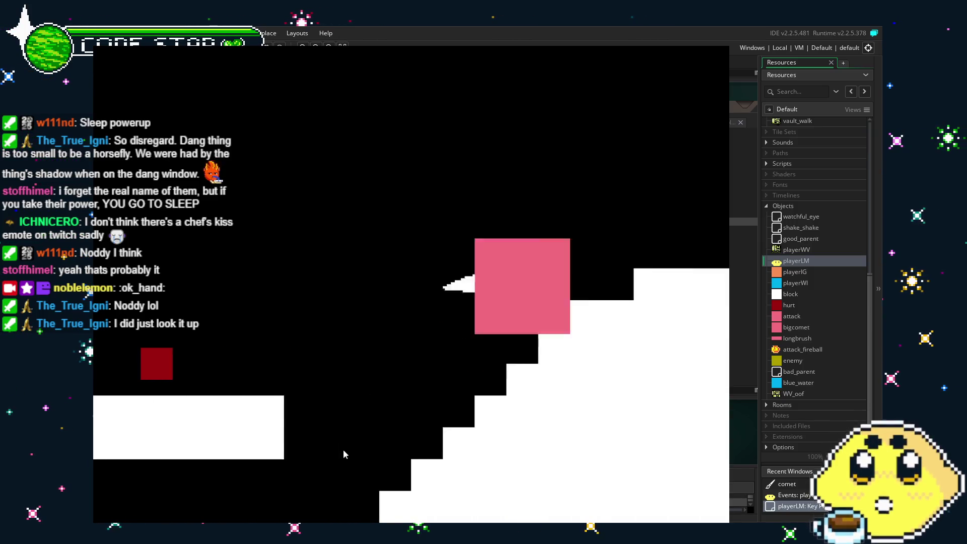
key("Up")
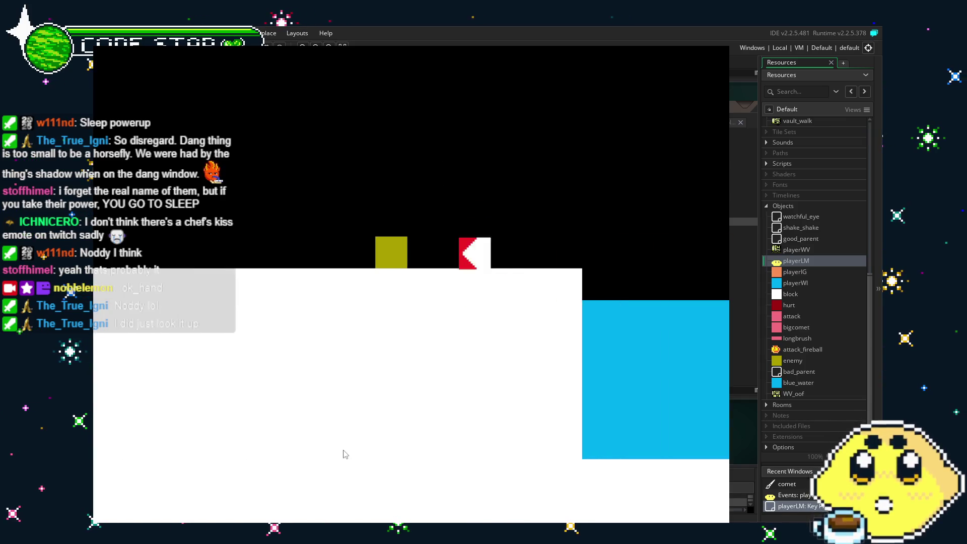
key("space")
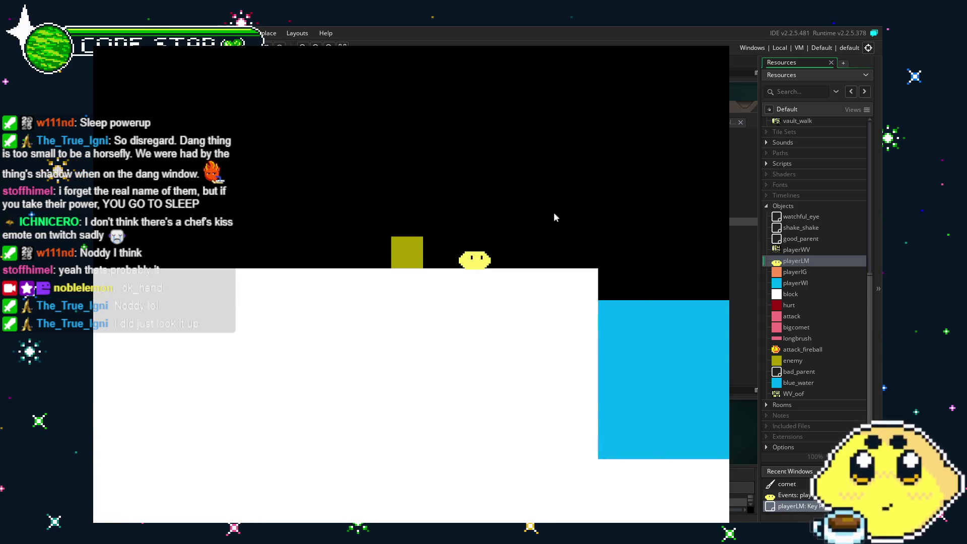
key("Escape")
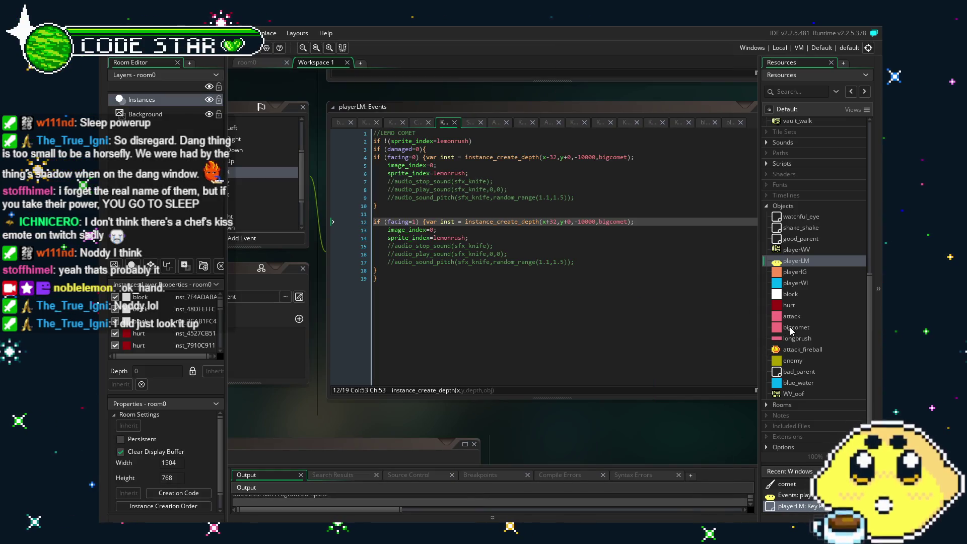
Step: Set attack as the parent of the bigcomet object
double_click(796, 326)
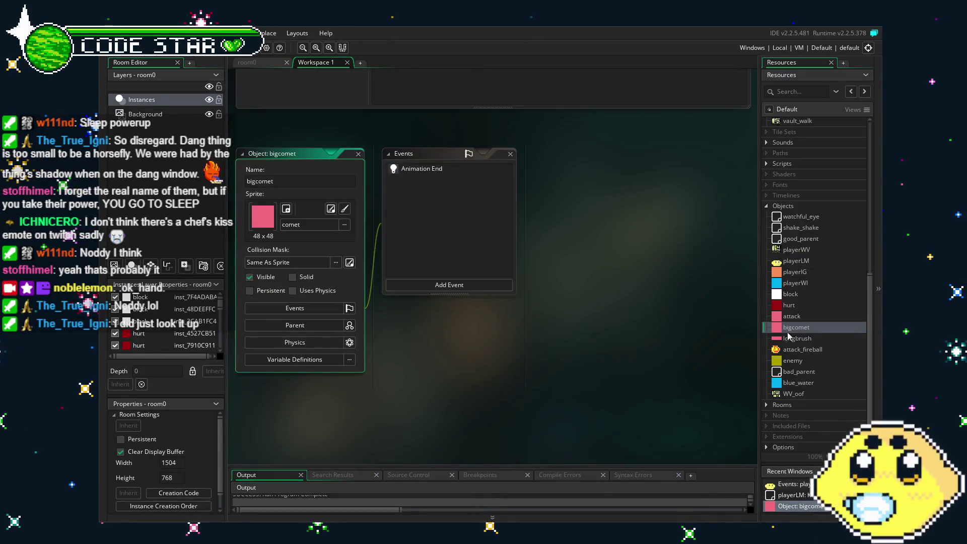
left_click(352, 325)
left_click(467, 345)
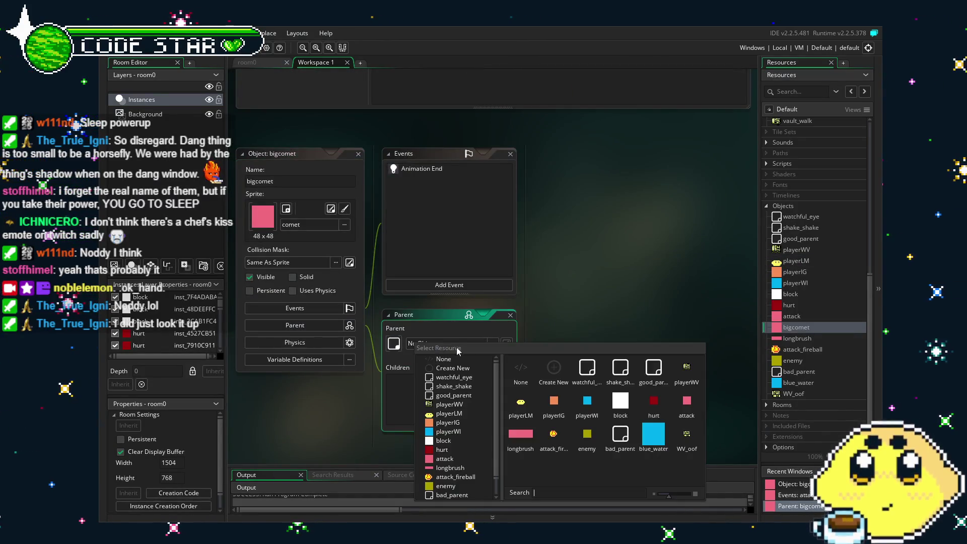
left_click(687, 403)
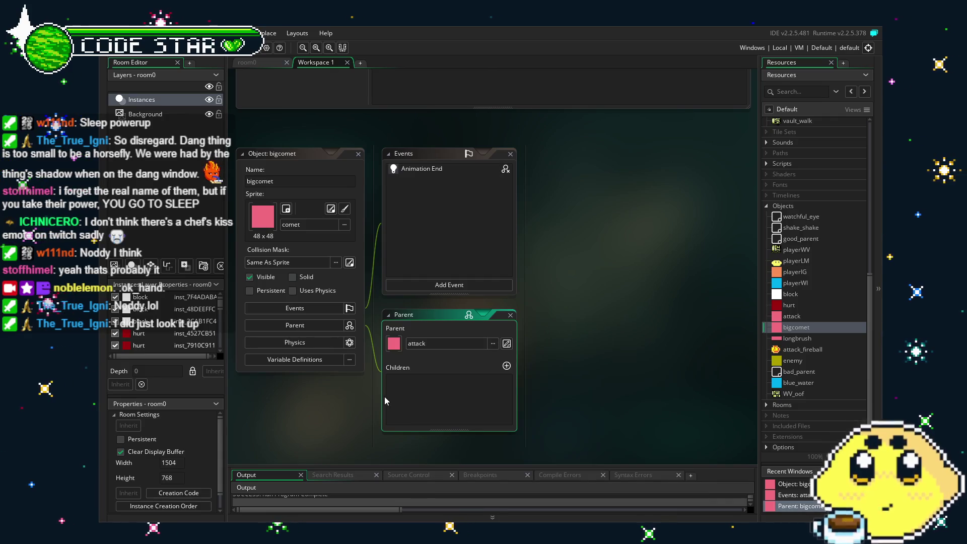
left_click(365, 392)
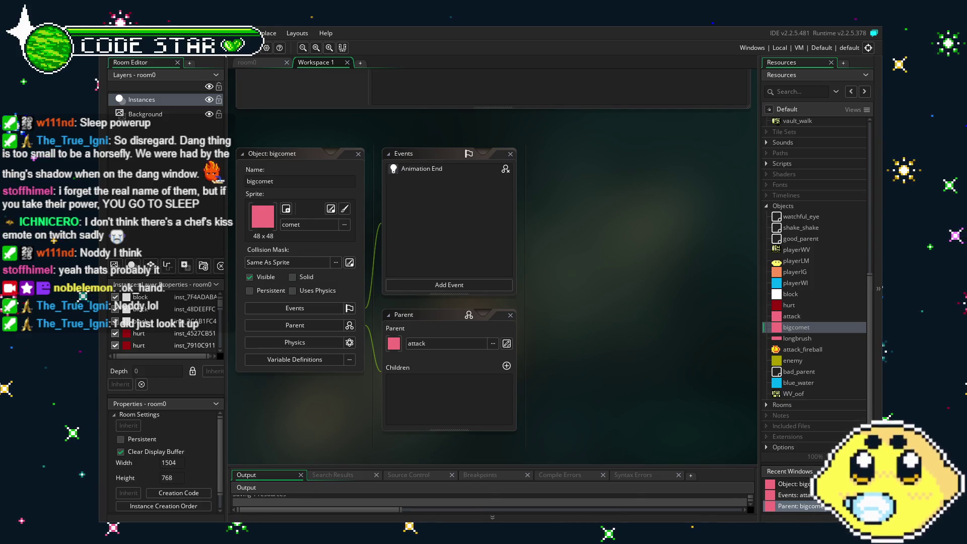
scroll(806, 333, "up", 9)
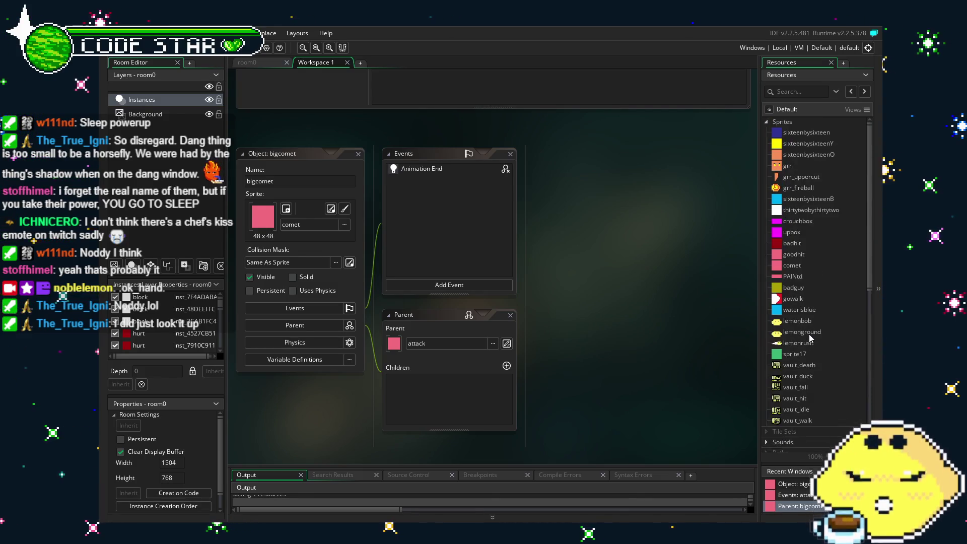
Step: Resize the comet sprite to 32x32 with its origin at 16,16
double_click(799, 272)
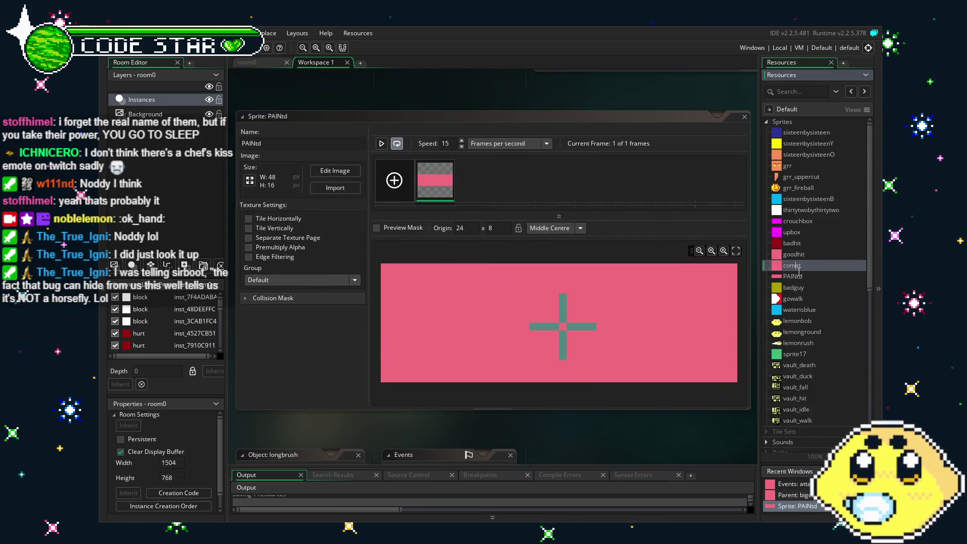
double_click(800, 267)
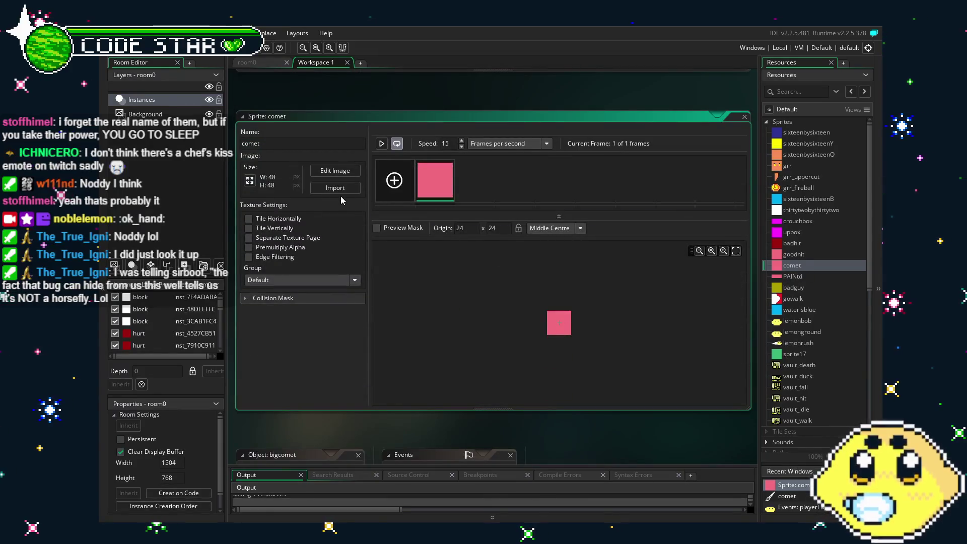
left_click(250, 182)
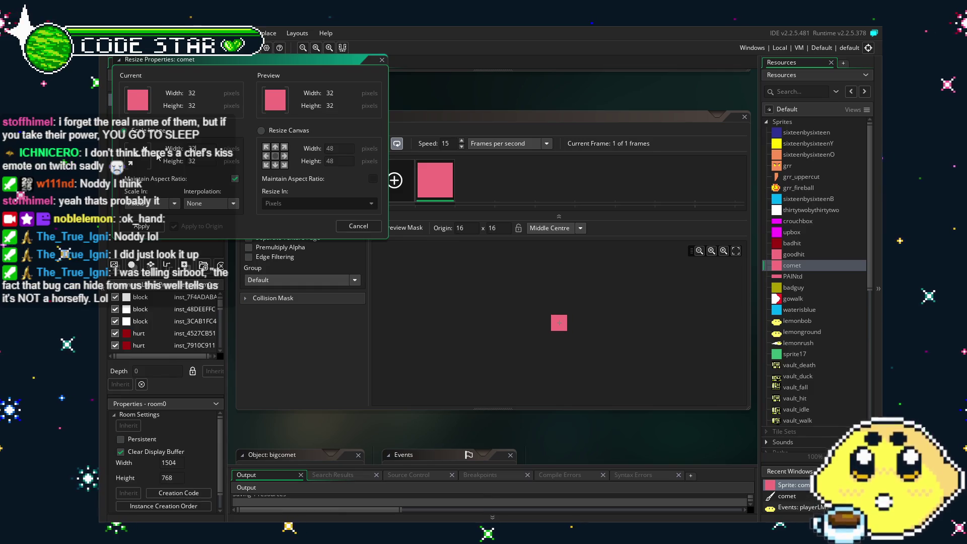
key("Return")
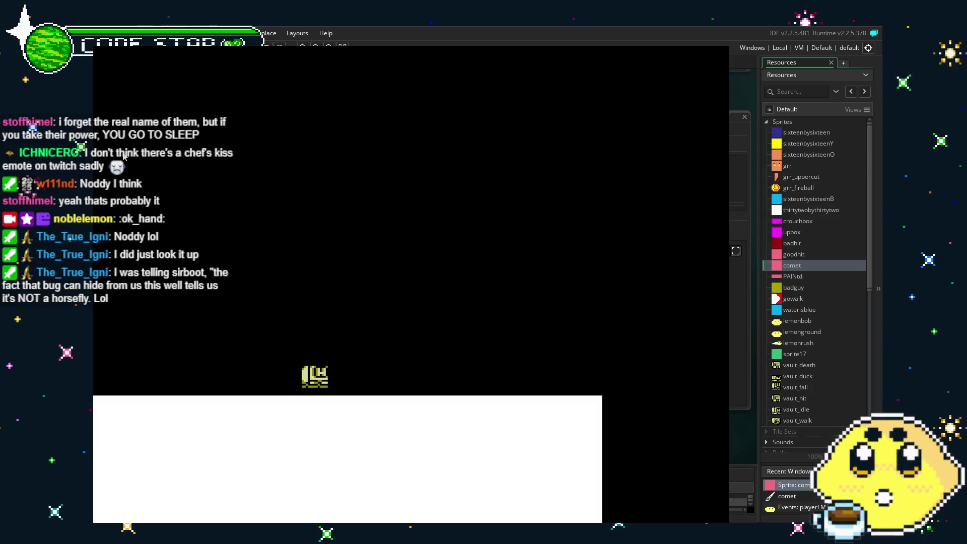
Step: In the running game, jump, switch between the lemon and white-red characters, and dash past the olive block
key("space")
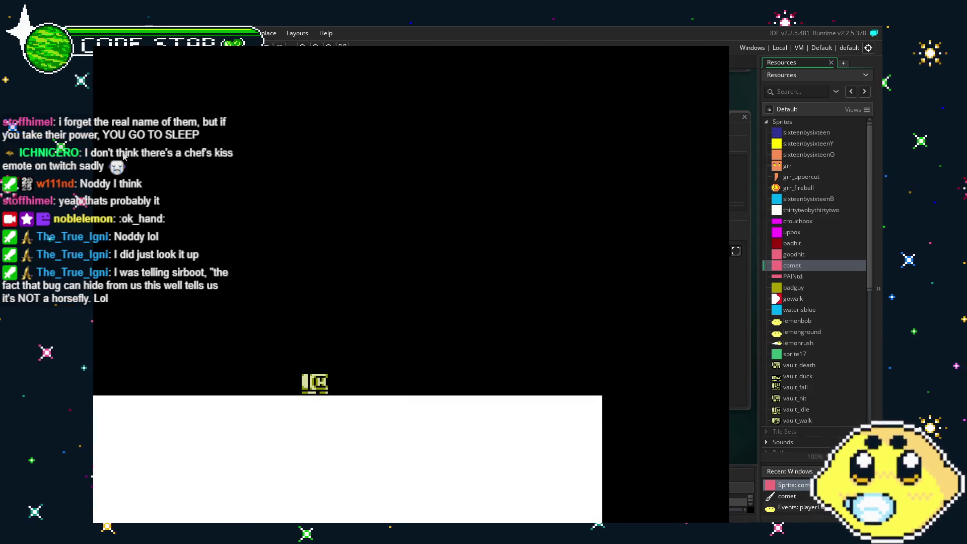
key("Right")
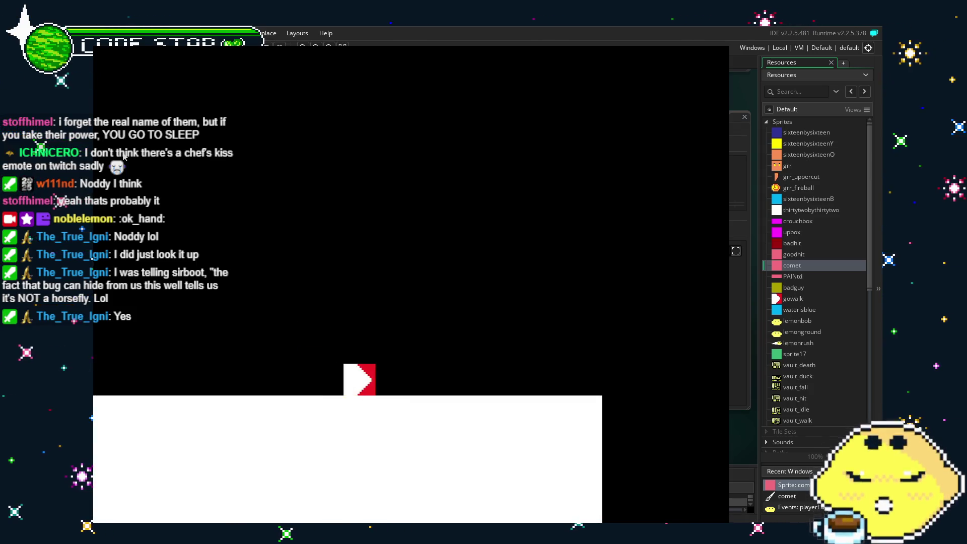
key("Right")
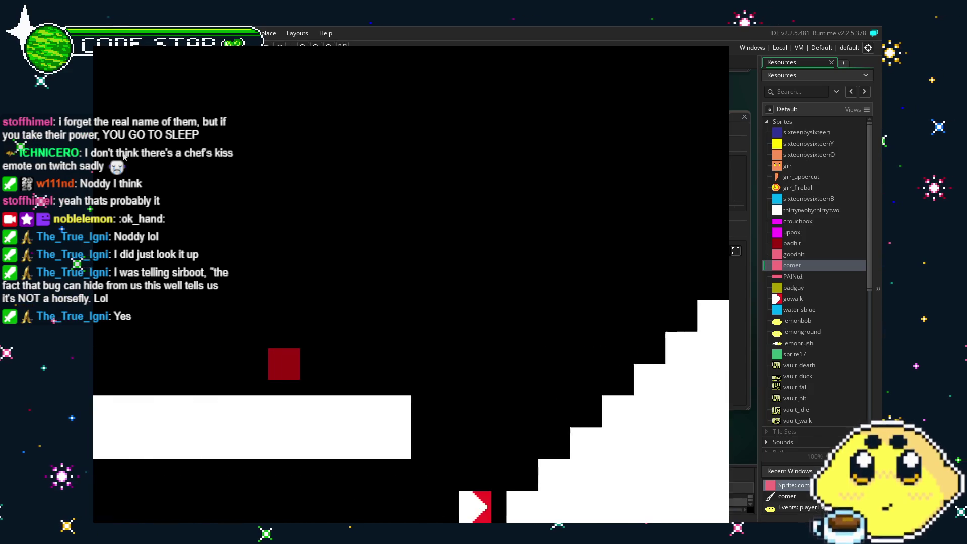
key("Right")
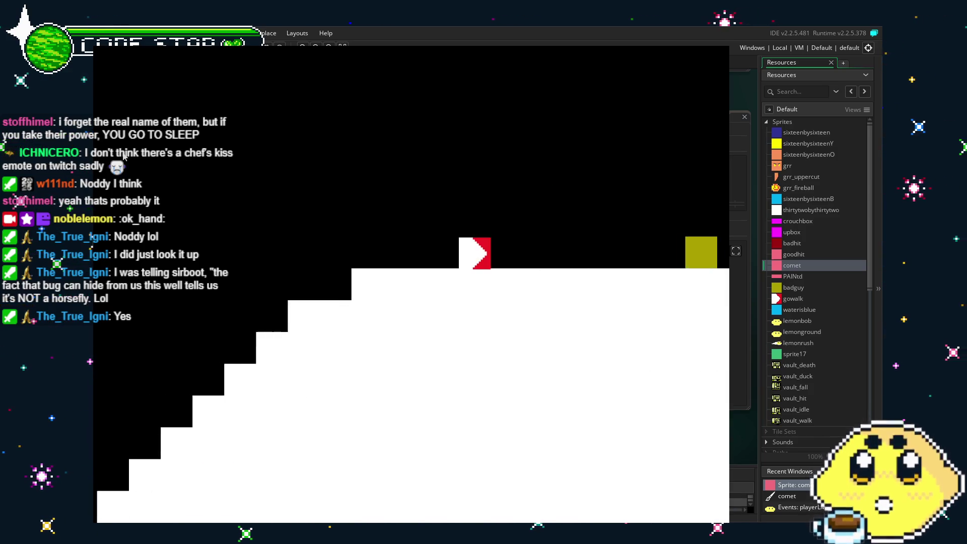
key("Right")
key("Left")
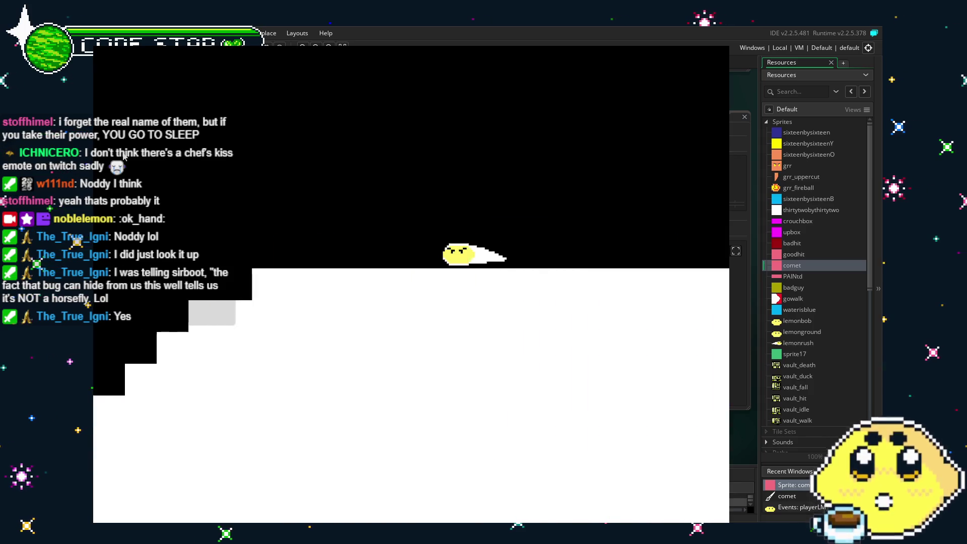
key("Up")
key("Right")
key("Left")
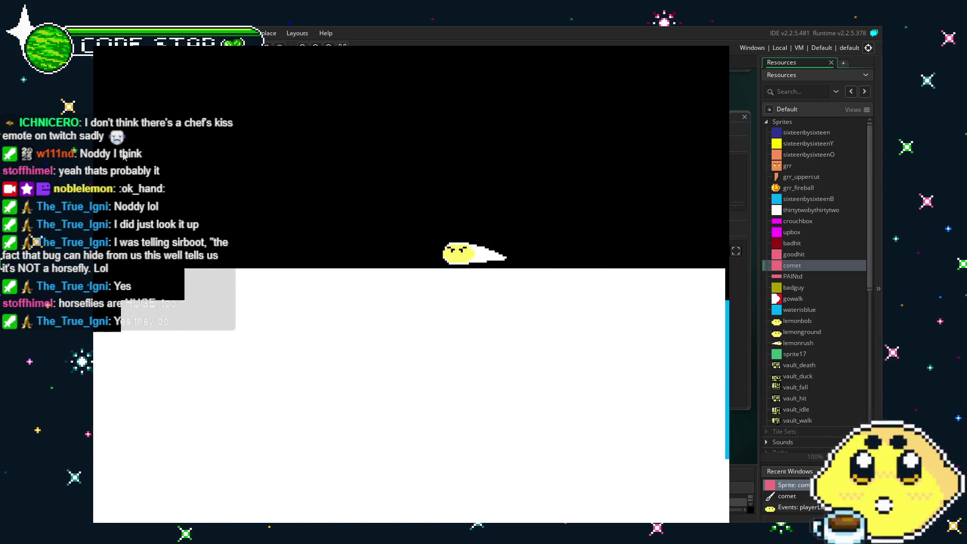
key("Left")
Step: Run the character up and down the staircases and onto platforms, then close the game
key("Right")
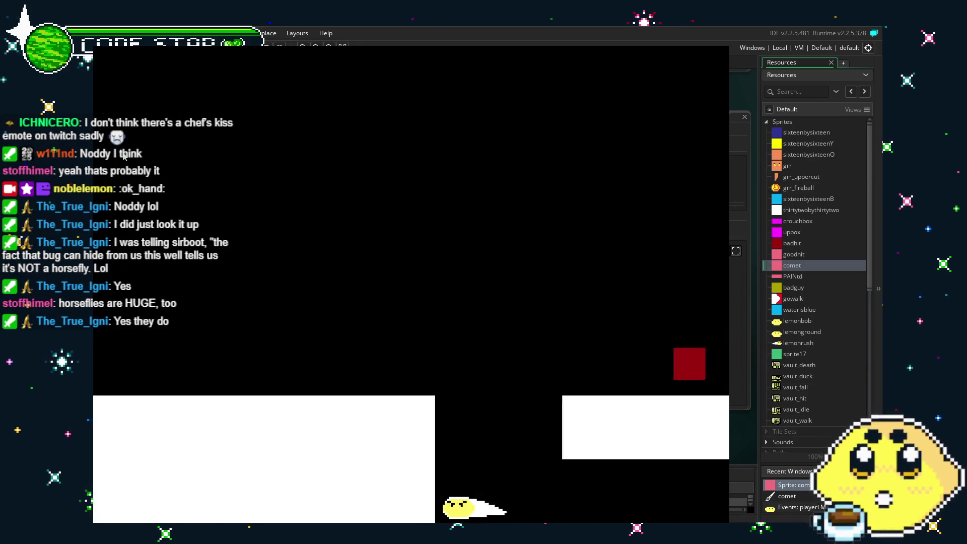
key("Right")
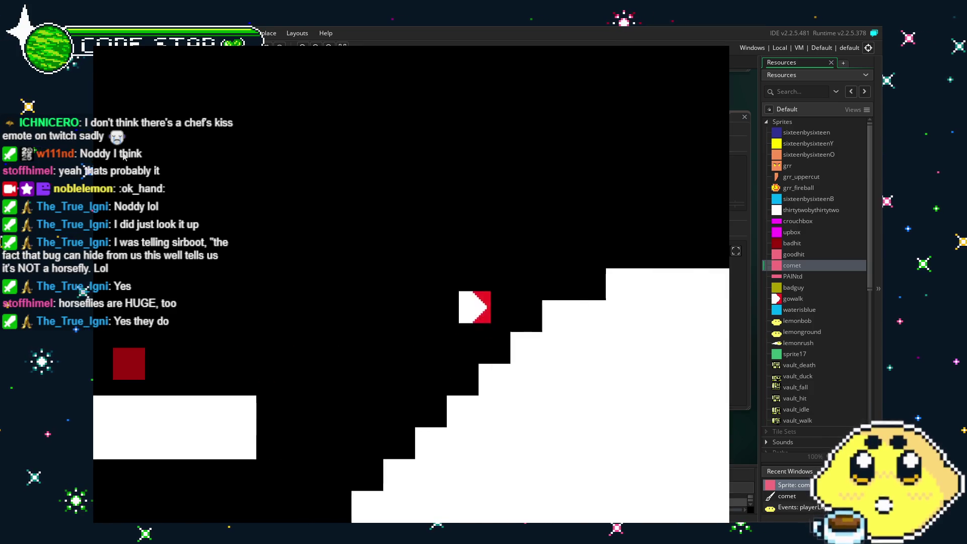
key("Left")
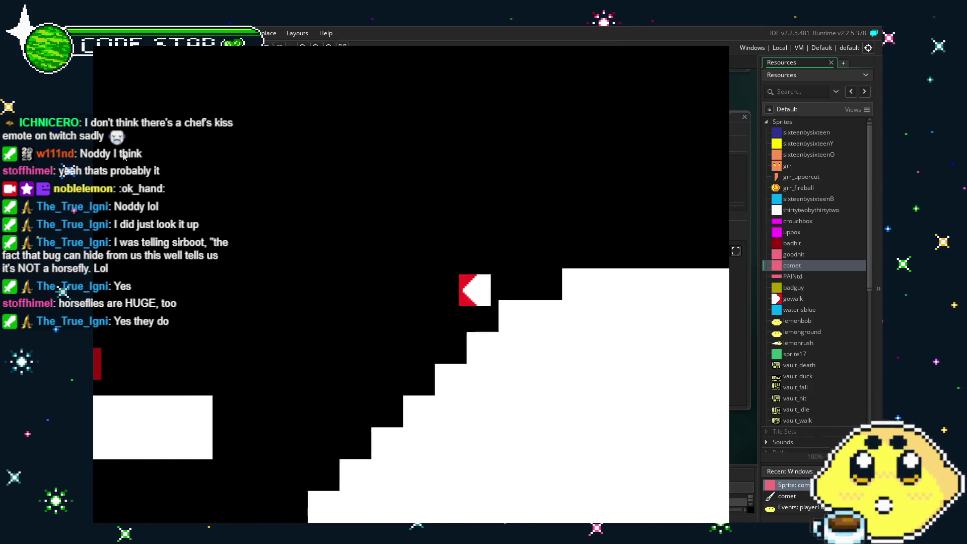
key("Right")
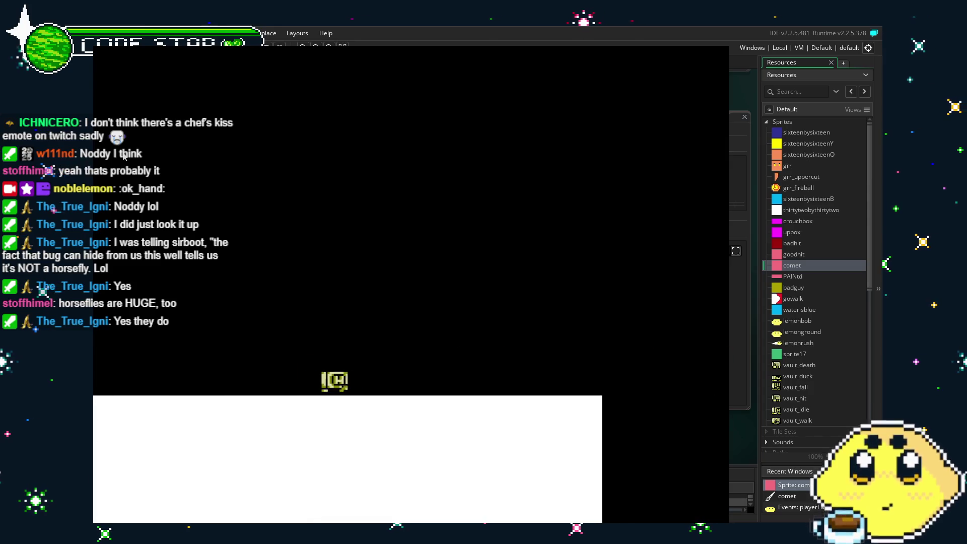
key("Right")
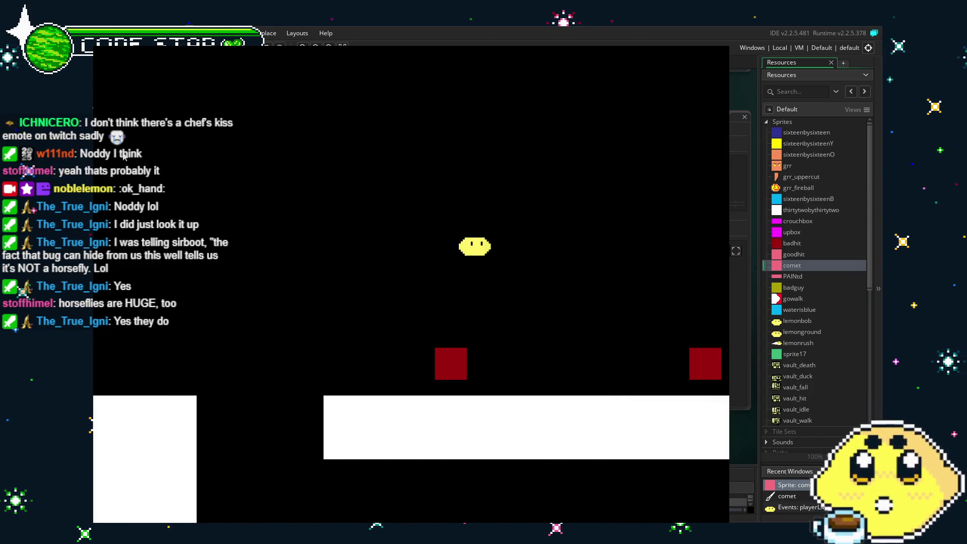
key("Right")
key("Left")
key("Left")
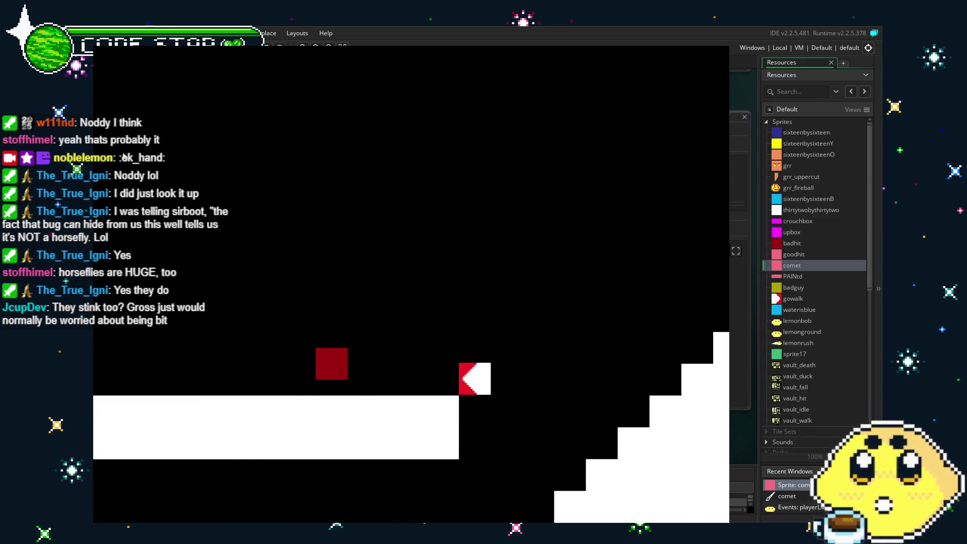
key("Left")
key("Right")
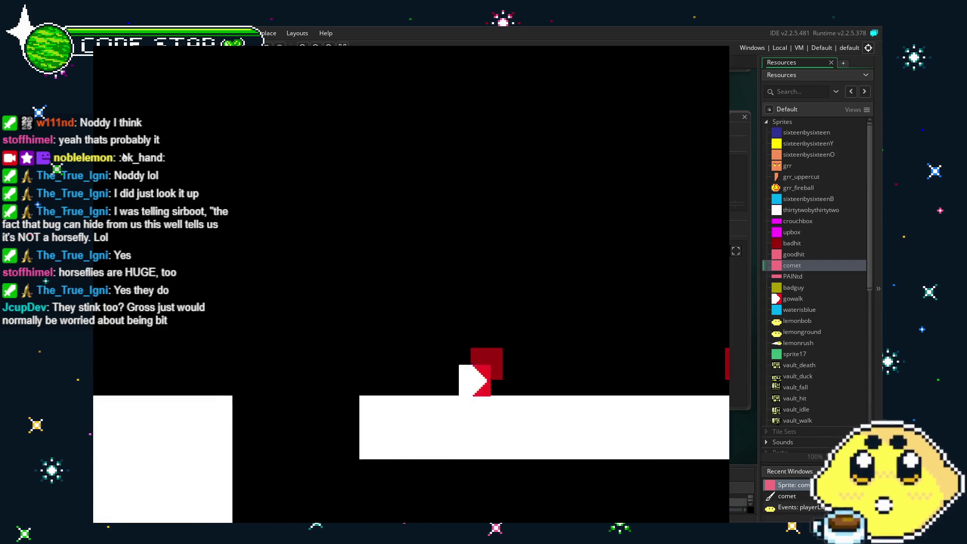
key("Right")
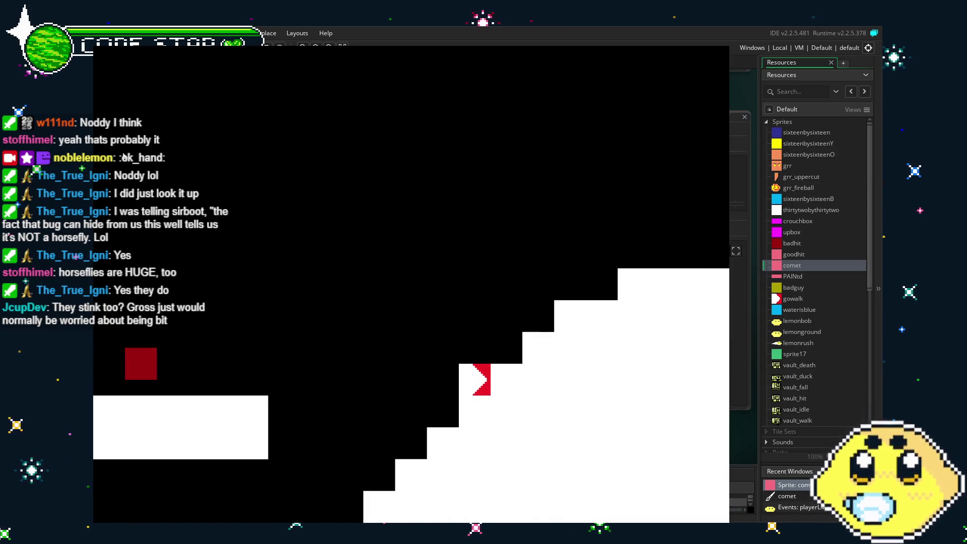
key("Right")
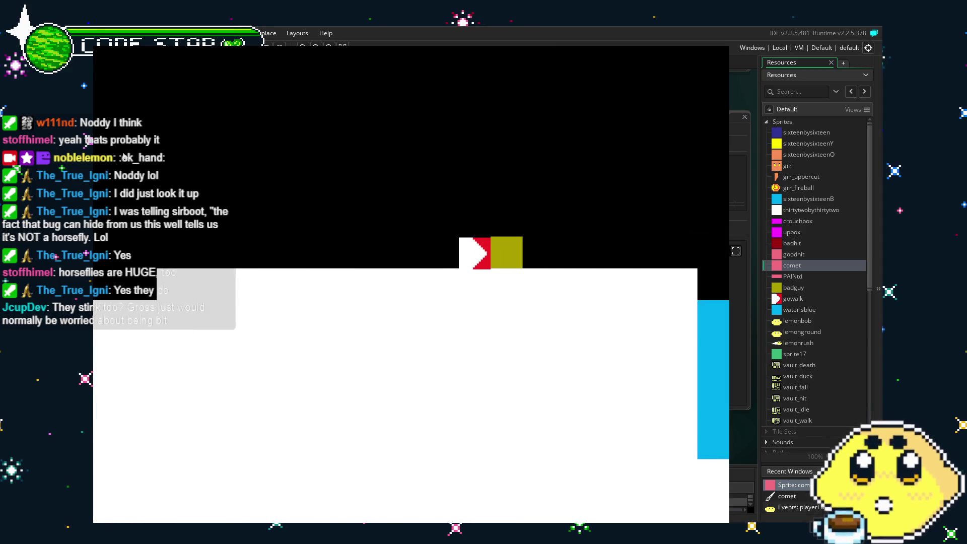
key("Escape")
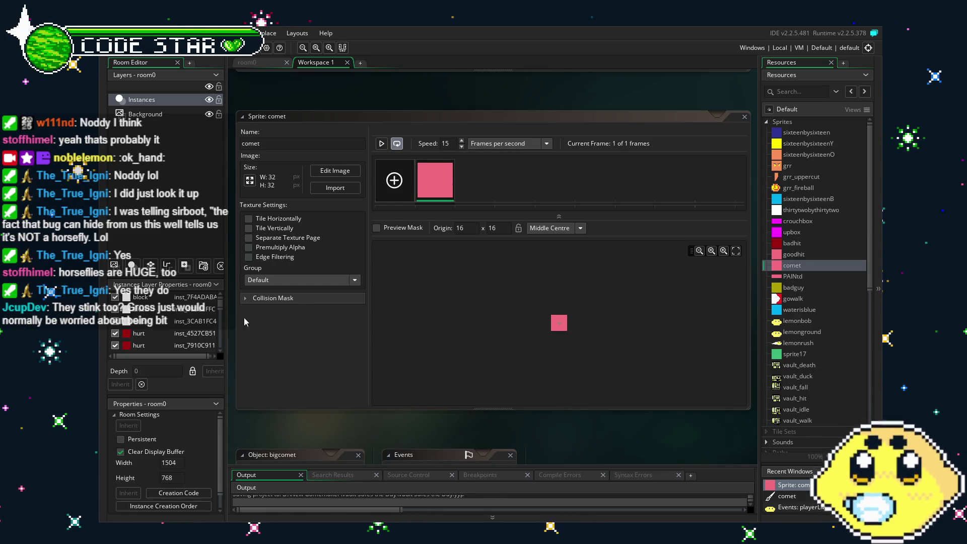
Step: Check bigcomet's 32x32 comet sprite and attack parent, then bring up the room0 layout
scroll(567, 445, "down", 5)
scroll(568, 446, "down", 3)
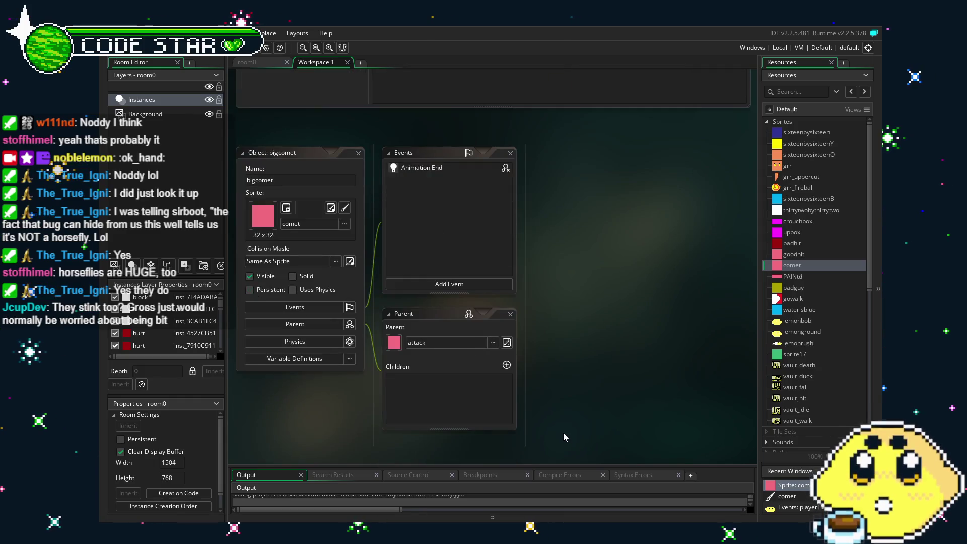
scroll(576, 374, "up", 9)
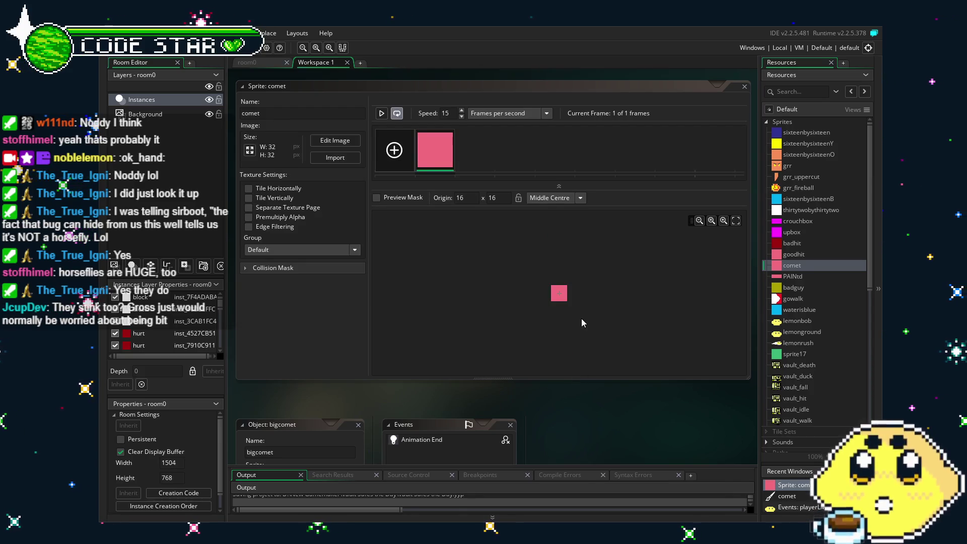
scroll(573, 421, "down", 3)
scroll(573, 421, "down", 9)
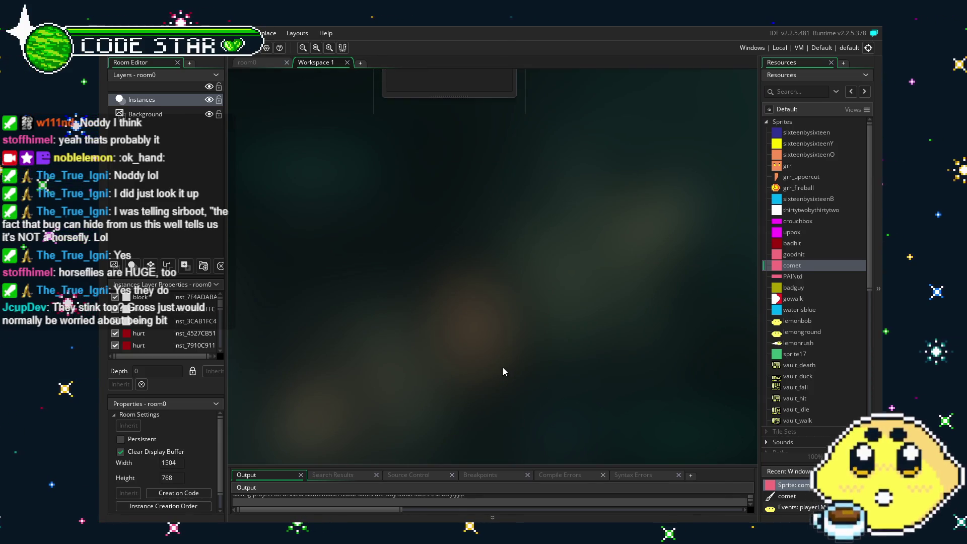
scroll(503, 368, "up", 9)
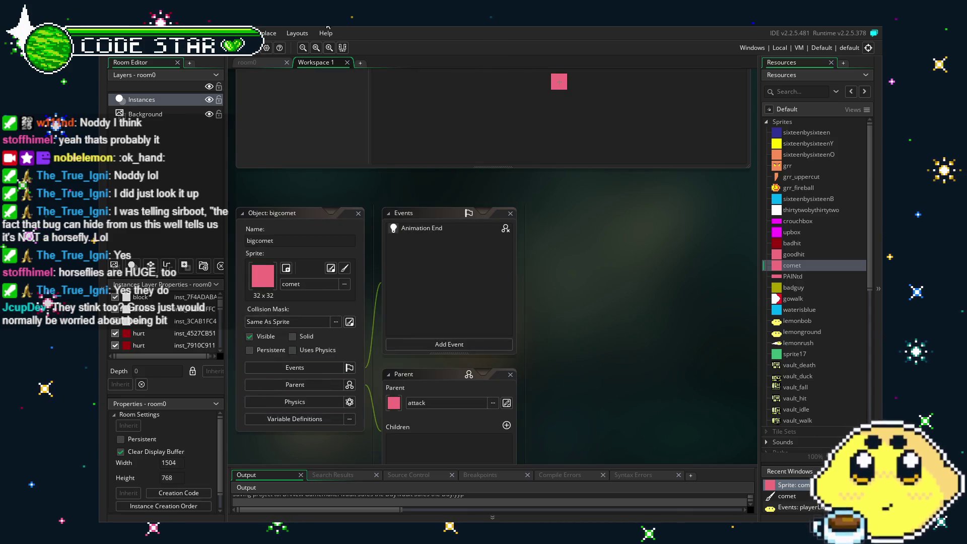
left_click(254, 63)
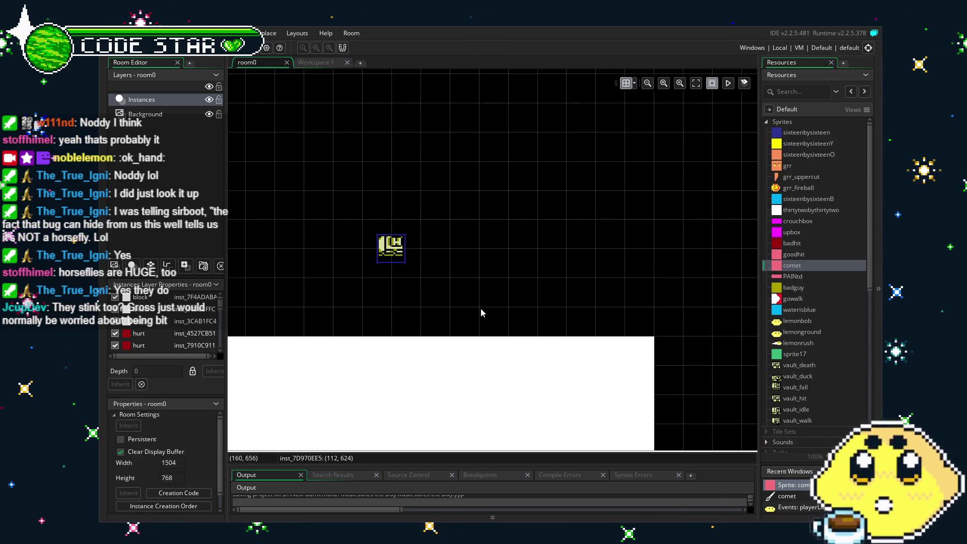
left_click_drag(479, 312, 389, 313)
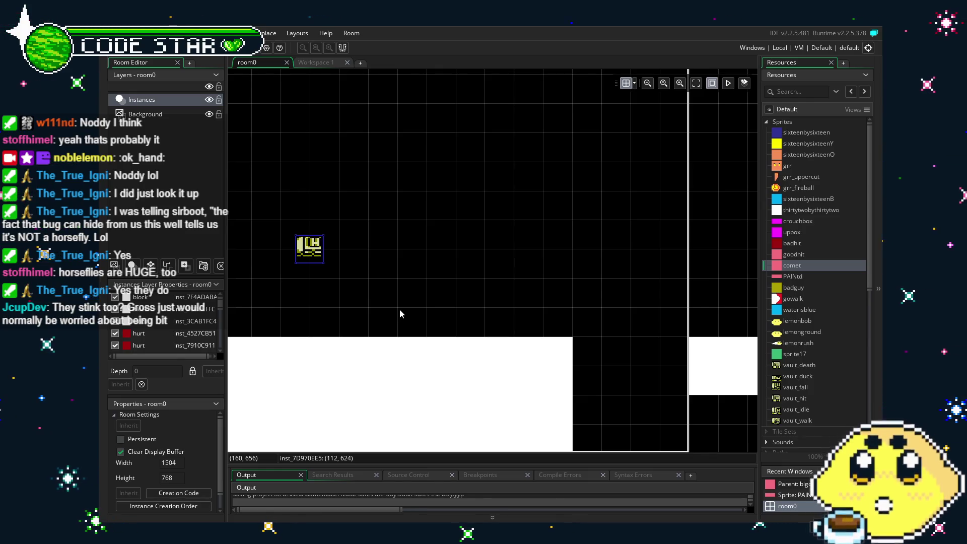
mouse_move(381, 289)
left_mouse_down()
mouse_move(408, 267)
mouse_move(424, 221)
mouse_move(437, 225)
left_mouse_up()
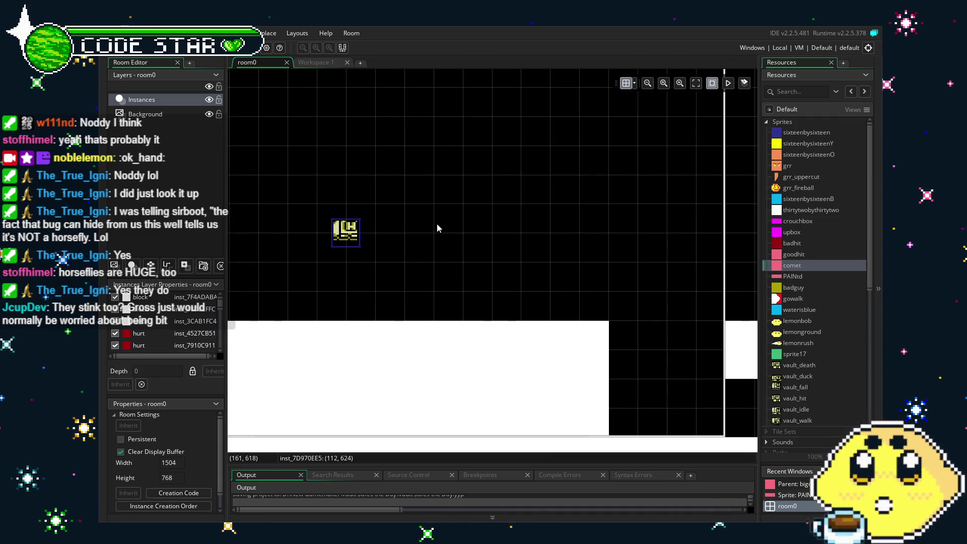
left_click(322, 62)
left_click(265, 64)
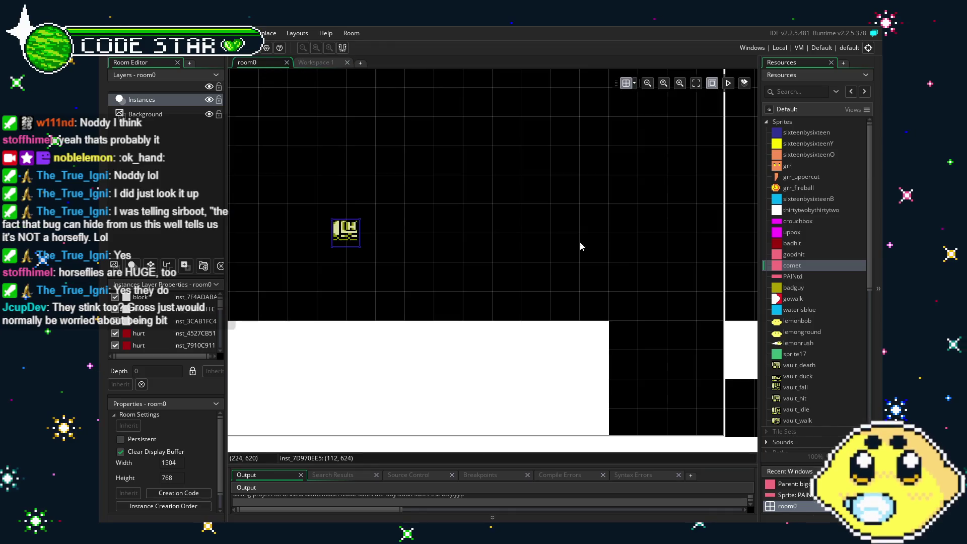
scroll(856, 378, "down", 3)
scroll(857, 378, "down", 8)
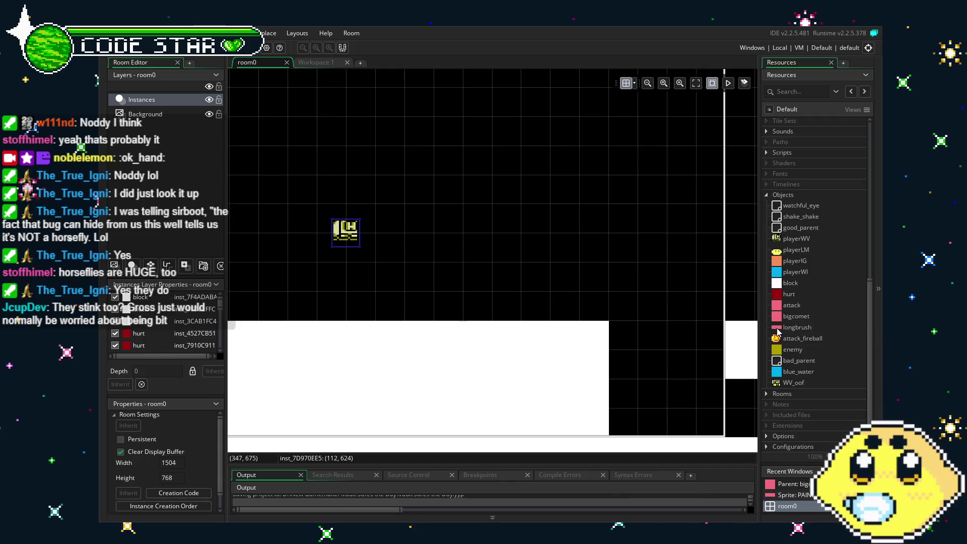
scroll(806, 329, "up", 2)
scroll(805, 328, "down", 2)
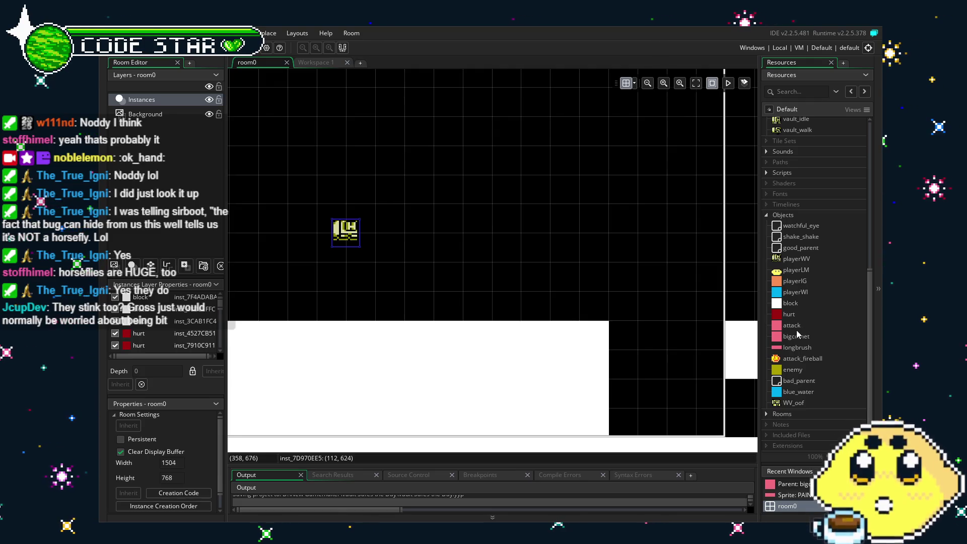
scroll(646, 349, "right", 1)
scroll(646, 349, "right", 10)
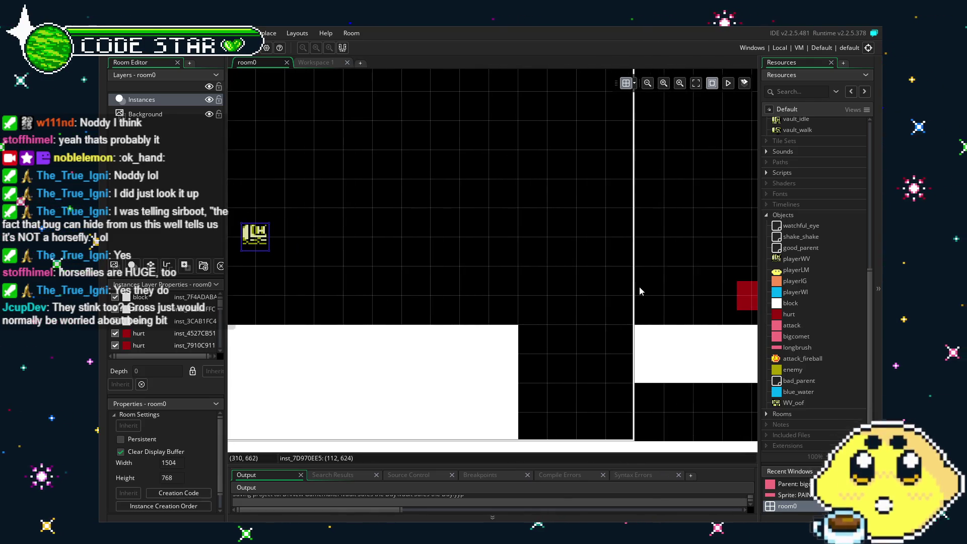
left_click_drag(533, 196, 526, 193)
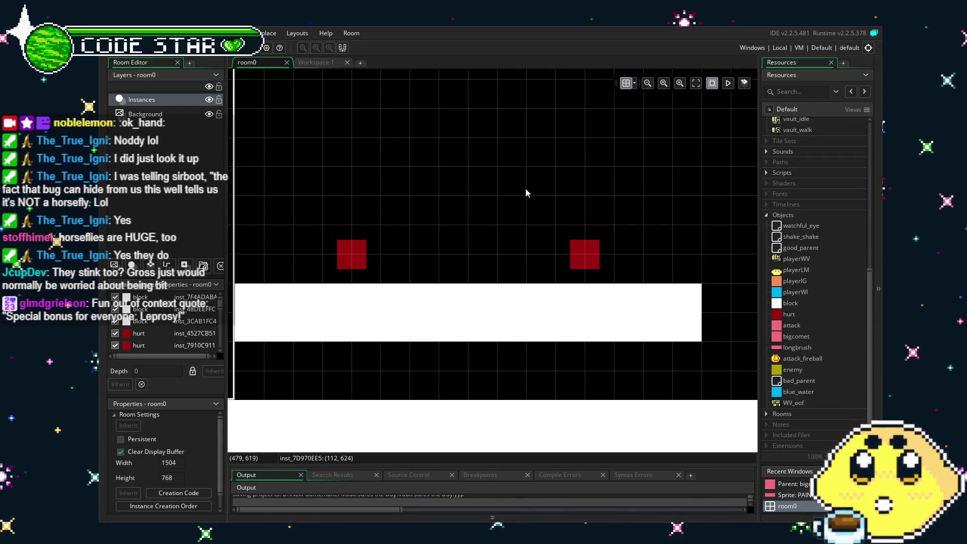
scroll(527, 188, "up", 5)
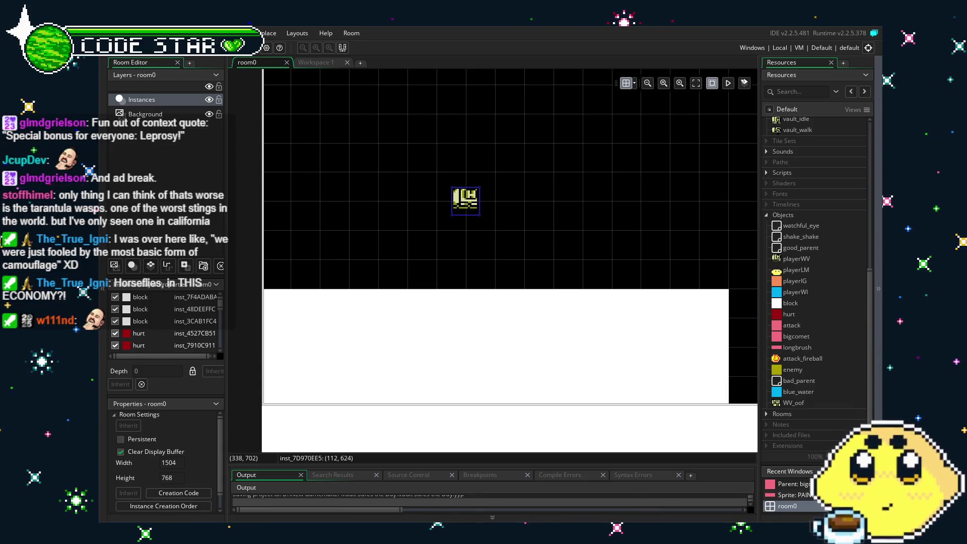
mouse_move(404, 403)
left_mouse_down()
mouse_move(378, 363)
mouse_move(398, 368)
left_mouse_up()
scroll(766, 242, "up", 5)
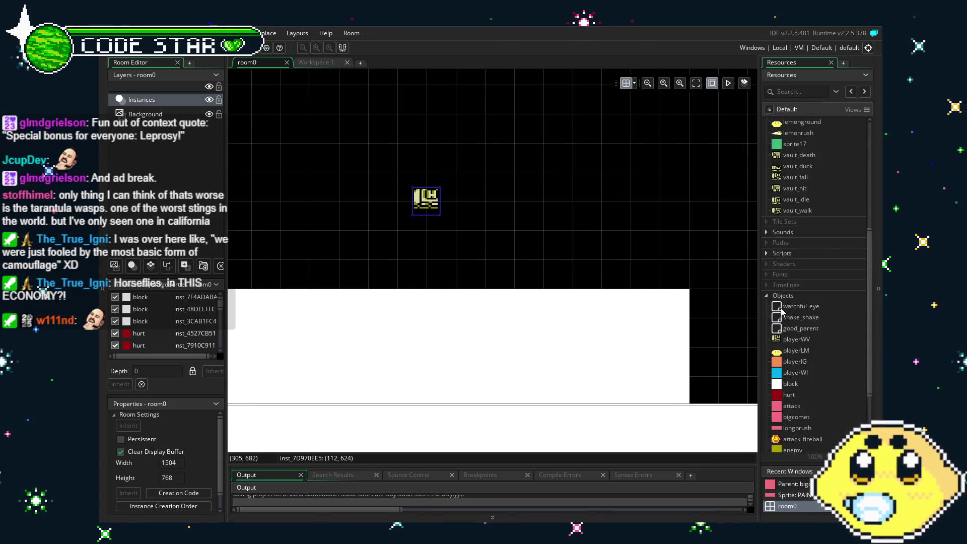
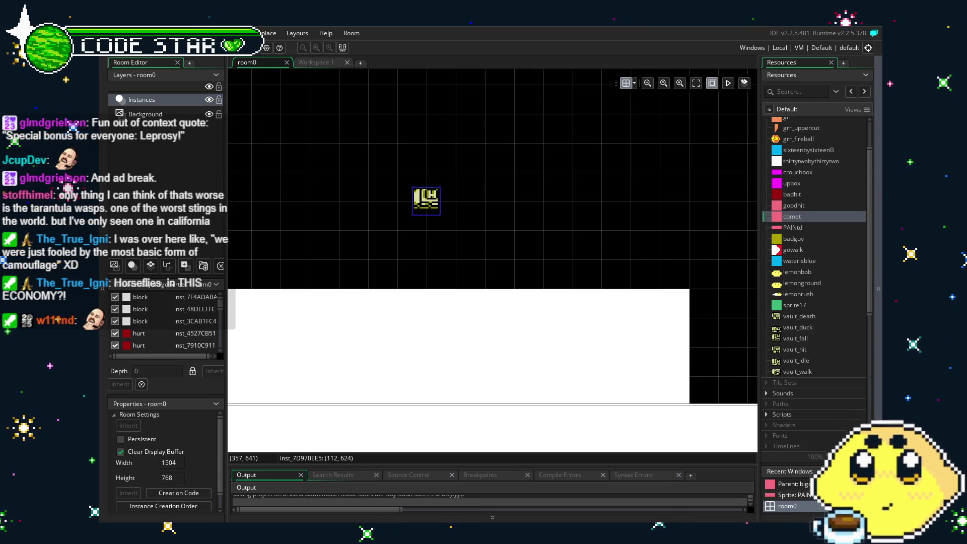
Step: Open the lemonground sprite's editor from Resources and move it to the right
mouse_move(608, 321)
left_mouse_down()
mouse_move(590, 317)
mouse_move(655, 321)
left_mouse_up()
scroll(654, 317, "up", 2)
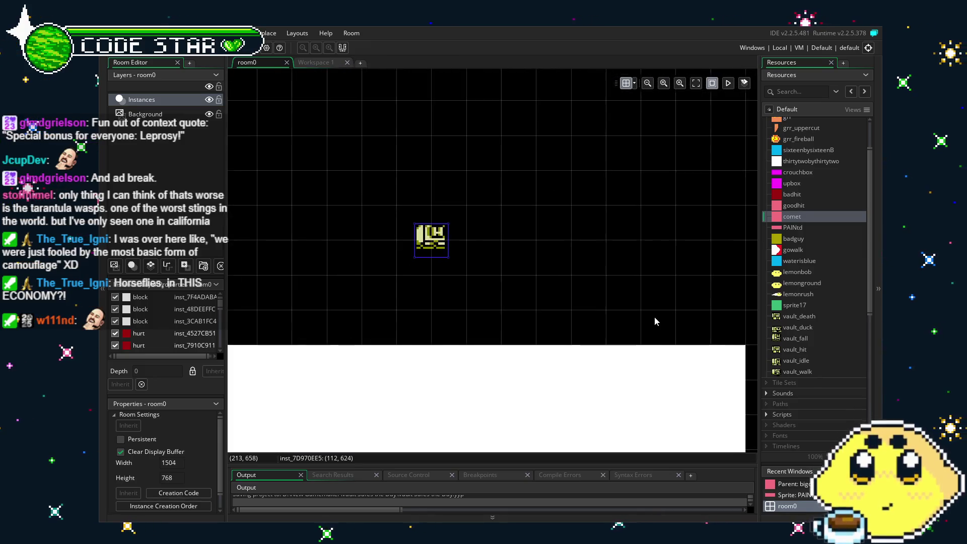
scroll(620, 309, "down", 1)
left_click_drag(620, 307, 612, 294)
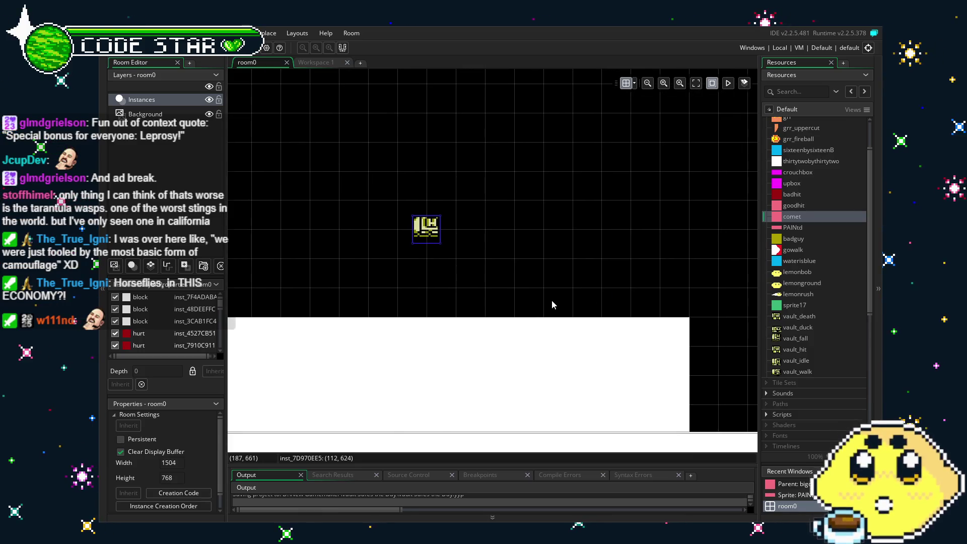
left_click_drag(551, 302, 578, 304)
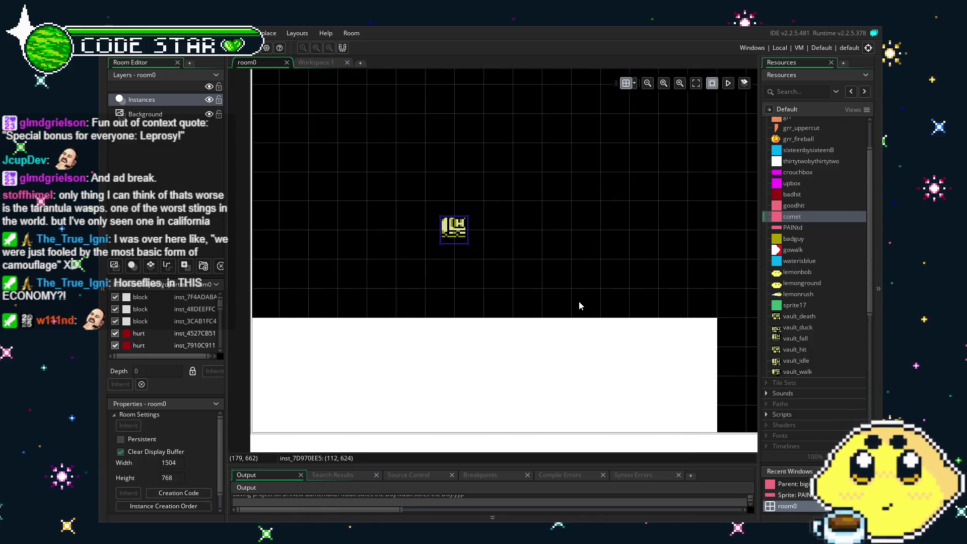
double_click(800, 287)
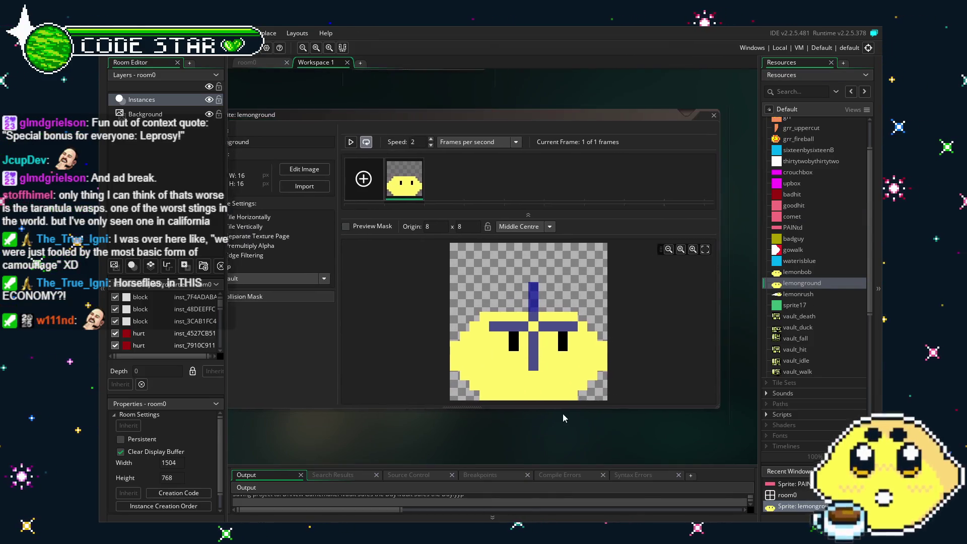
left_click_drag(318, 431, 385, 432)
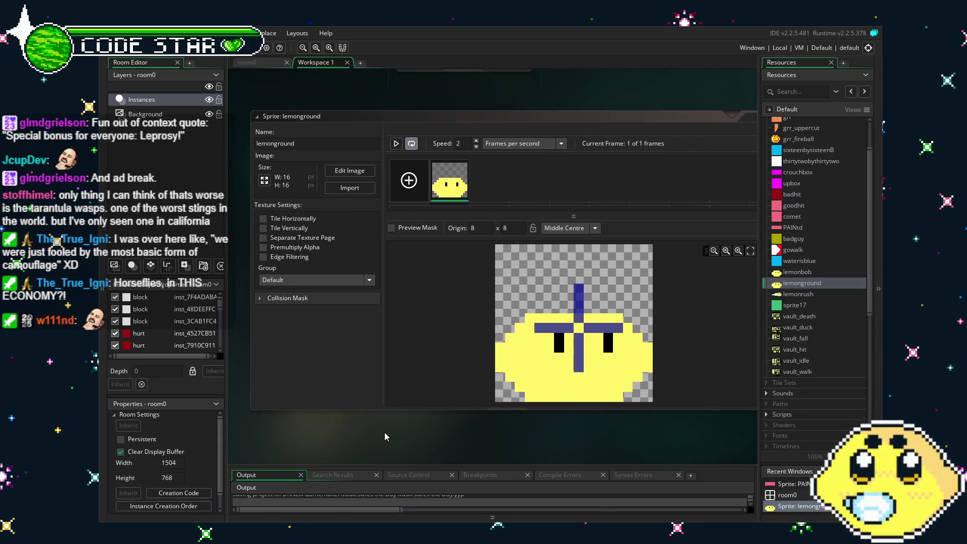
Step: Duplicate lemonground as lemonground1 and open its frame for pixel editing
right_click(795, 285)
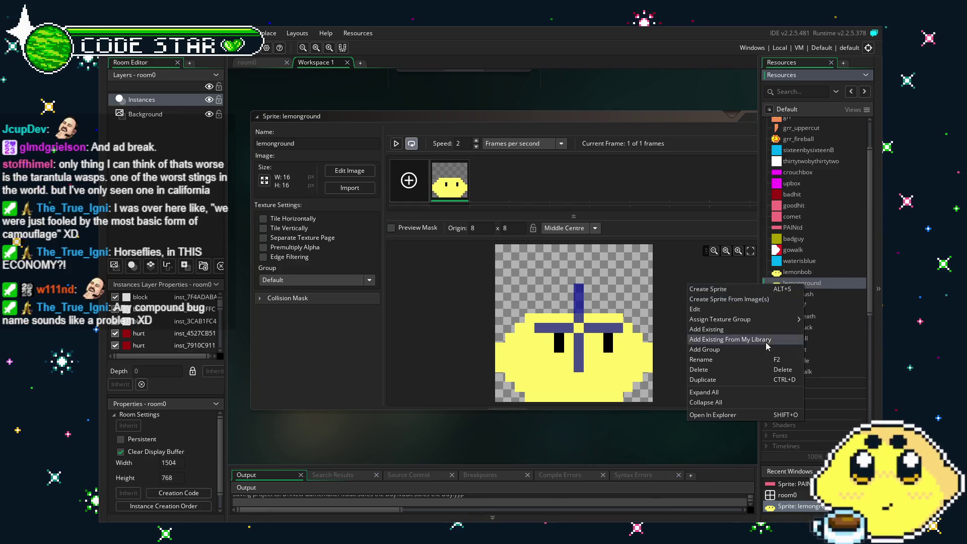
left_click(744, 379)
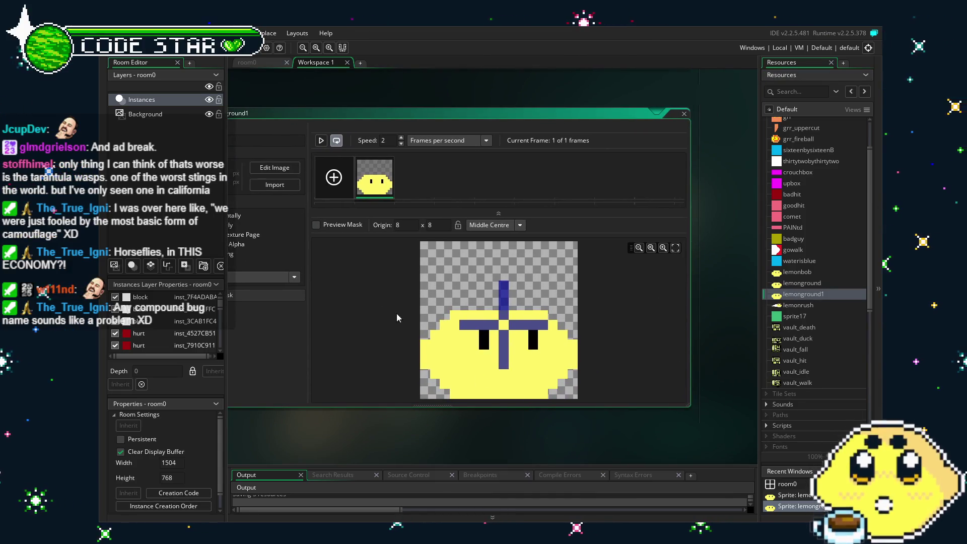
double_click(382, 185)
Step: Reopen the lemonground1 frame in the image editor
scroll(559, 360, "down", 4)
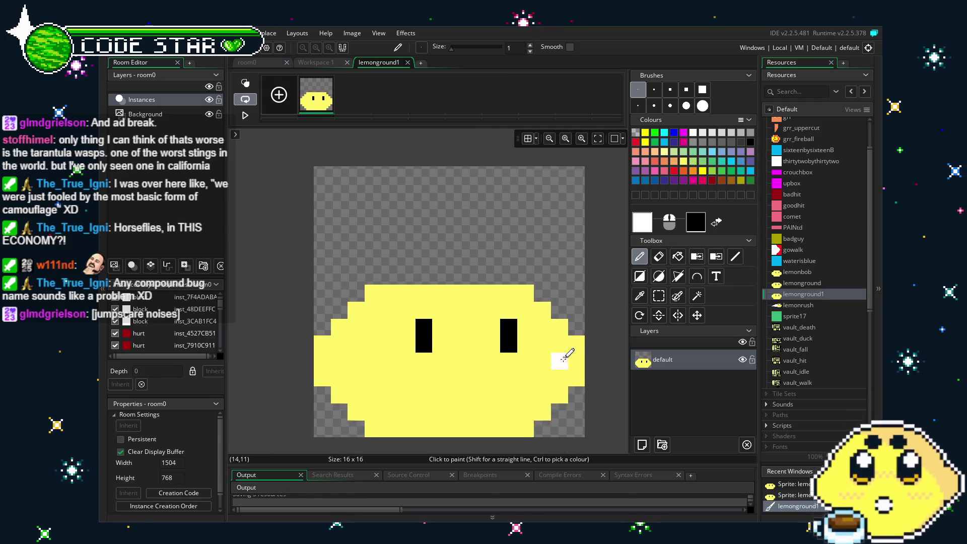
scroll(519, 313, "down", 3)
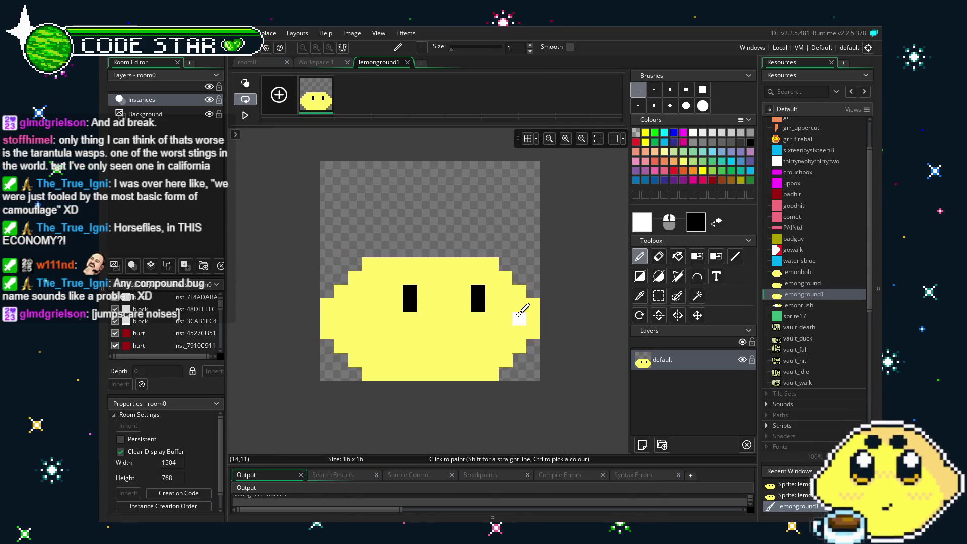
left_click(407, 62)
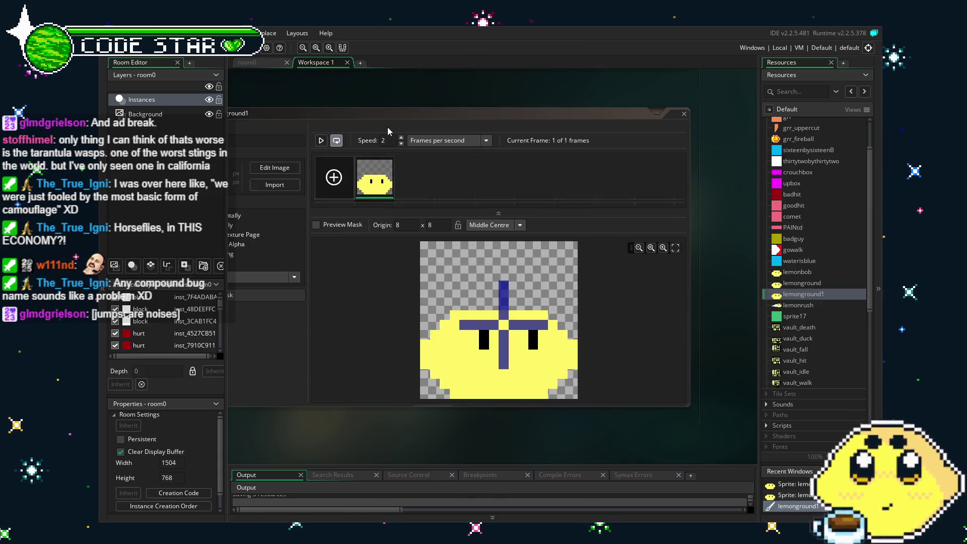
mouse_move(327, 269)
left_mouse_down()
mouse_move(419, 286)
mouse_move(370, 279)
mouse_move(325, 377)
mouse_move(428, 382)
mouse_move(328, 371)
mouse_move(295, 414)
mouse_move(367, 419)
left_mouse_up()
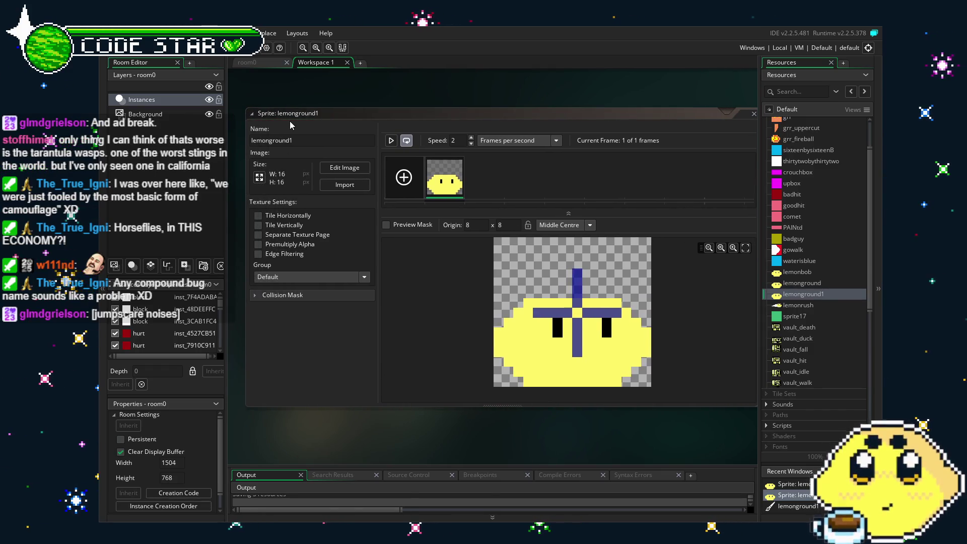
double_click(444, 177)
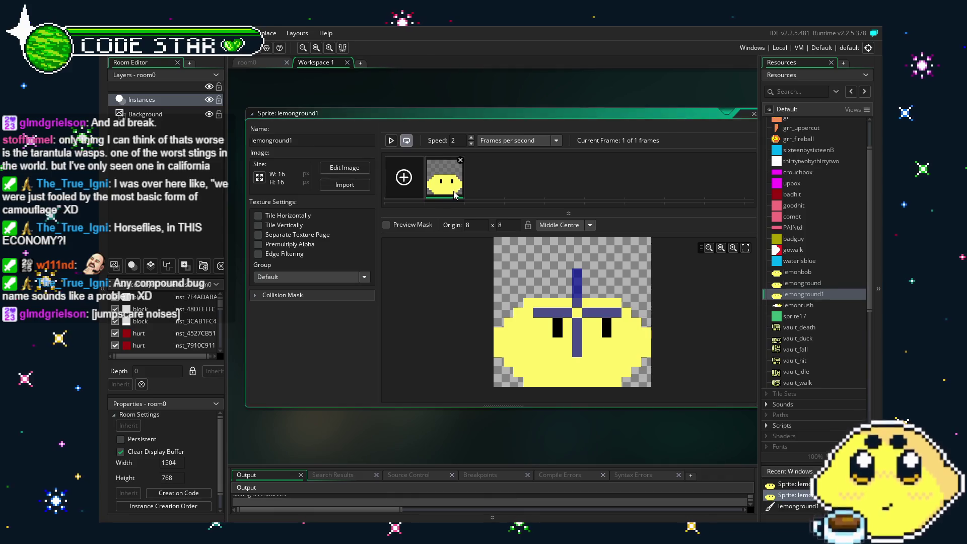
Step: Select the whole 16x16 canvas and browse the menus for image transform options
key("ctrl+a")
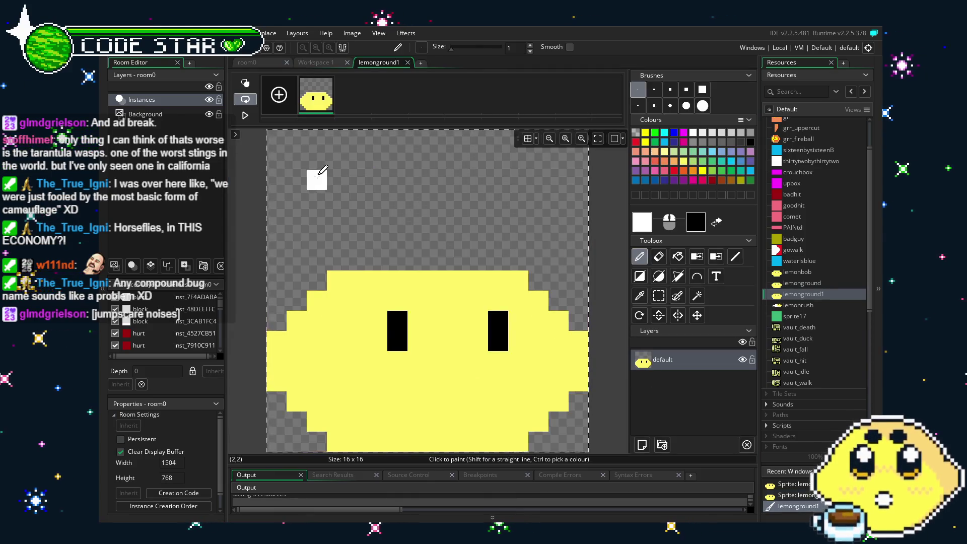
key("space")
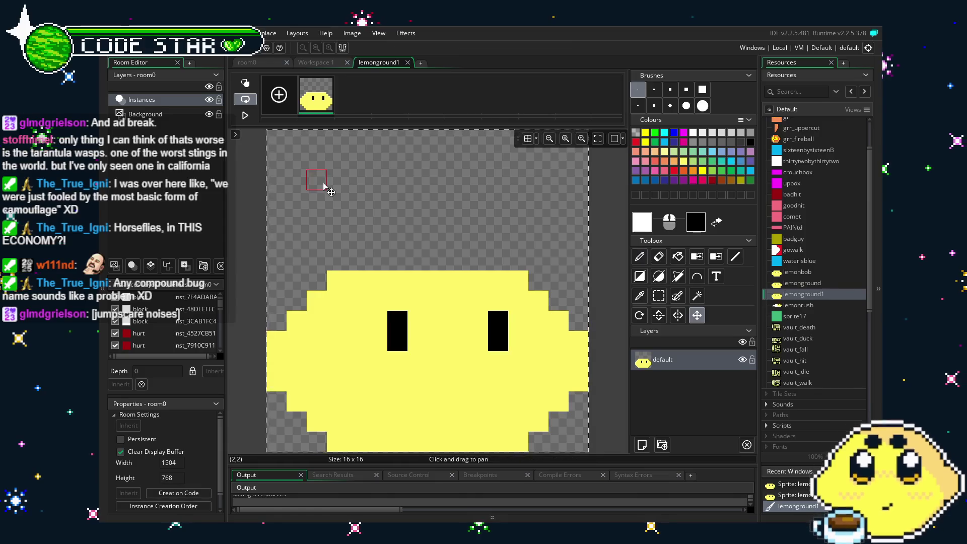
scroll(346, 192, "down", 2)
scroll(340, 183, "up", 3)
scroll(339, 177, "down", 1, "ctrl")
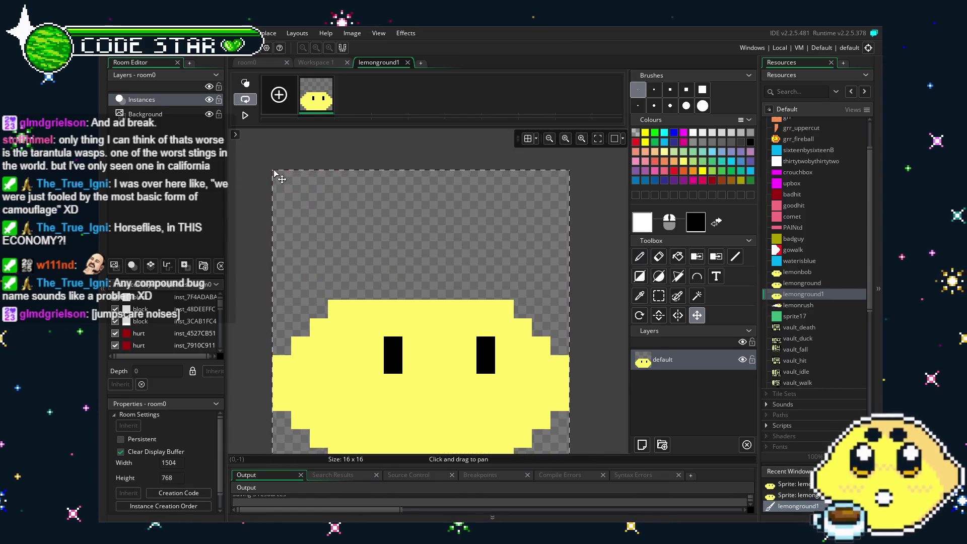
left_click(117, 33)
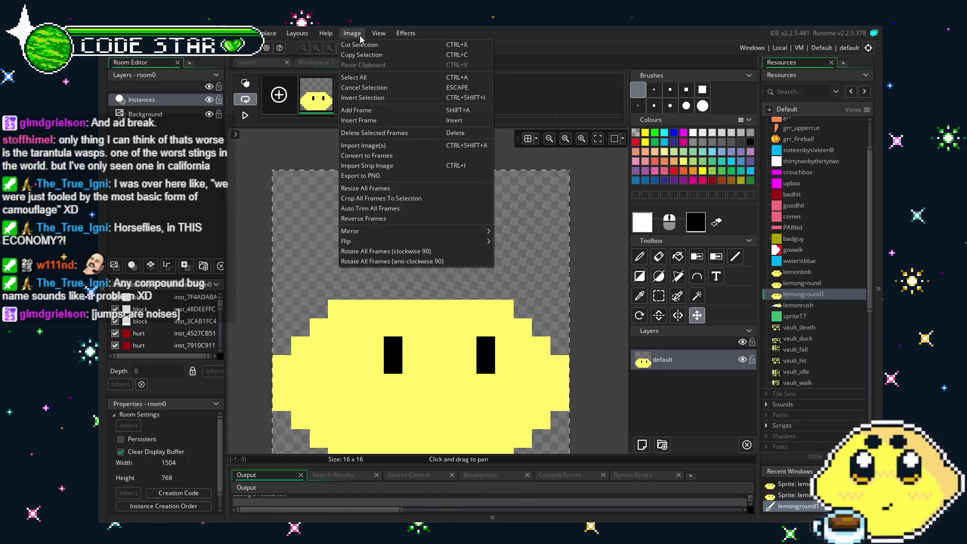
mouse_move(401, 232)
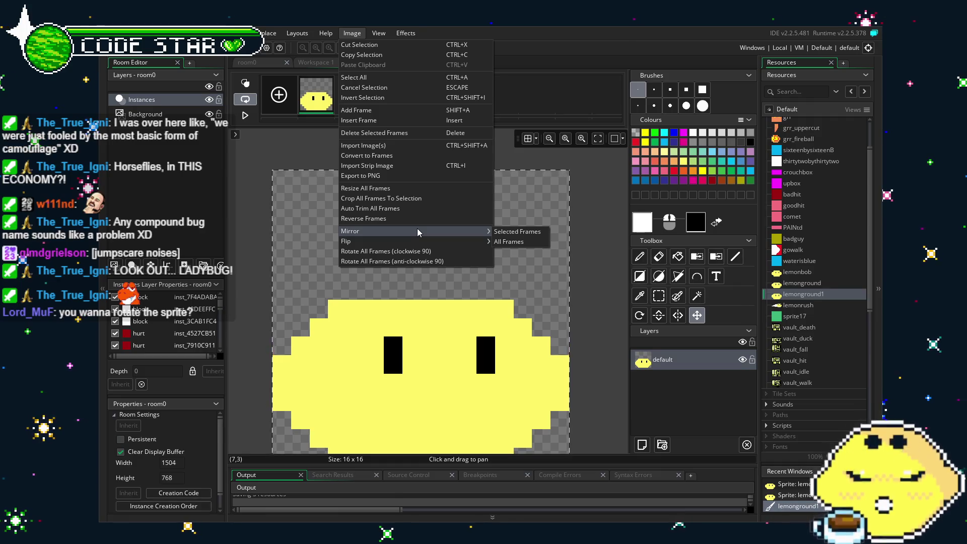
left_click(641, 315)
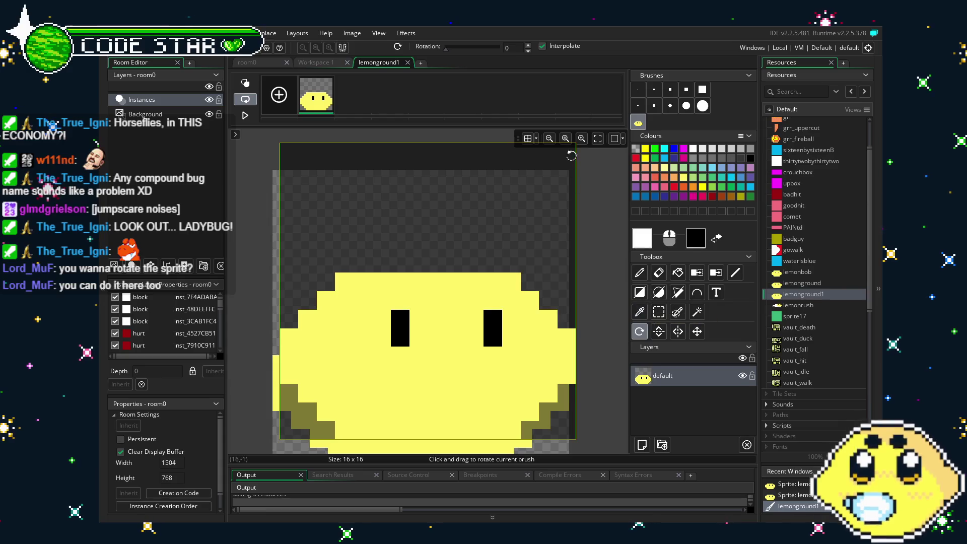
Step: Try rotating the lemon image about 60 degrees, then abandon that attempt
mouse_move(564, 255)
left_mouse_down()
mouse_move(575, 276)
mouse_move(594, 235)
left_mouse_up()
left_click_drag(546, 180, 486, 164)
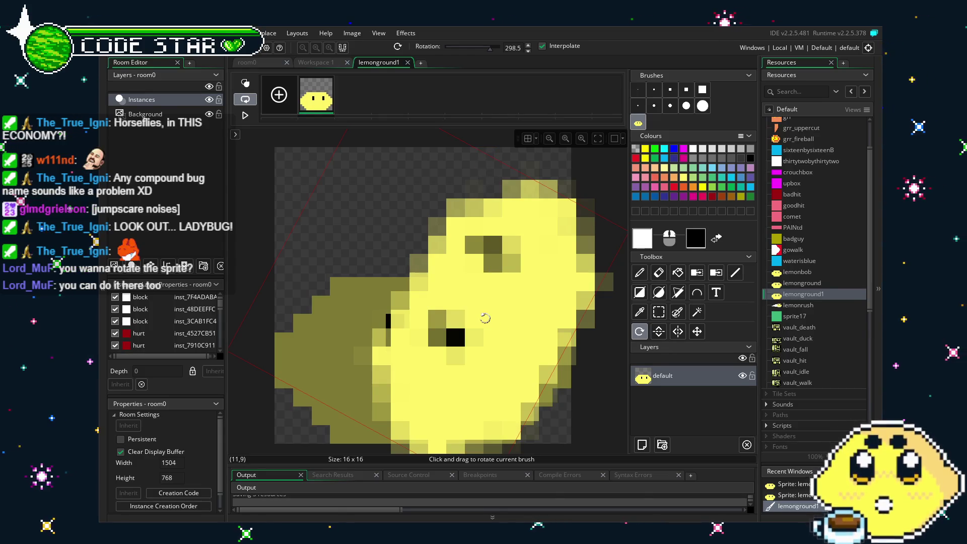
left_click(697, 332)
scroll(435, 323, "down", 2)
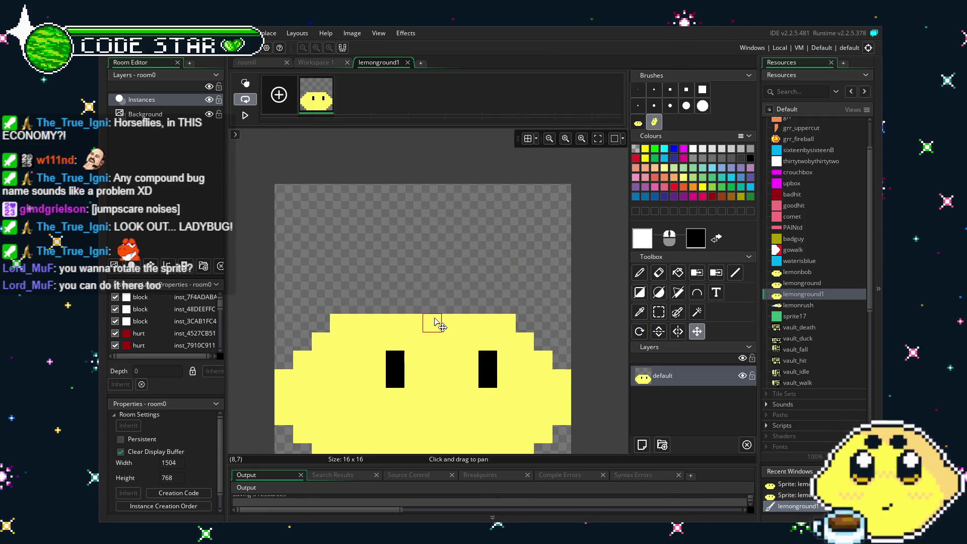
Step: Reselect the whole canvas and rotate the lemon to about 338.5 degrees
key("ctrl+a")
left_click(639, 332)
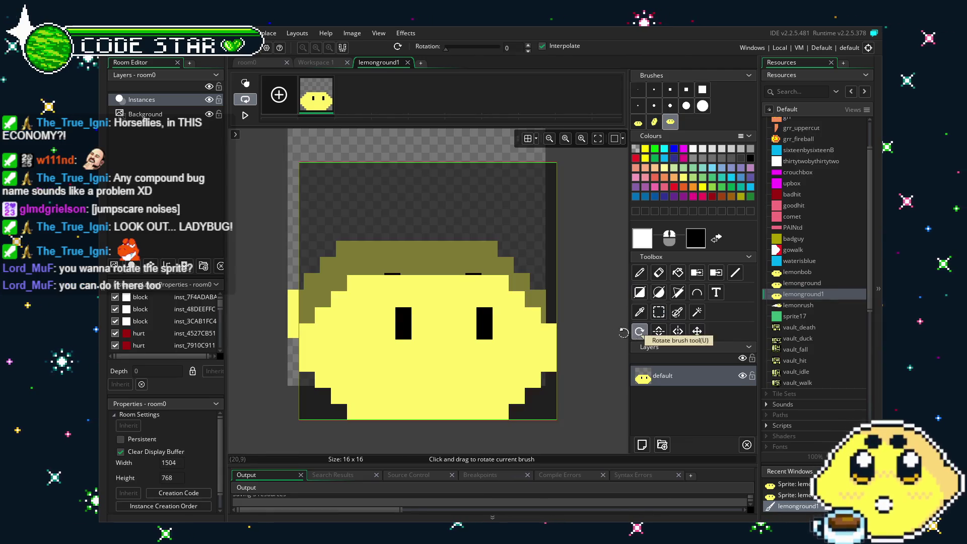
mouse_move(552, 171)
left_mouse_down()
mouse_move(531, 151)
mouse_move(503, 149)
left_mouse_up()
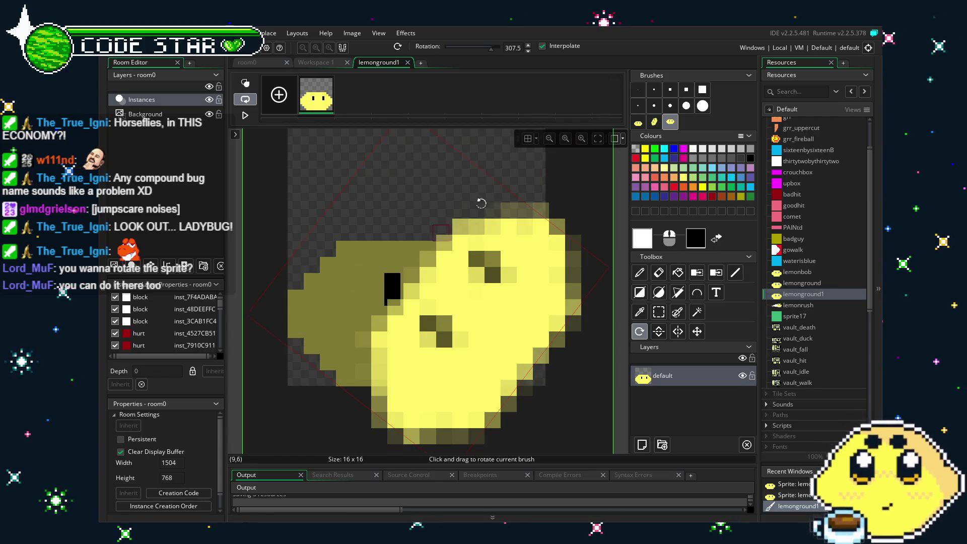
mouse_move(470, 302)
left_mouse_down()
mouse_move(459, 268)
mouse_move(512, 281)
mouse_move(503, 279)
left_mouse_up()
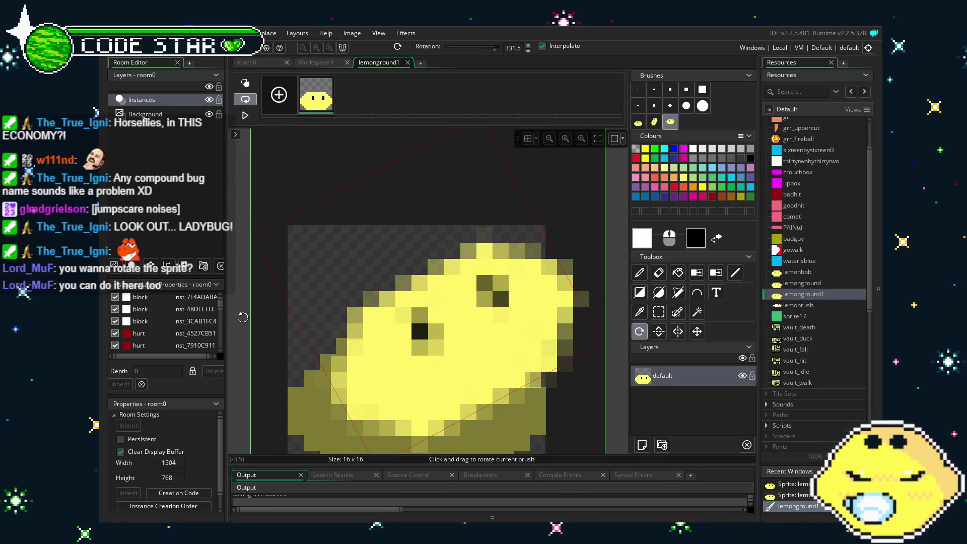
scroll(249, 312, "down", 1)
scroll(249, 311, "down", 1)
mouse_move(353, 322)
left_mouse_down()
mouse_move(388, 334)
mouse_move(438, 312)
left_mouse_up()
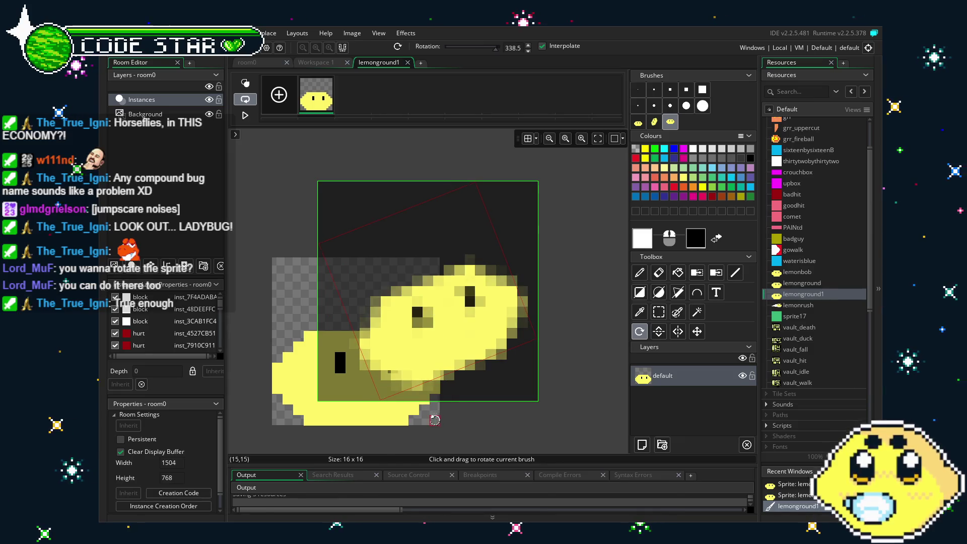
scroll(524, 398, "up", 1)
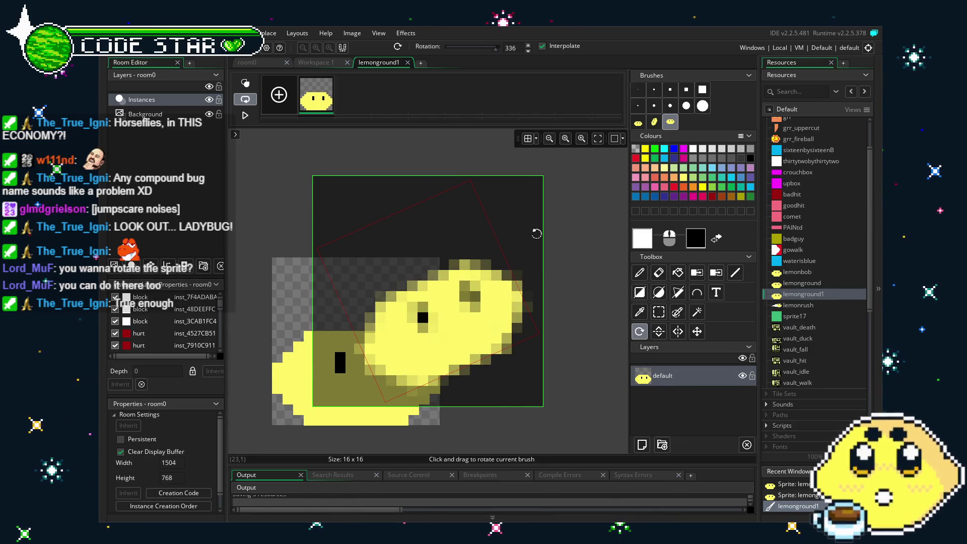
Step: Erase the lemon, undo the erase, and paint a pixel beside its right eye
left_click(639, 272)
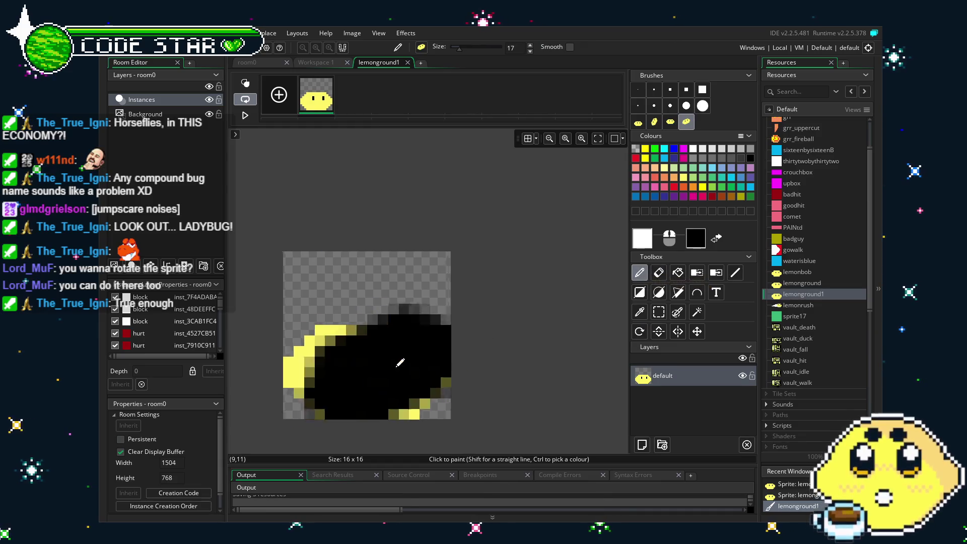
key("e")
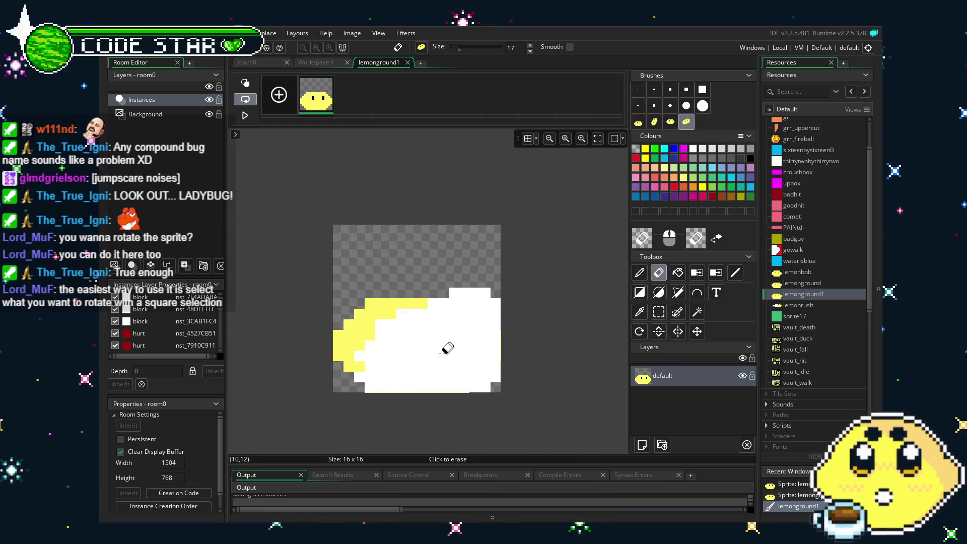
left_click(447, 346)
key("Escape")
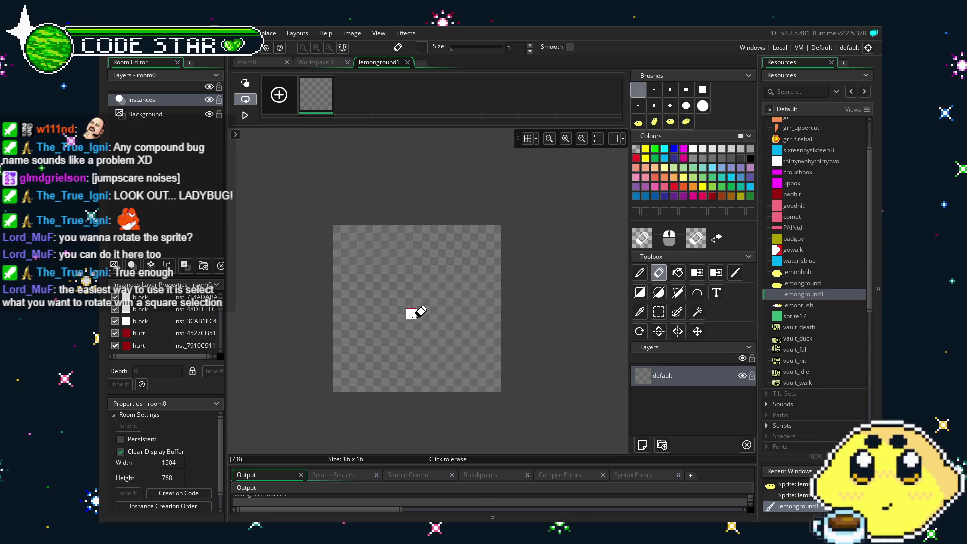
key("d")
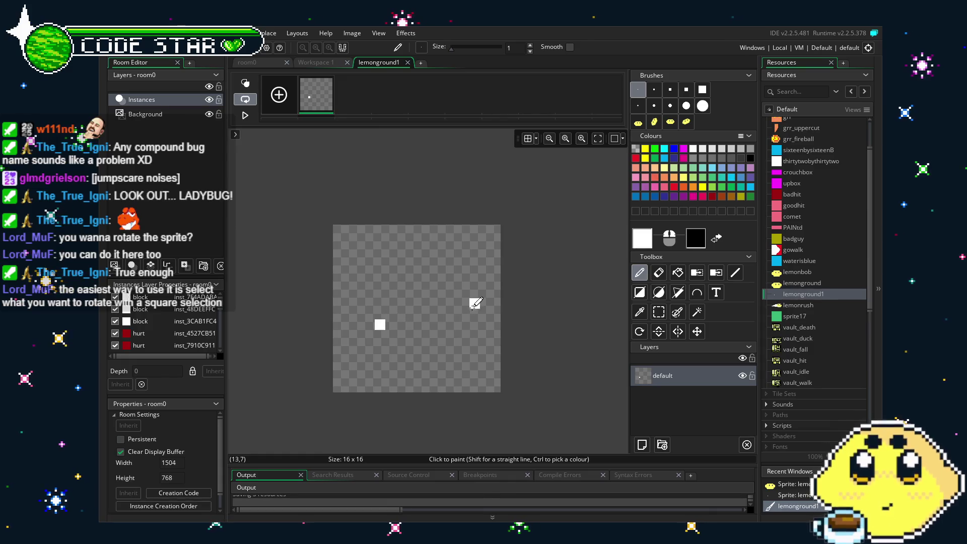
key("ctrl+z")
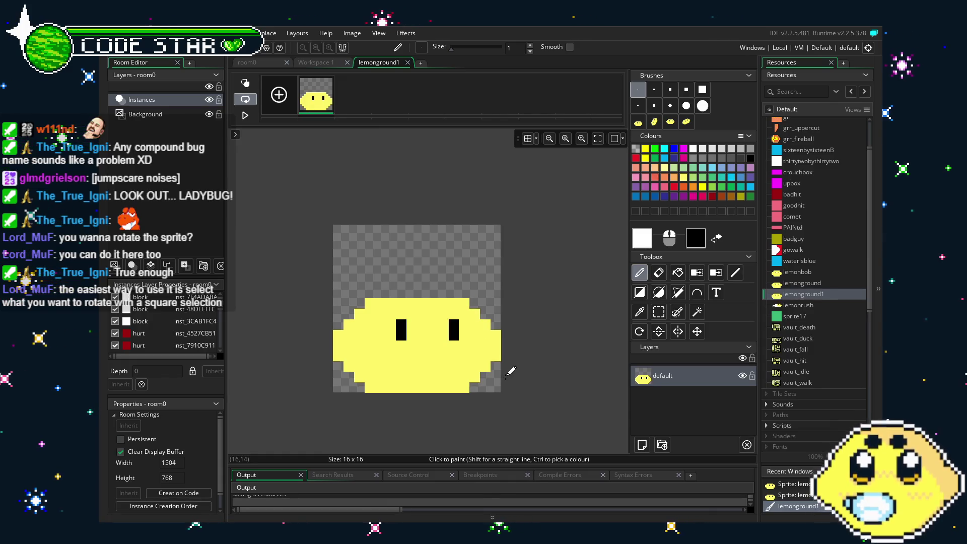
left_click(444, 334)
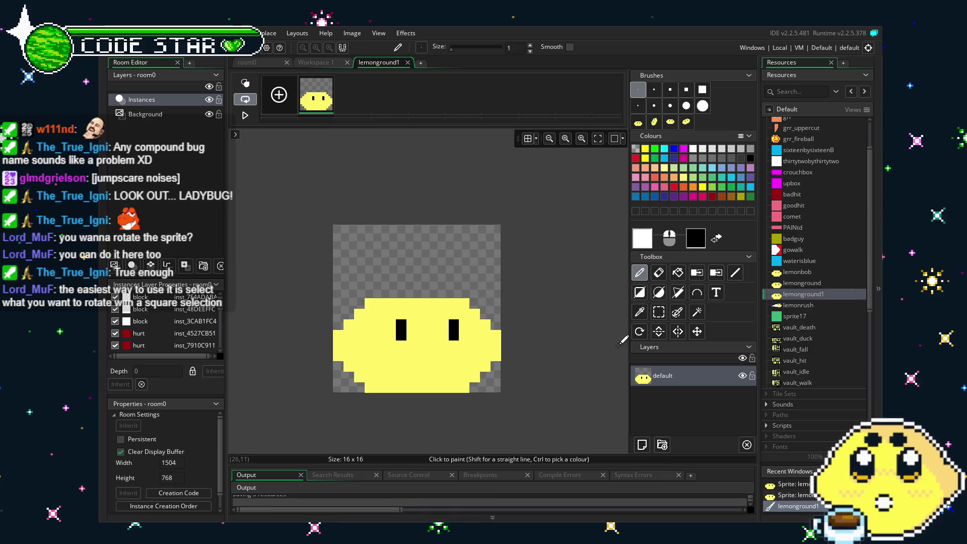
Step: Rotate the brush to about 278 degrees, then cut the lemon into a brush
left_click(639, 331)
mouse_move(444, 291)
left_mouse_down()
mouse_move(440, 225)
mouse_move(430, 302)
mouse_move(442, 352)
mouse_move(372, 280)
left_mouse_up()
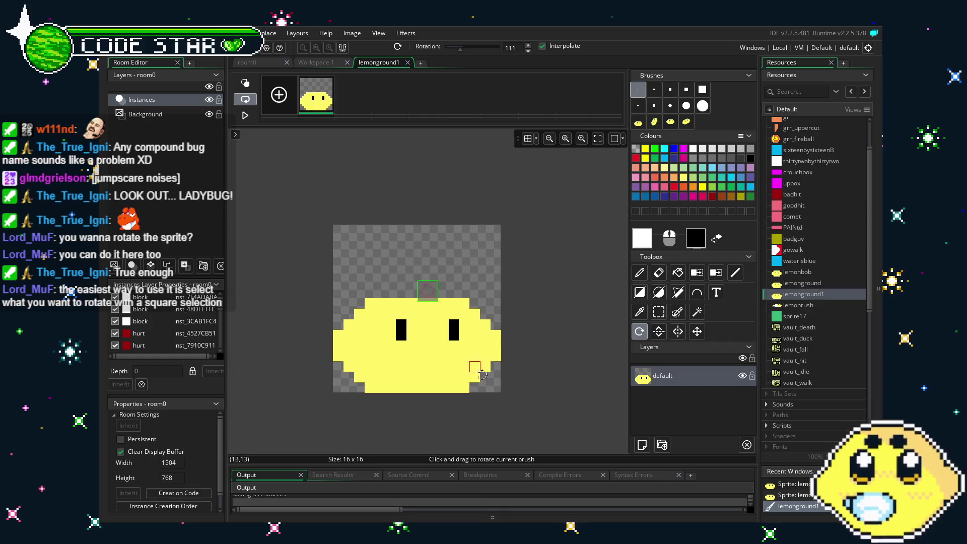
key("d")
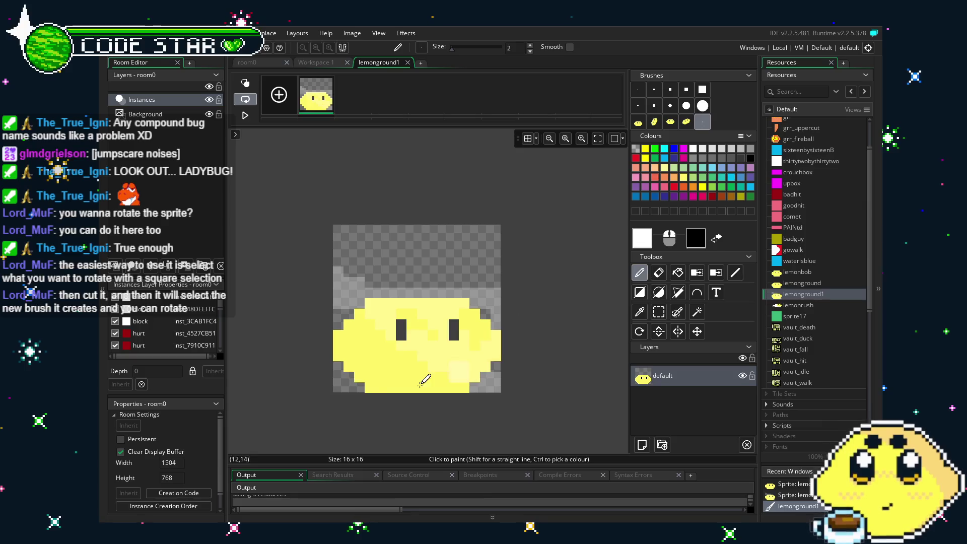
left_click(640, 332)
left_click_drag(428, 285, 348, 312)
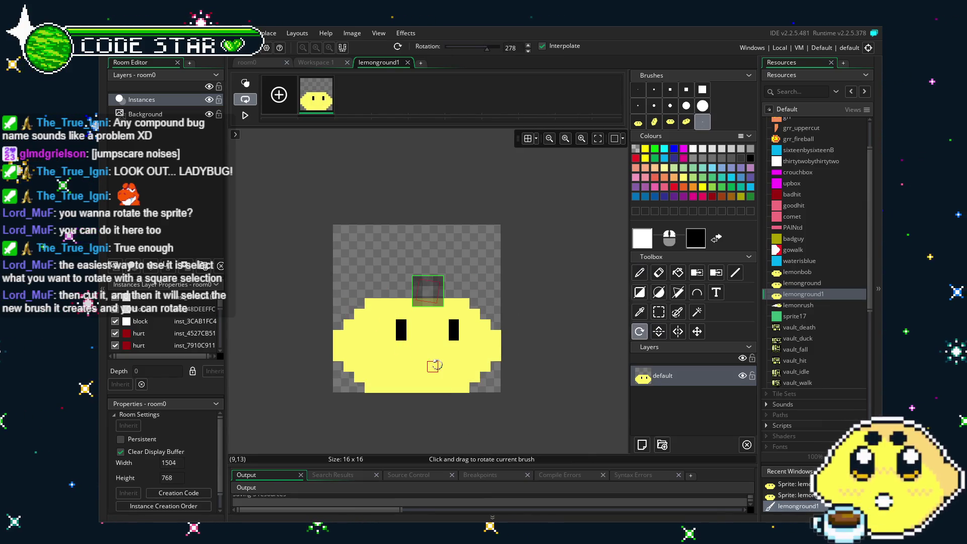
key("p")
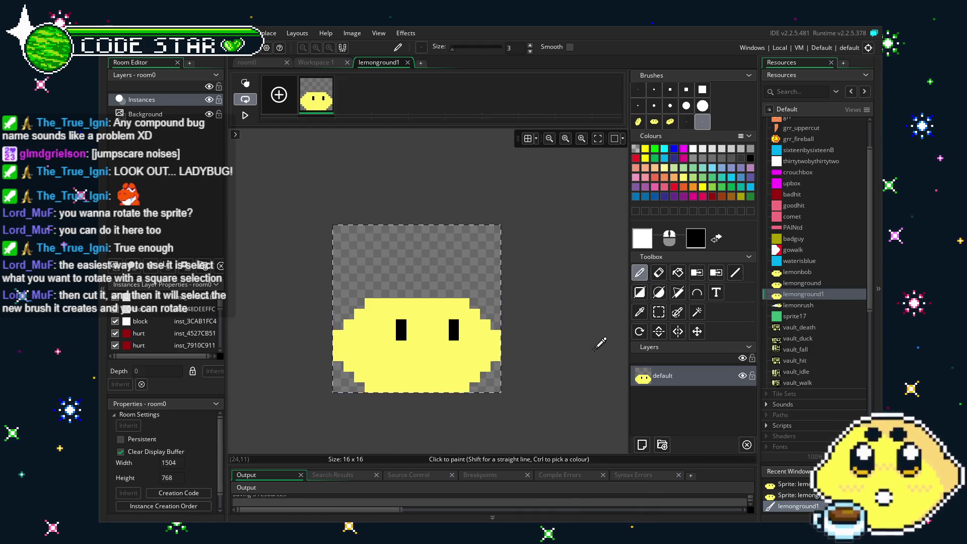
key("ctrl+x")
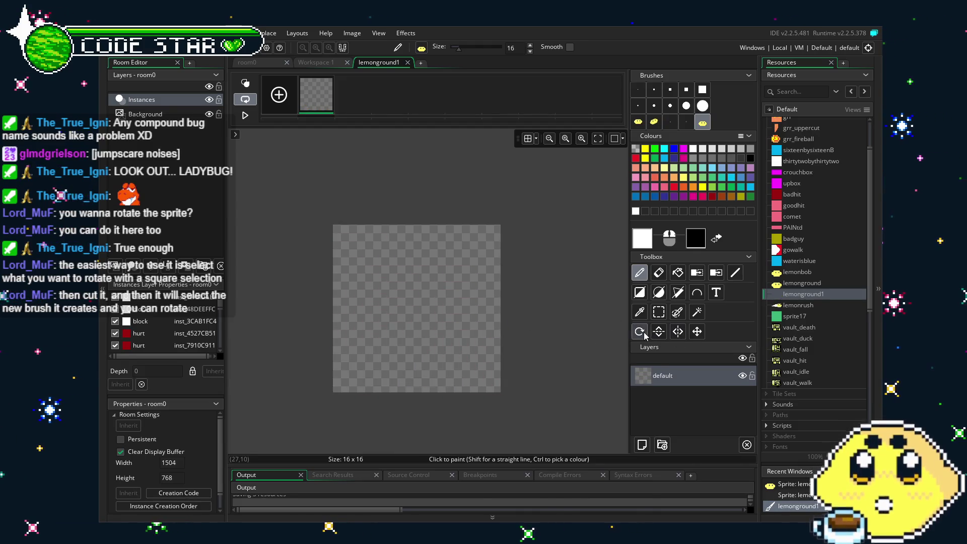
Step: Stamp the lemon brush tilted to about 329.5 degrees onto the canvas and close the editor
left_click(642, 332)
mouse_move(391, 224)
left_mouse_down()
mouse_move(347, 219)
mouse_move(336, 249)
left_mouse_up()
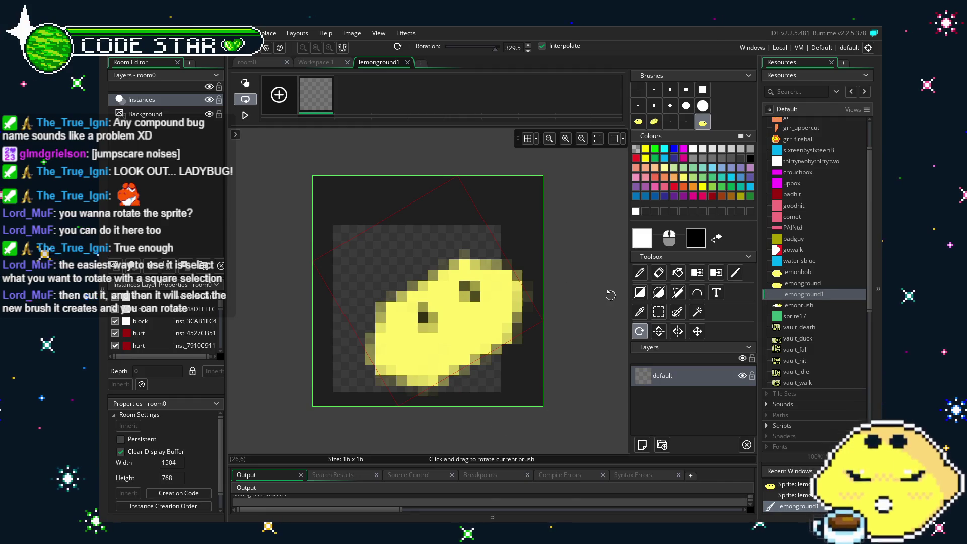
key("p")
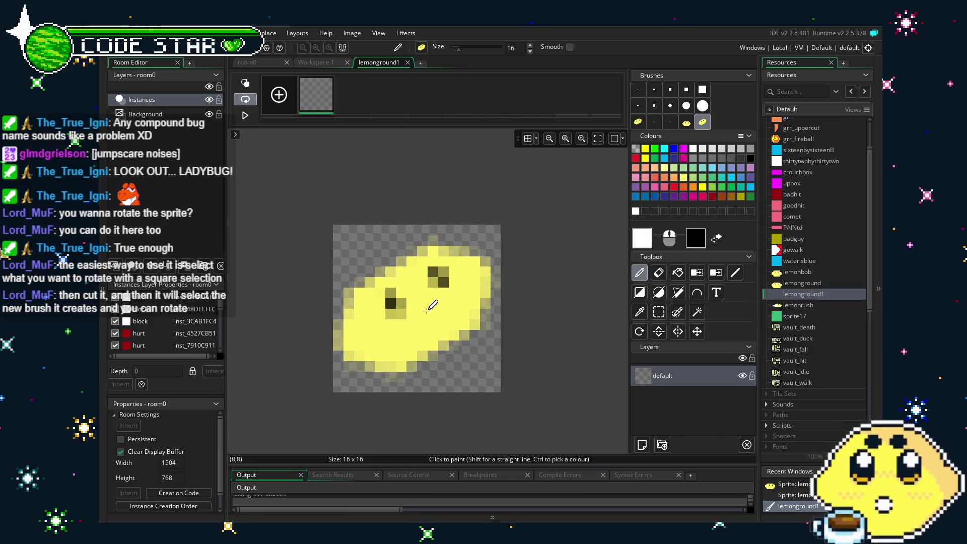
left_click(429, 307)
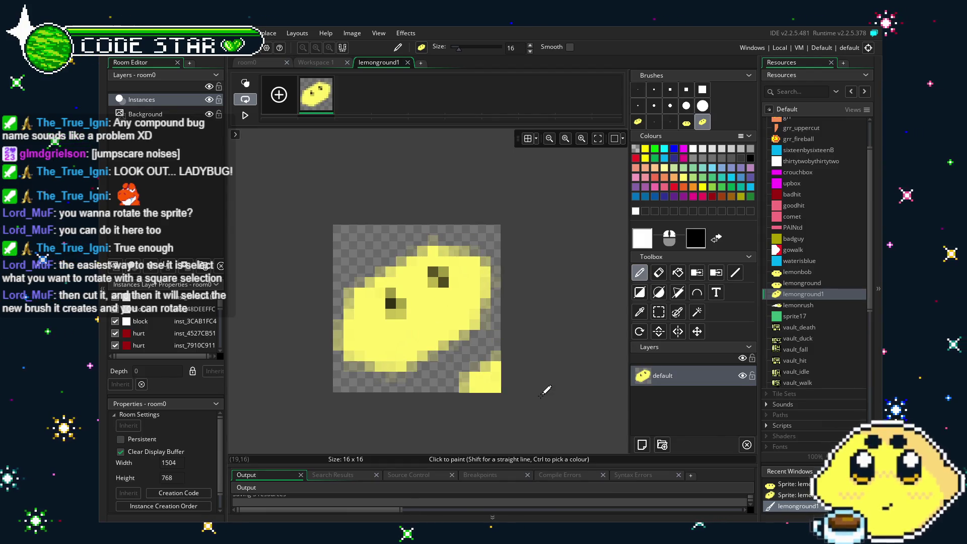
left_click(408, 63)
Step: Replace the sprite name lemonground1 with lemon_up
left_click_drag(302, 138, 248, 142)
type("lemon_up")
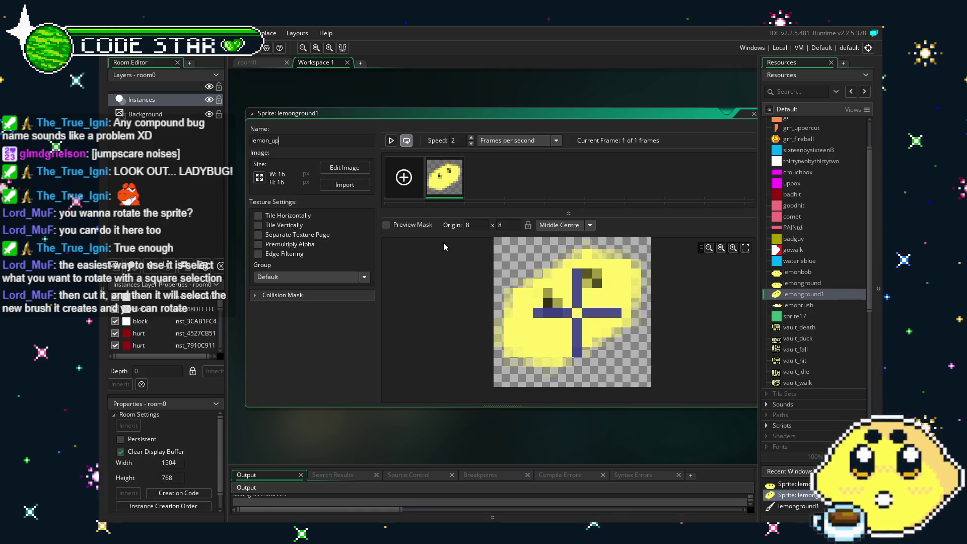
key("Return")
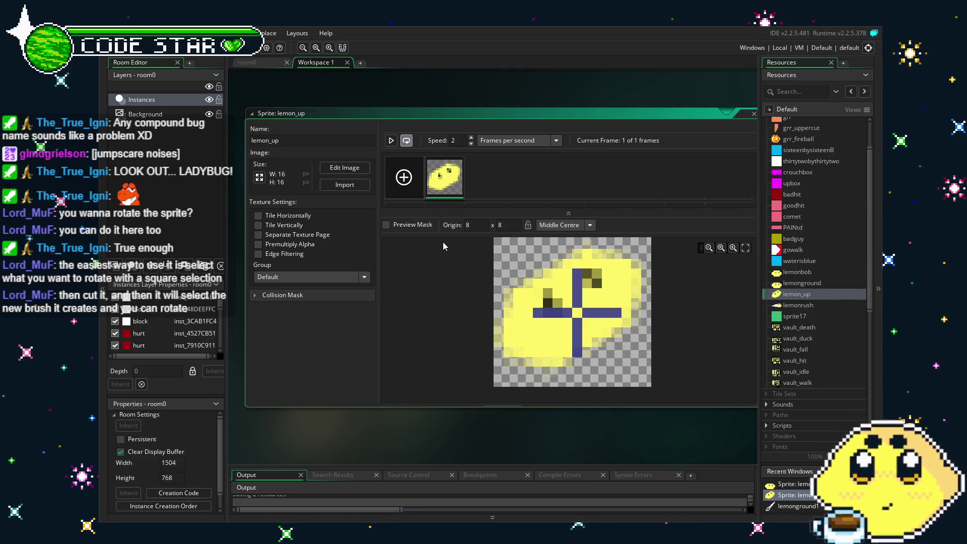
scroll(826, 342, "down", 5)
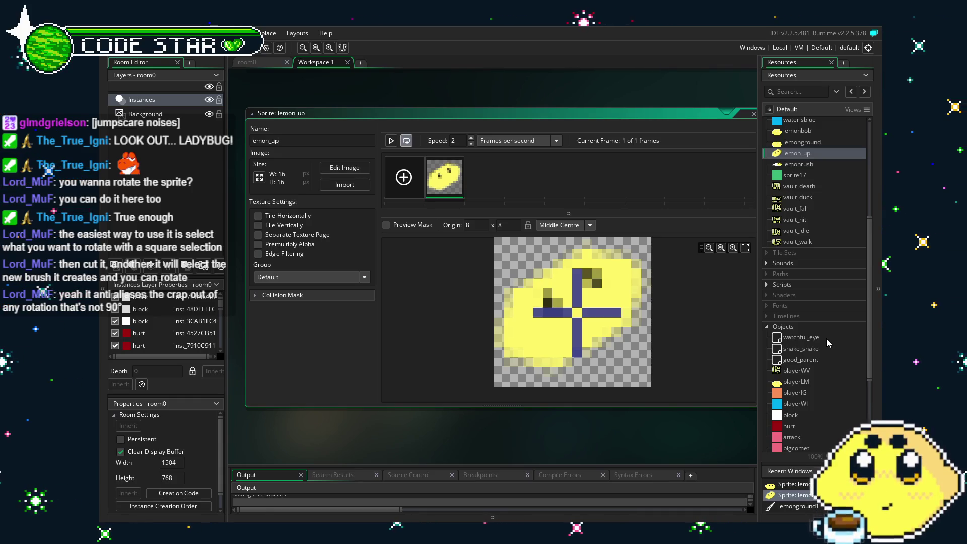
scroll(816, 376, "down", 5)
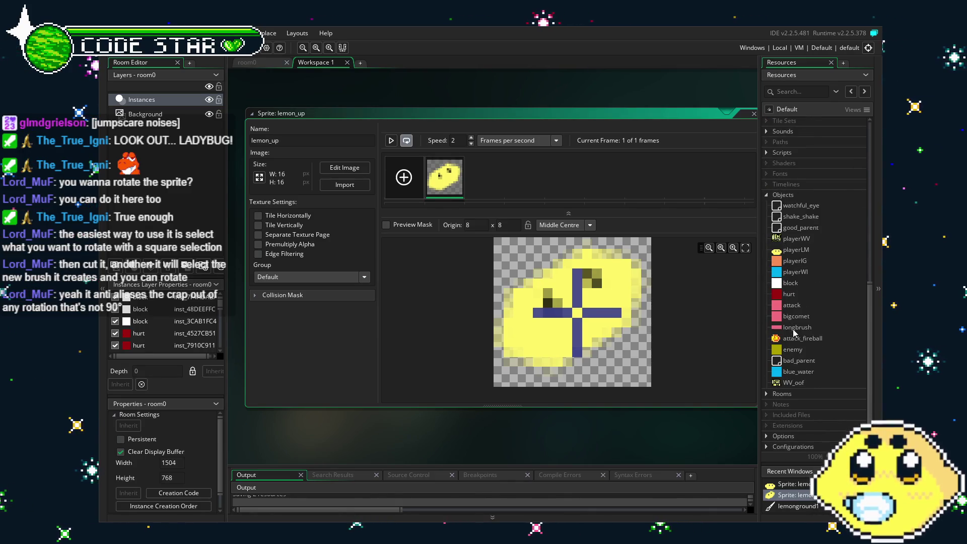
left_click(795, 272)
left_click(797, 249)
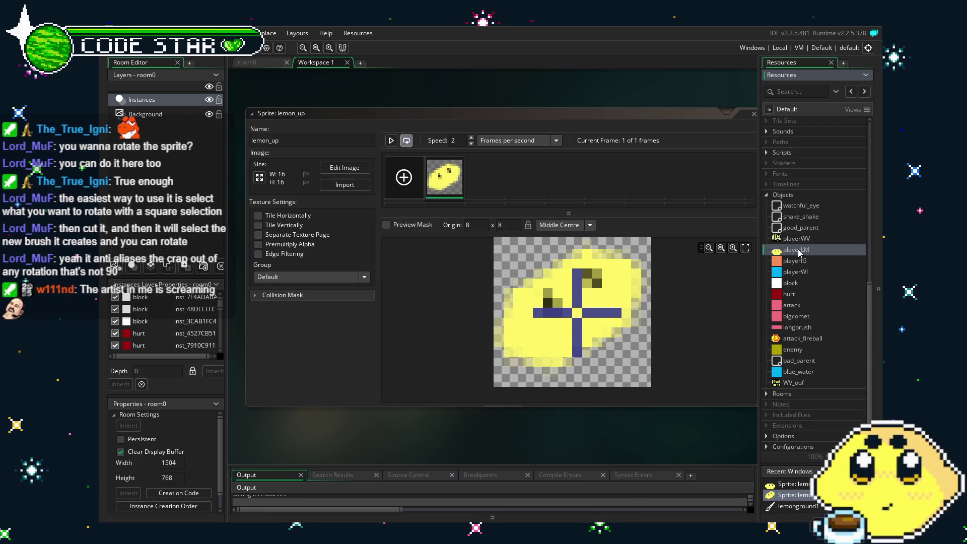
scroll(796, 237, "up", 5)
scroll(788, 287, "up", 4)
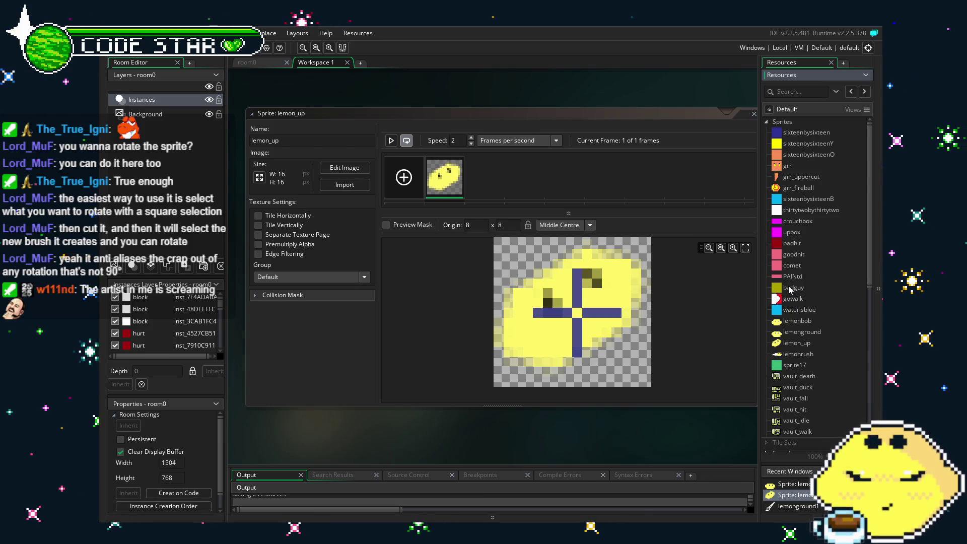
Step: Reposition the sprite window, then bring up lemon_up's context menu in Resources
mouse_move(601, 419)
left_mouse_down()
mouse_move(470, 422)
mouse_move(488, 424)
left_mouse_up()
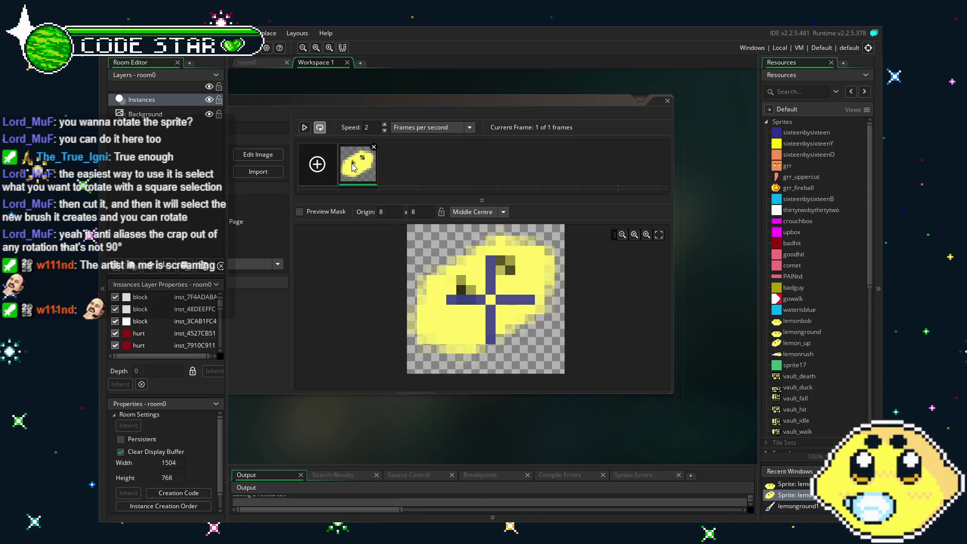
mouse_move(396, 437)
left_mouse_down()
mouse_move(479, 439)
mouse_move(394, 434)
left_mouse_up()
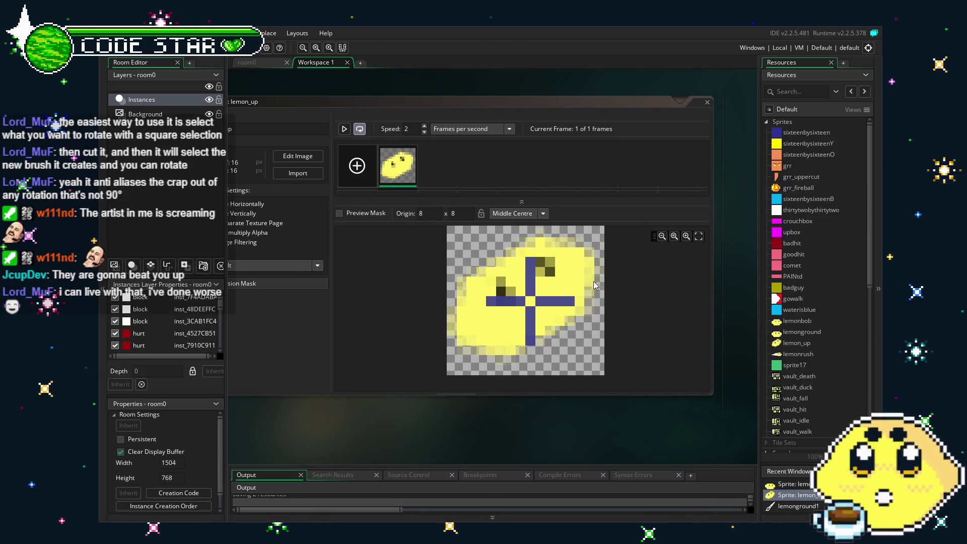
left_click_drag(531, 412, 506, 412)
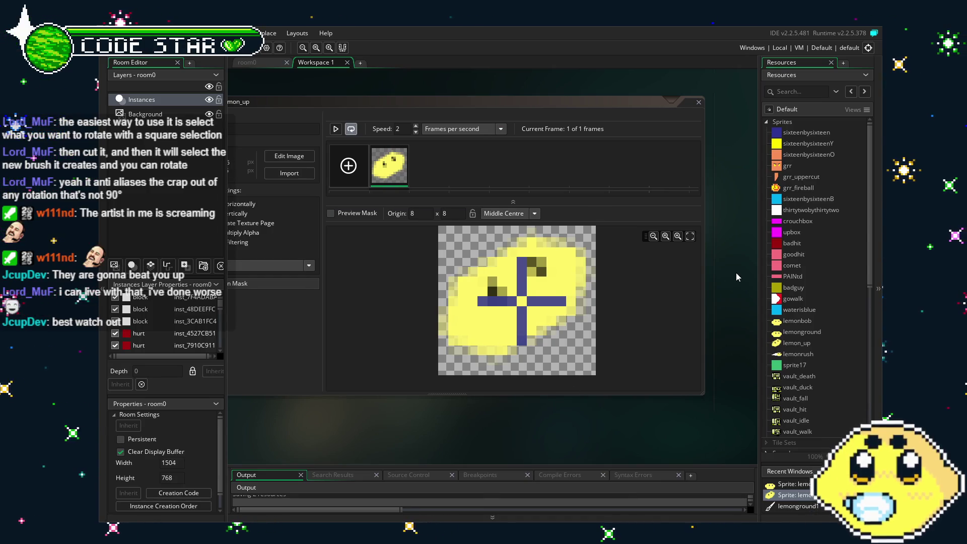
scroll(812, 370, "down", 2)
scroll(812, 367, "up", 2)
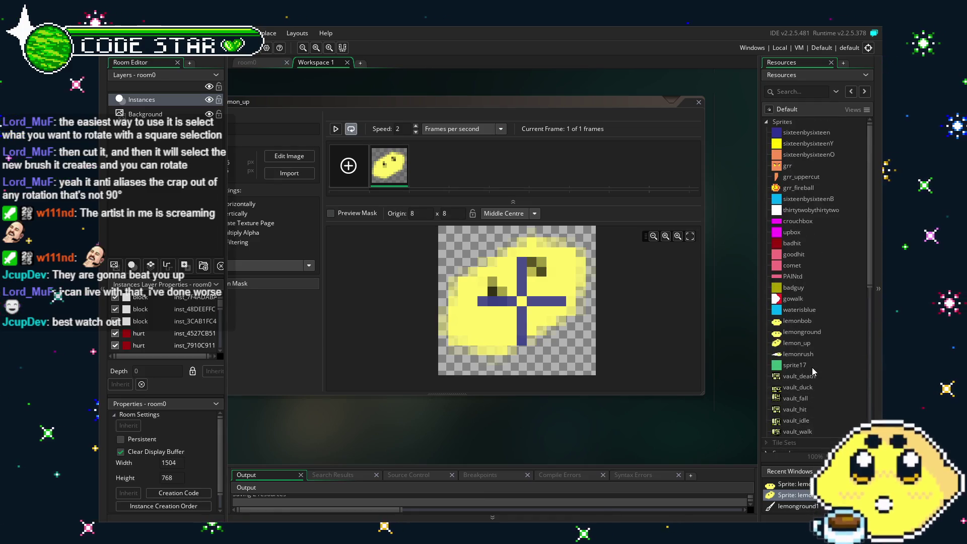
right_click(797, 341)
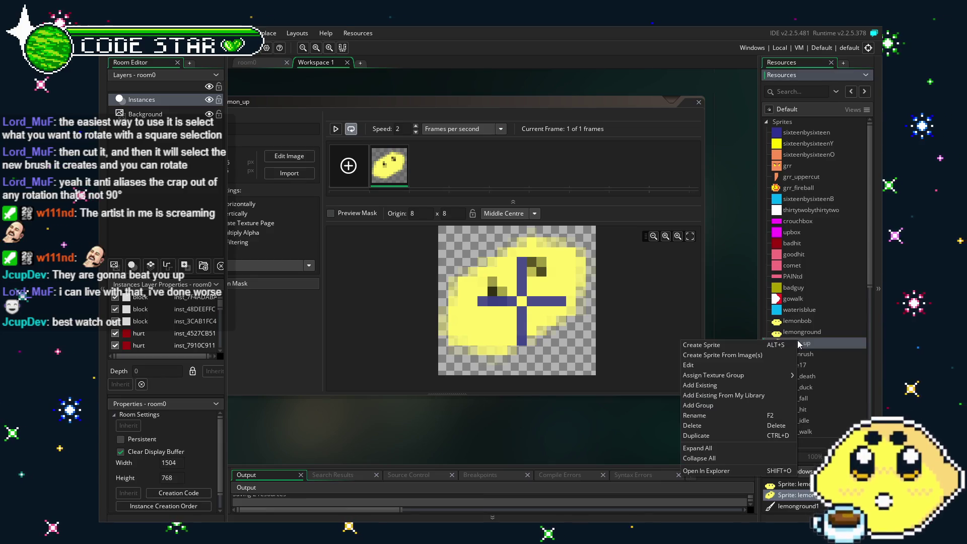
Step: Create a stray sprite28 by mistake and delete it
key("Escape")
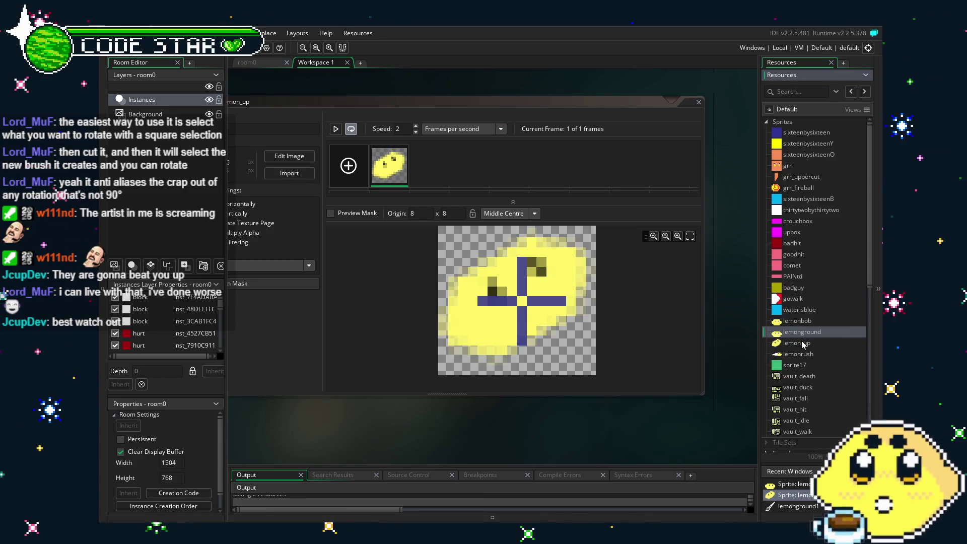
right_click(802, 341)
left_click(791, 344)
mouse_move(806, 442)
left_mouse_down()
mouse_move(804, 332)
mouse_move(804, 342)
left_mouse_up()
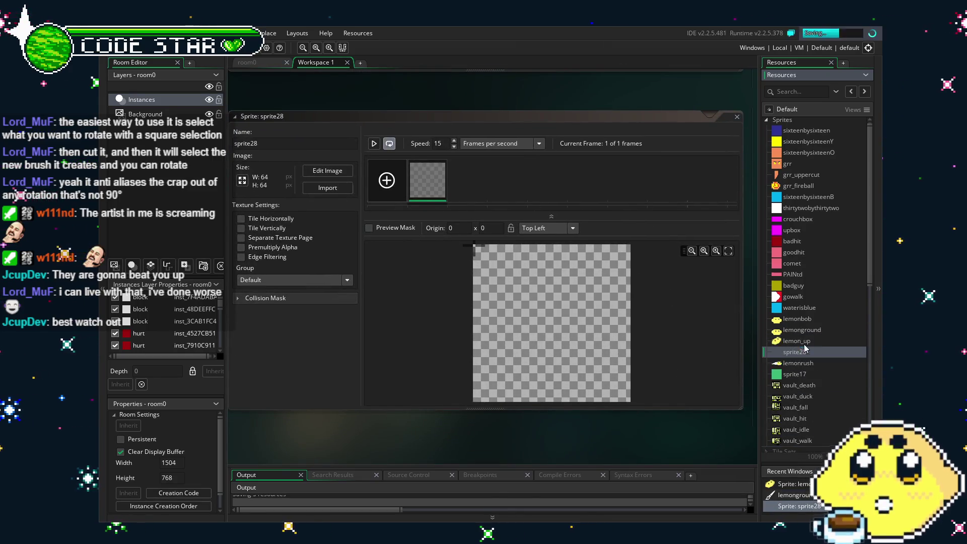
key("Delete")
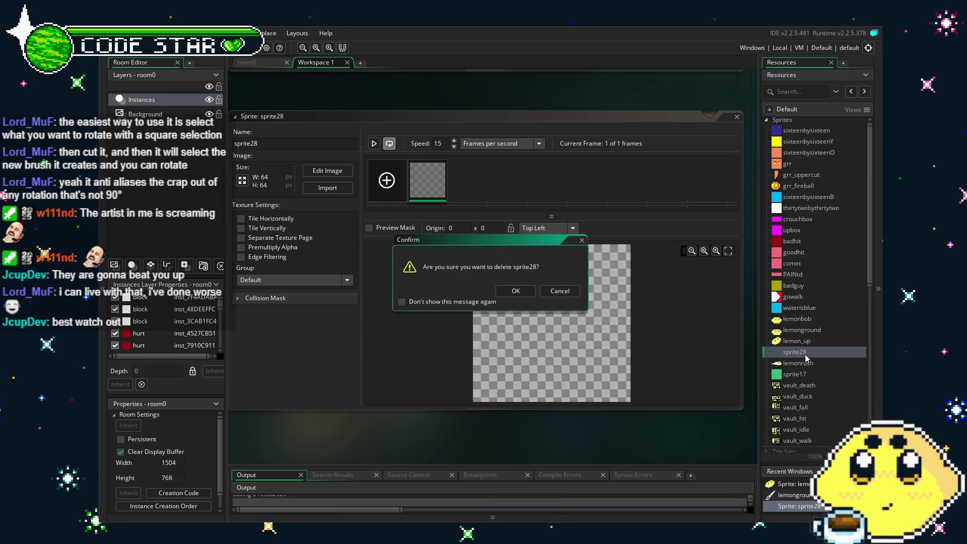
key("Return")
Step: Duplicate lemonground, place it below lemon_up, and rename it lemon_dwn
right_click(803, 330)
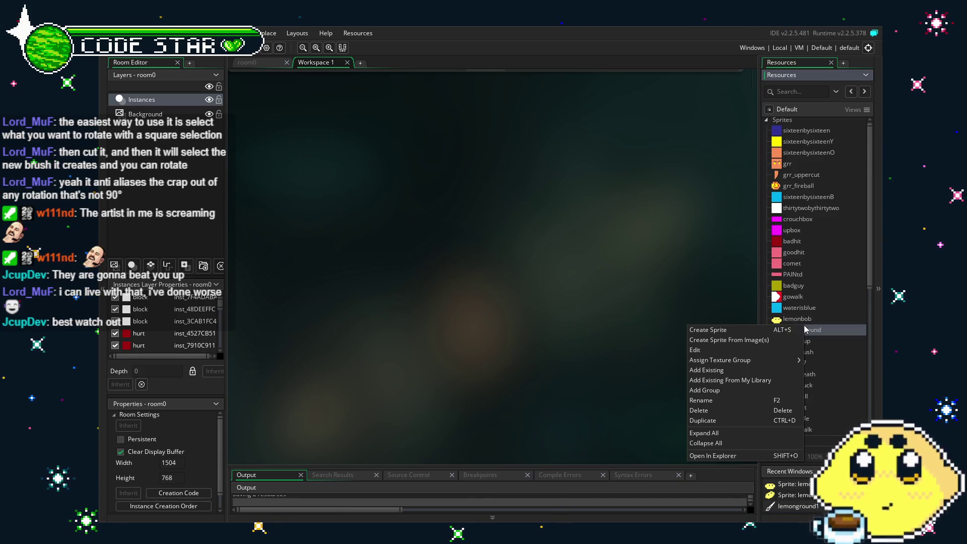
left_click(724, 426)
left_click_drag(808, 356, 807, 357)
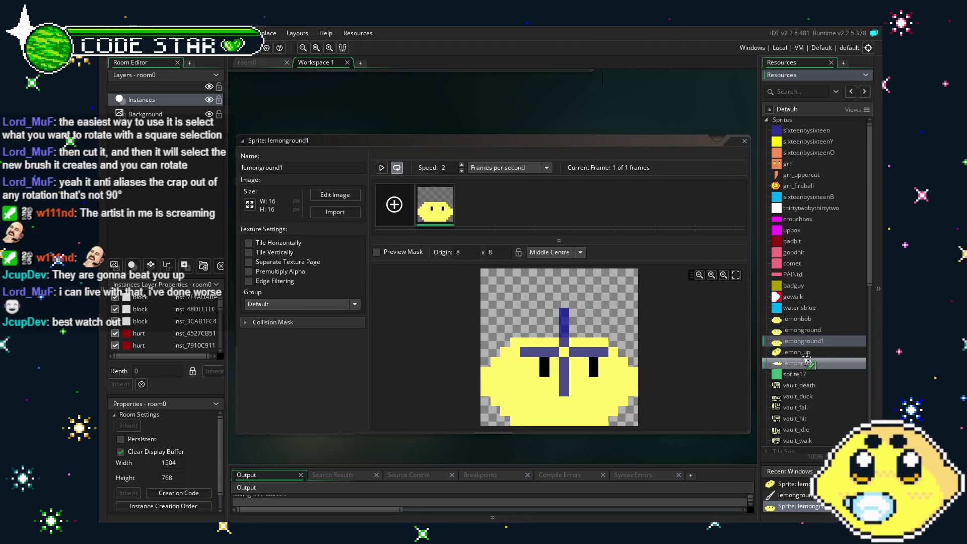
double_click(314, 169)
type("le")
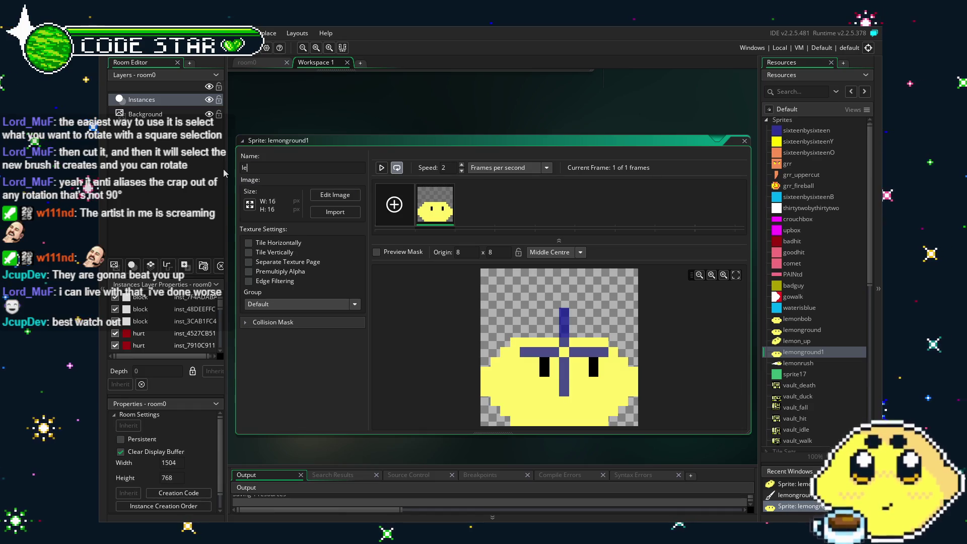
type("mon_dwn")
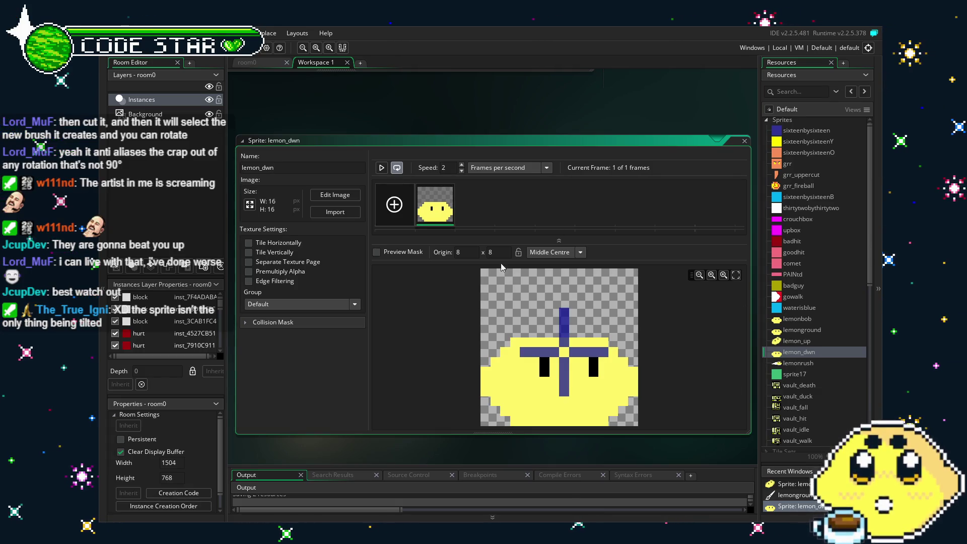
Step: Select lemon_dwn's whole image and cut the lemon into a brush
double_click(443, 217)
key("ctrl+a")
key("ctrl+x")
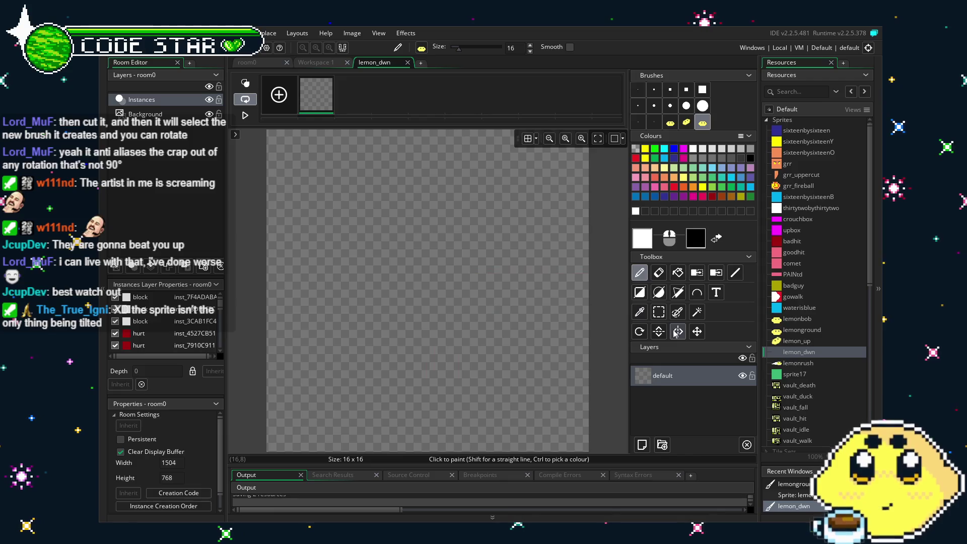
Step: Stamp the lemon brush tilted about 309 degrees onto lemon_dwn, close the editor, and save
left_click(641, 332)
mouse_move(555, 209)
left_mouse_down()
mouse_move(578, 210)
mouse_move(583, 297)
mouse_move(574, 353)
mouse_move(530, 392)
mouse_move(595, 302)
mouse_move(624, 209)
mouse_move(600, 223)
left_mouse_up()
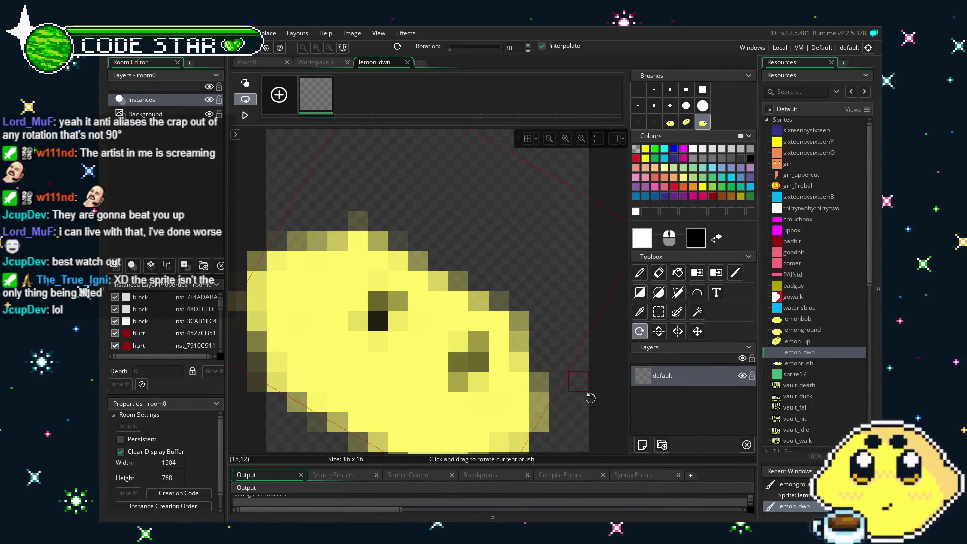
key("d")
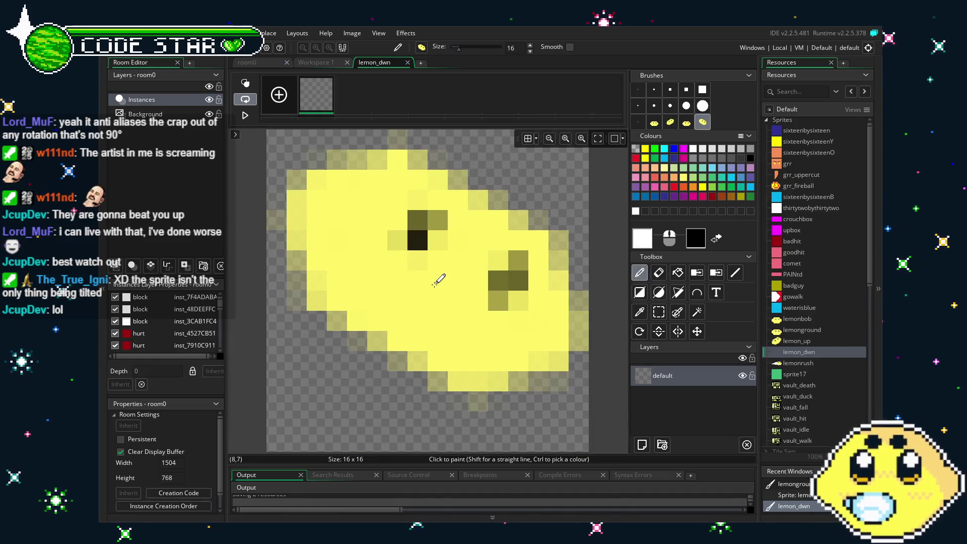
left_click(420, 277)
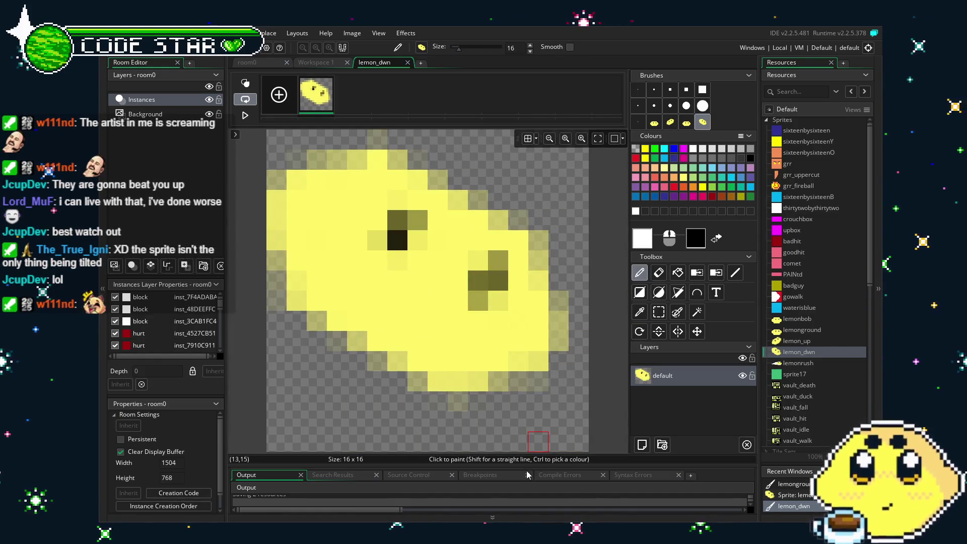
left_click(408, 62)
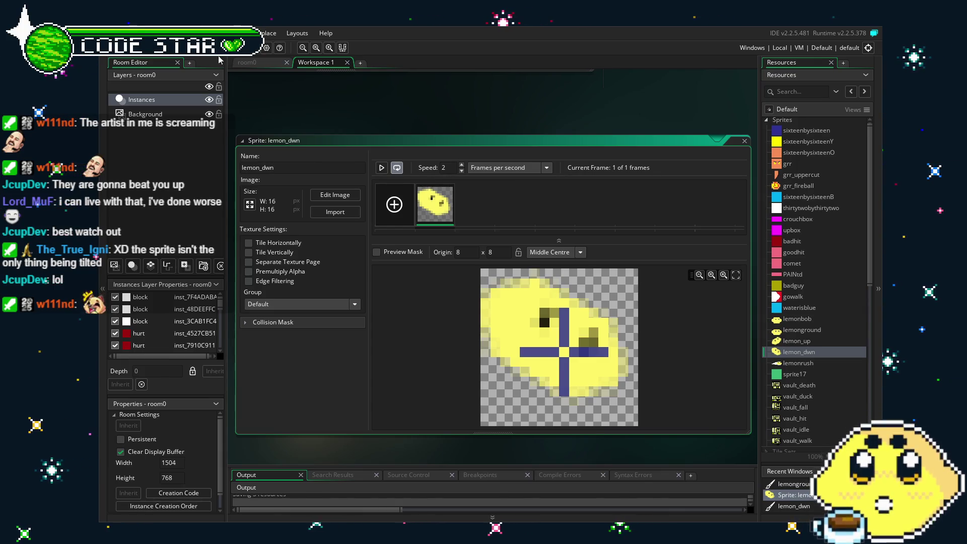
key("ctrl+s")
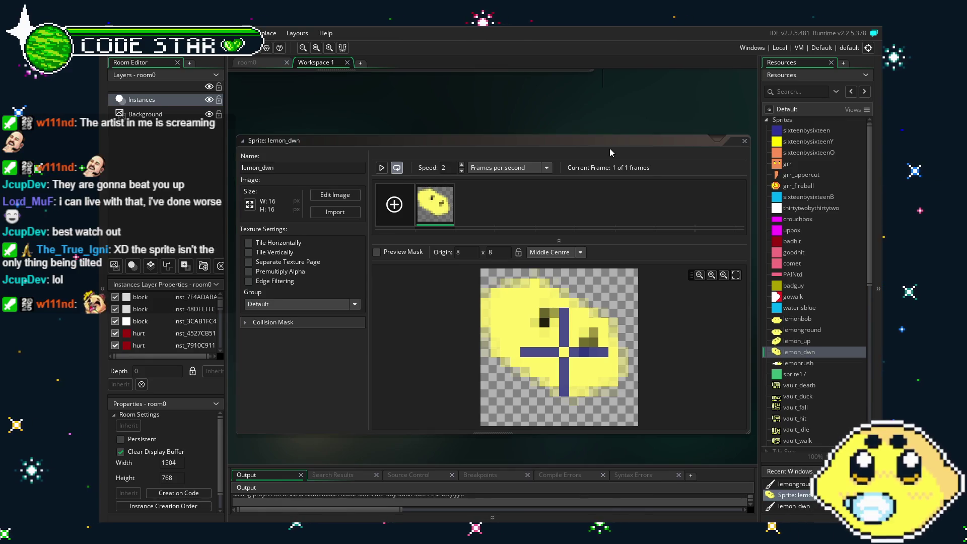
Step: Paint a black mouth outline on the lemon_dwn lemon
double_click(435, 204)
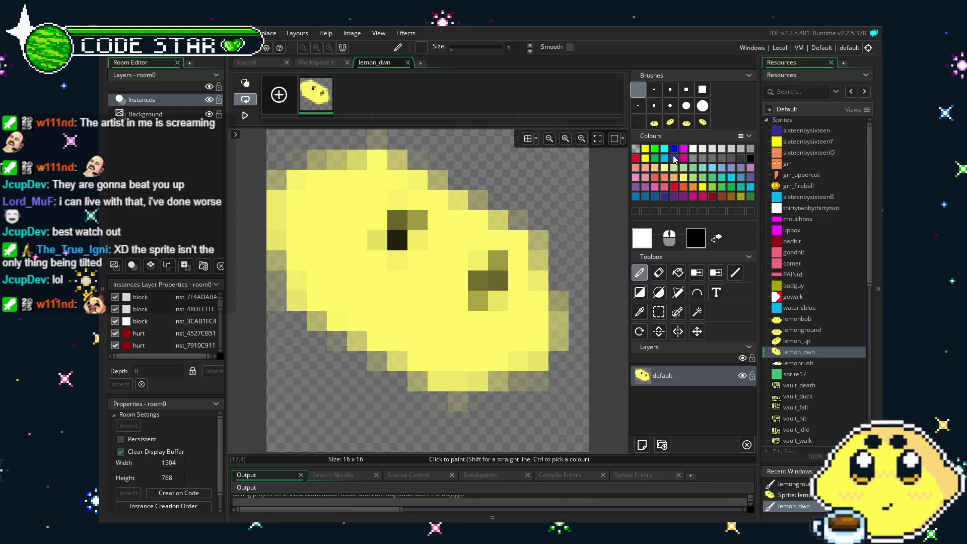
left_click(750, 157)
left_click(357, 300)
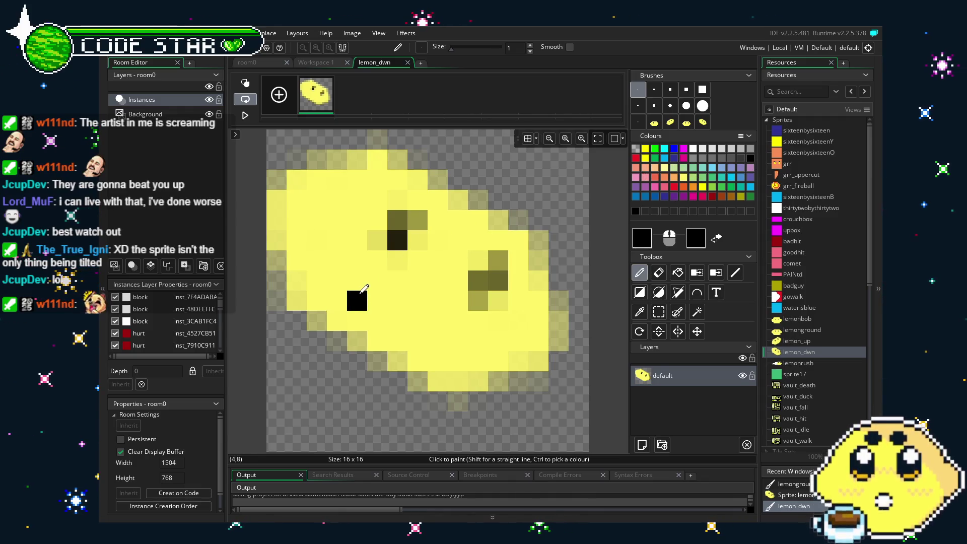
left_click(418, 300, "shift")
left_click(438, 300)
left_click_drag(438, 321, 398, 359)
left_click(357, 321)
left_click(377, 341)
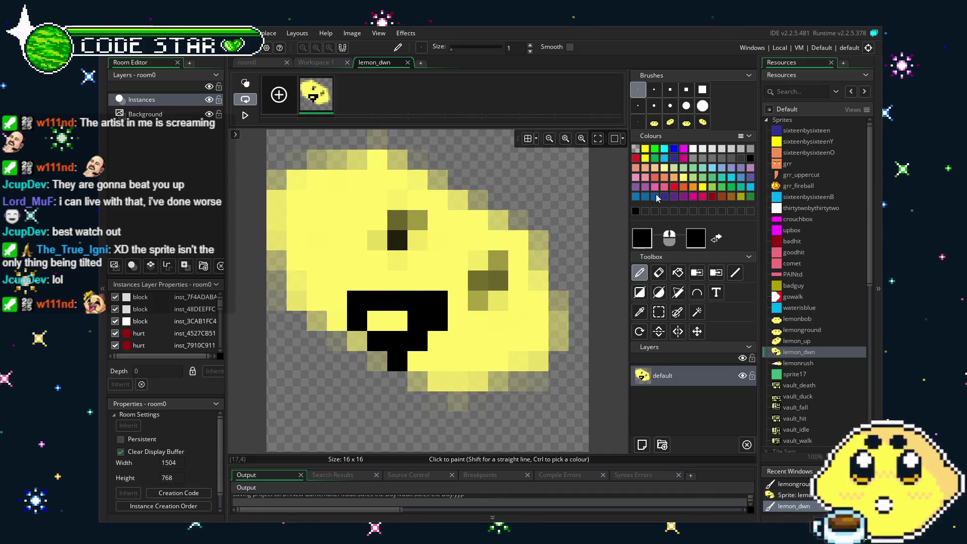
Step: Fill the mouth with white teeth, finish the black outline, and close the image editor
left_click(693, 148)
left_click(394, 315)
left_click_drag(377, 320, 438, 321)
left_click(398, 341)
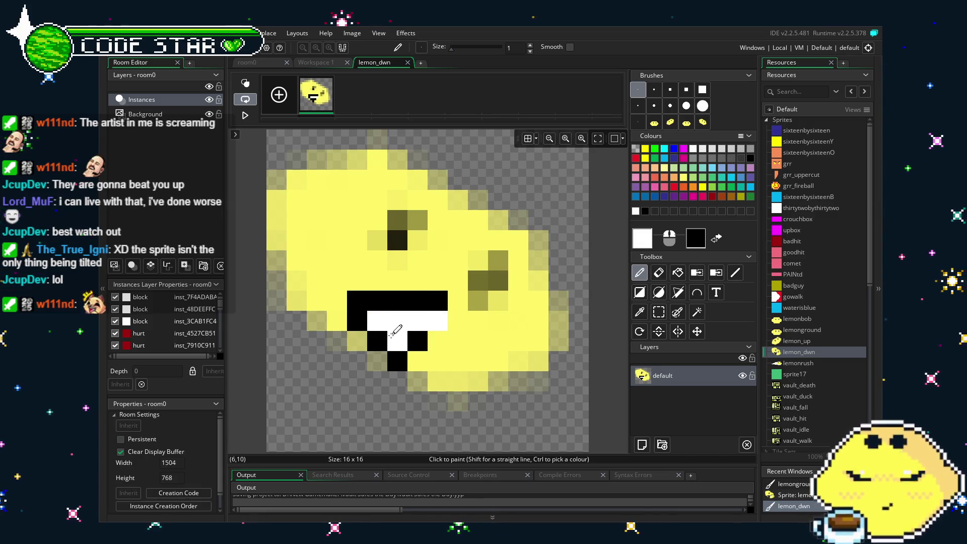
left_click(437, 301, "ctrl")
left_click(457, 321)
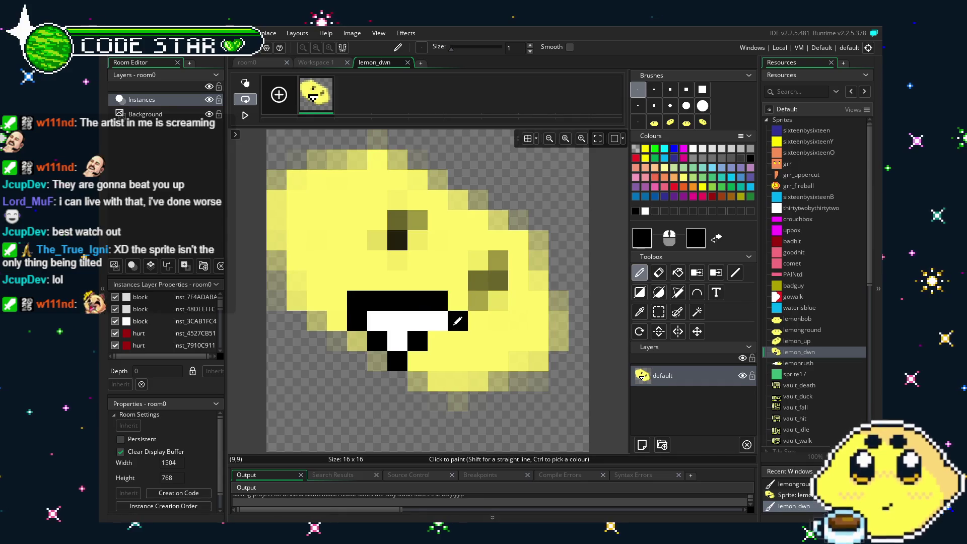
left_click(437, 341)
left_click(457, 301)
left_click(437, 321, "ctrl")
left_click(418, 341)
left_click(437, 341, "ctrl")
left_click(417, 361)
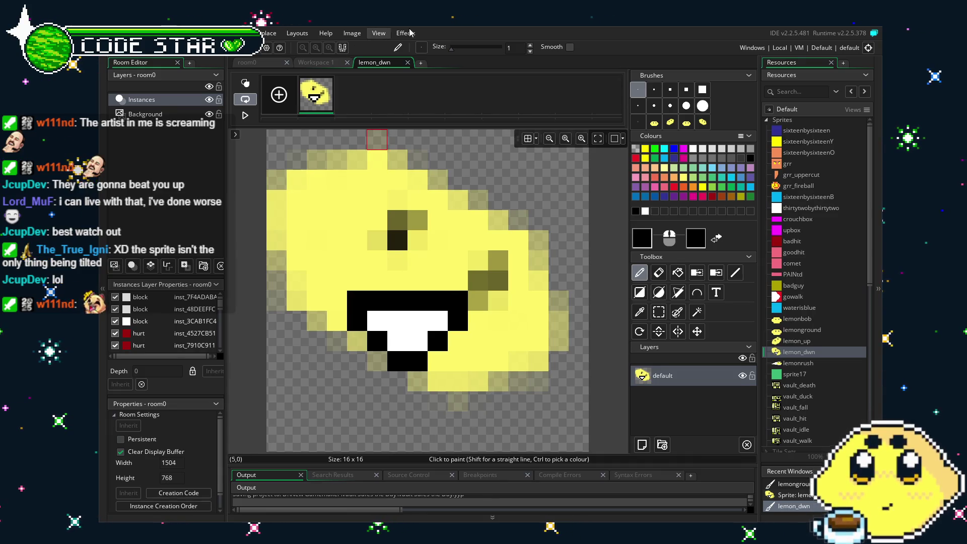
left_click(408, 63)
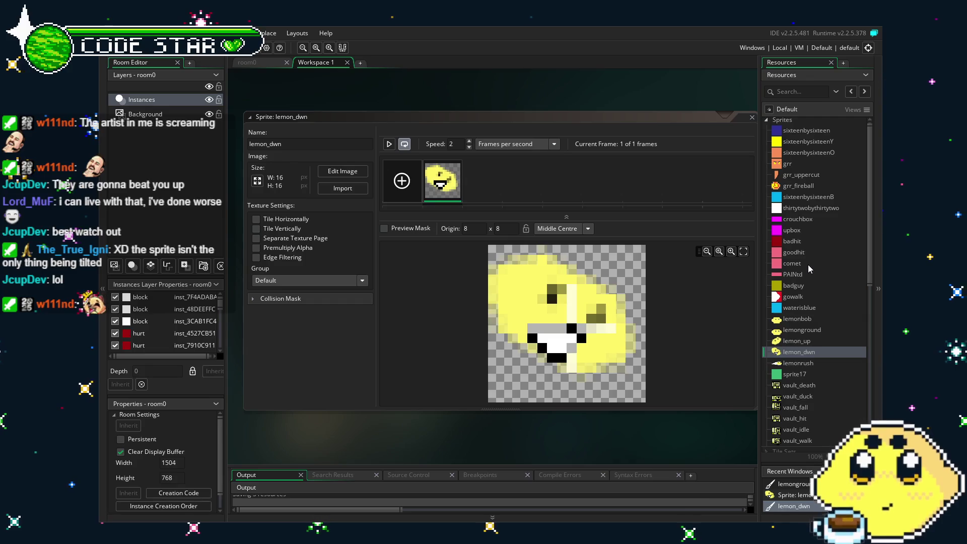
scroll(803, 265, "down", 3)
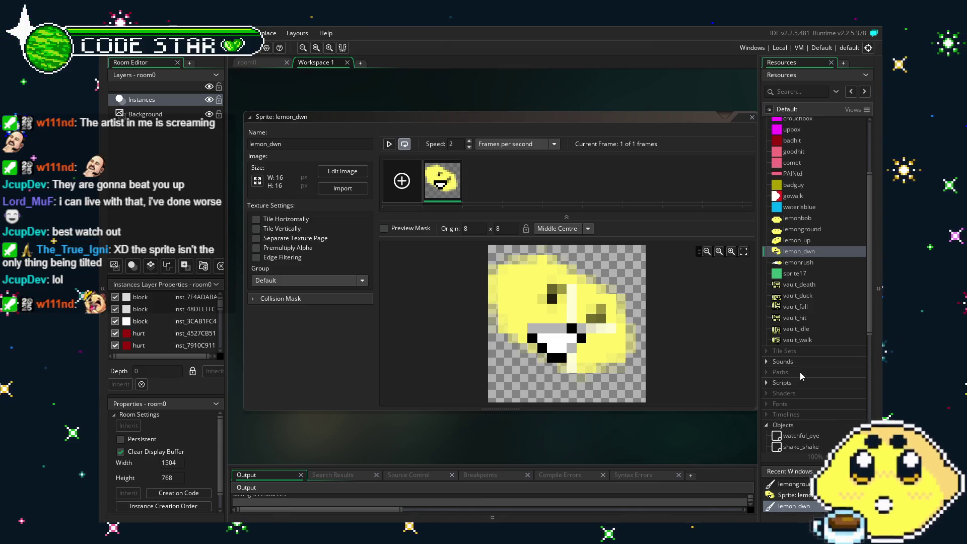
mouse_move(616, 438)
left_mouse_down()
mouse_move(563, 434)
mouse_move(579, 436)
left_mouse_up()
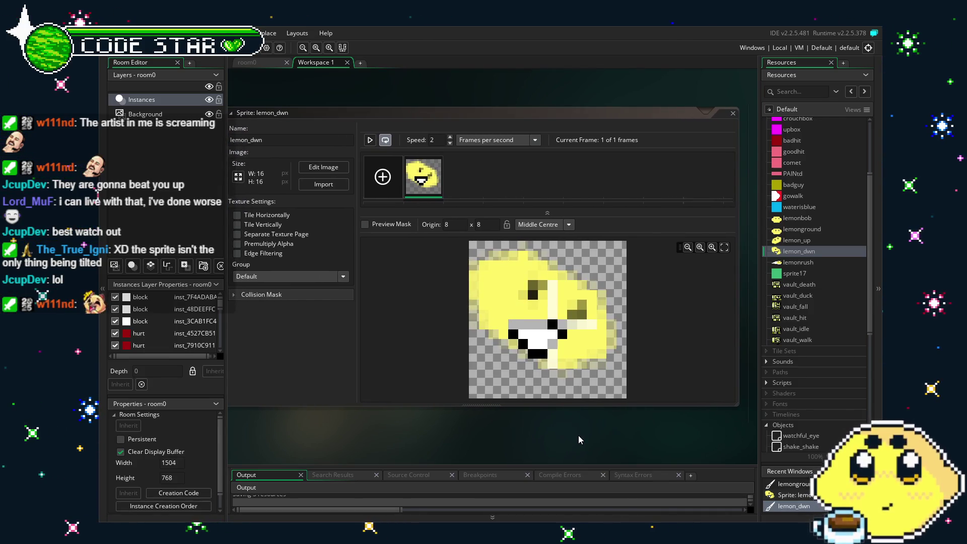
scroll(799, 376, "down", 7)
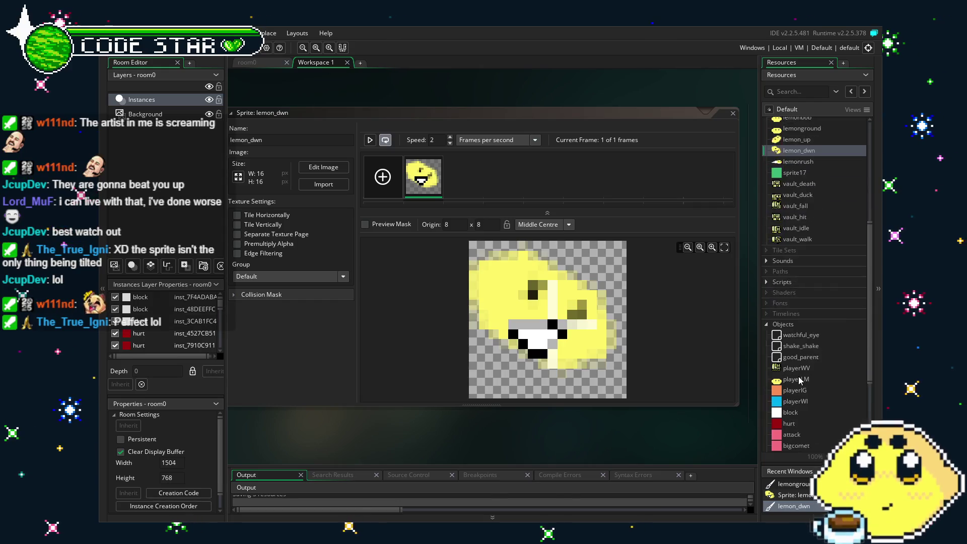
scroll(801, 381, "up", 2)
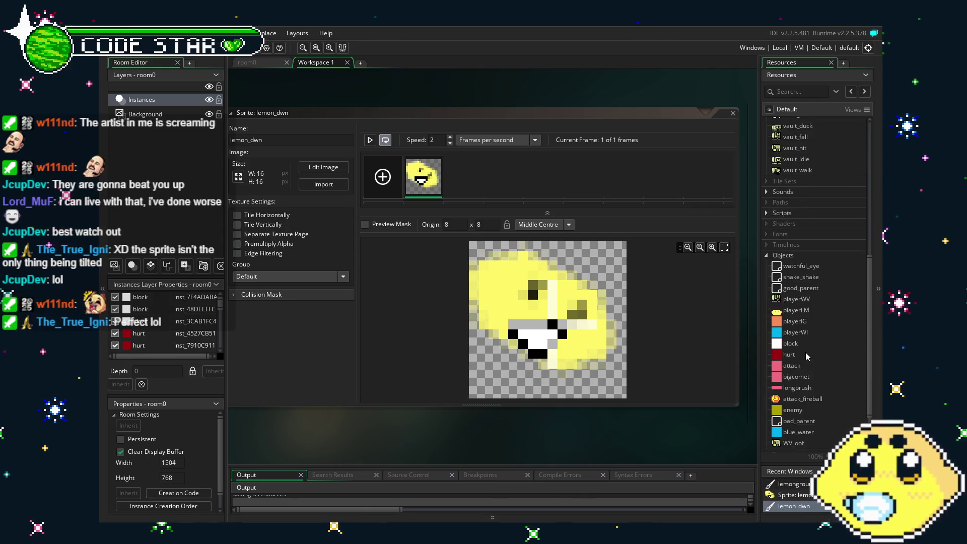
double_click(815, 317)
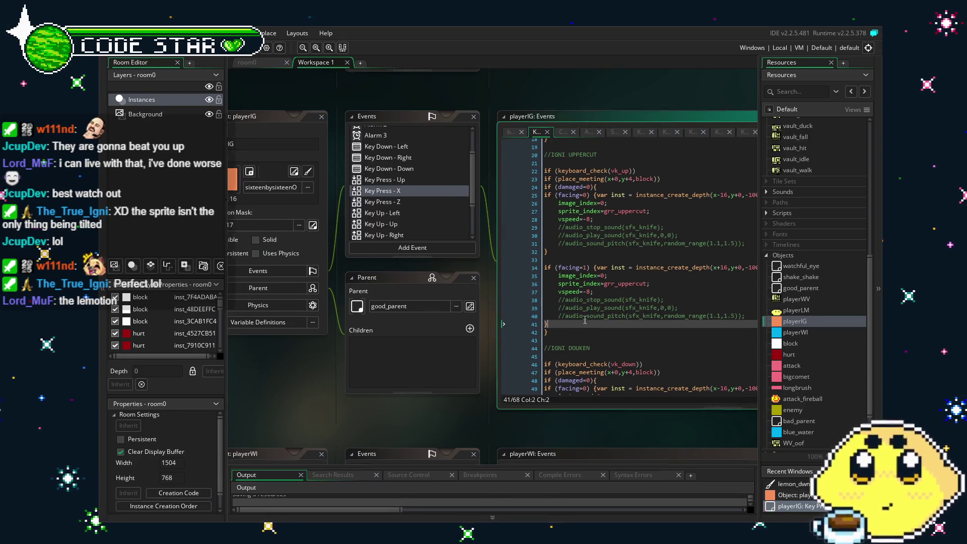
Step: Copy playerIG's IGNI UPPERCUT block and paste it at the end of playerLM's Key Press - X code
mouse_move(552, 333)
left_mouse_down()
mouse_move(519, 149)
mouse_move(514, 155)
left_mouse_up()
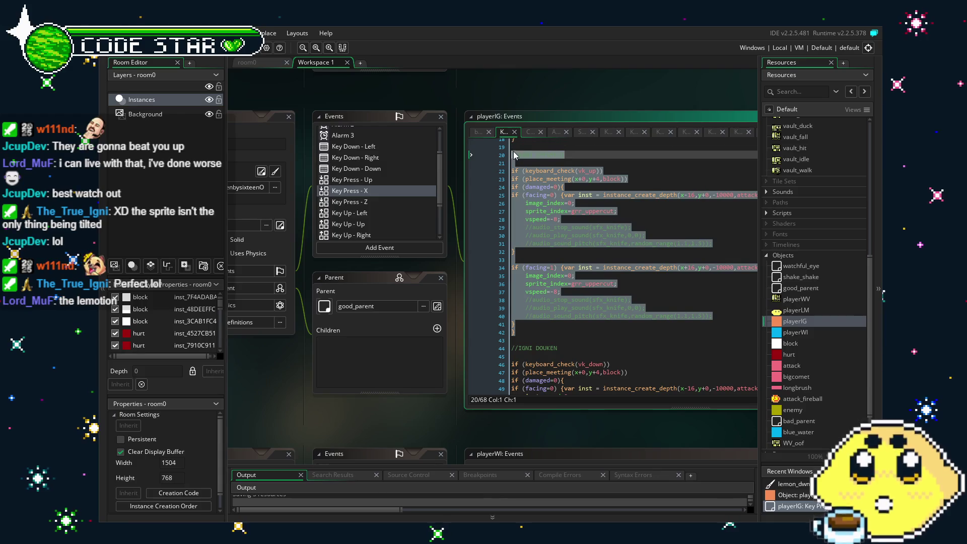
left_click(602, 267)
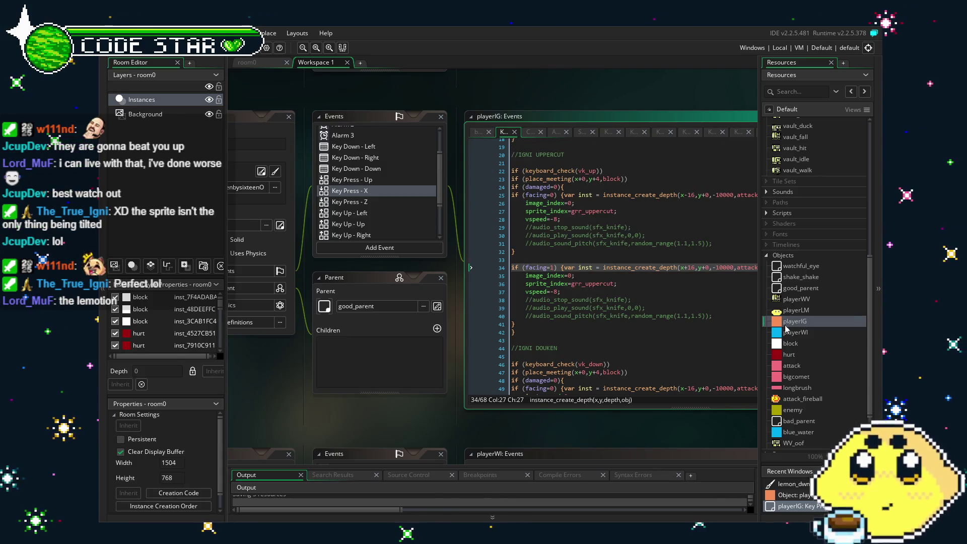
double_click(795, 310)
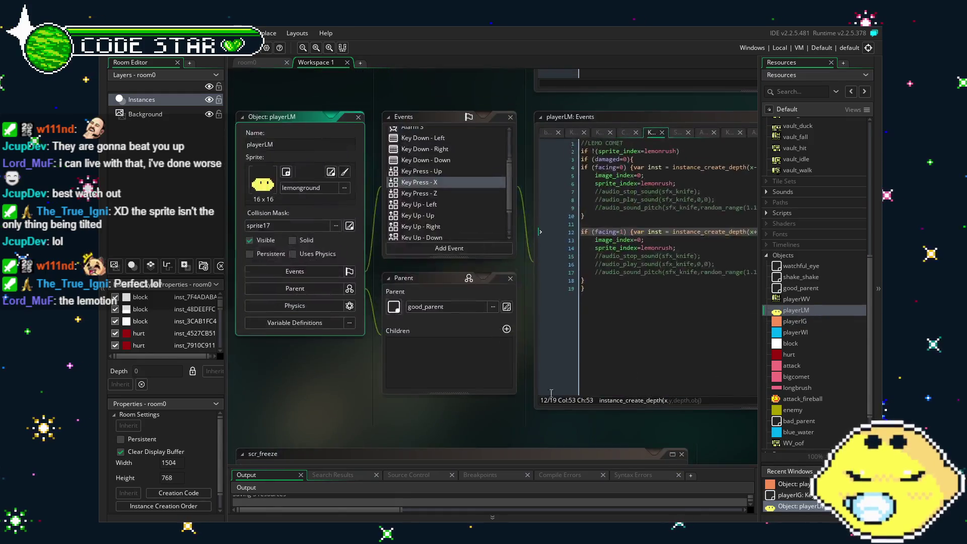
left_click_drag(442, 393, 365, 398)
left_click(552, 327)
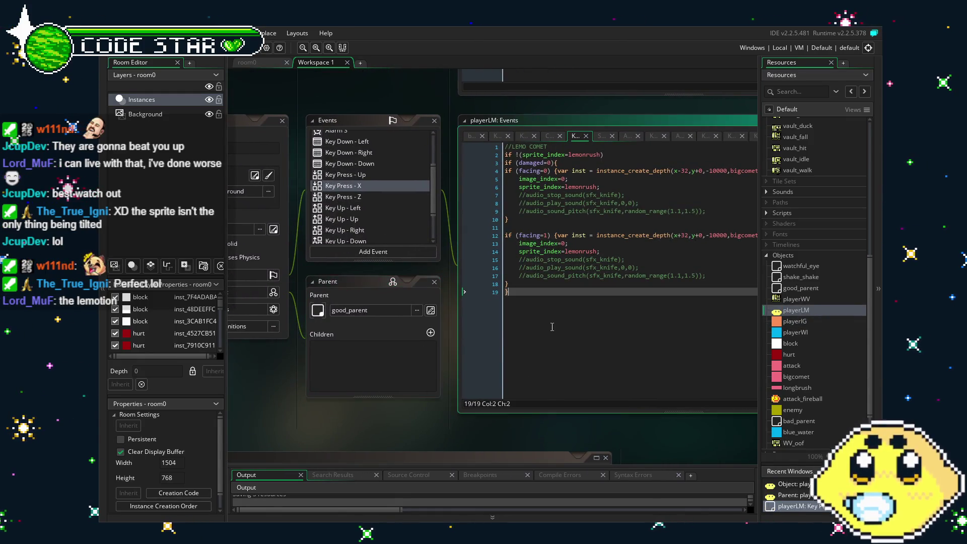
key("Return")
key("Return")
key("ctrl+v")
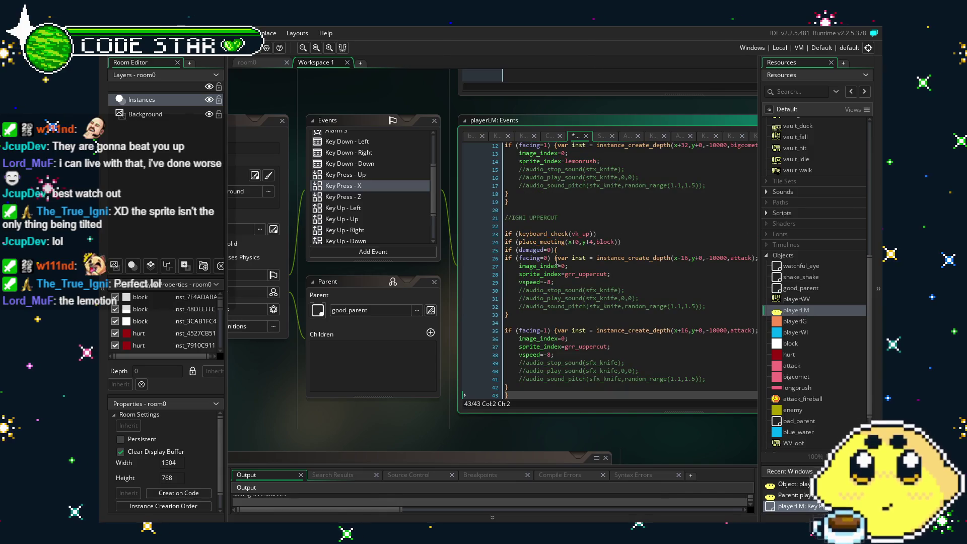
Step: Rename the pasted comment to LEMO CUTTER and replace grr_uppercut with lemon_up on lines 28 and 37
left_click_drag(558, 218, 528, 218)
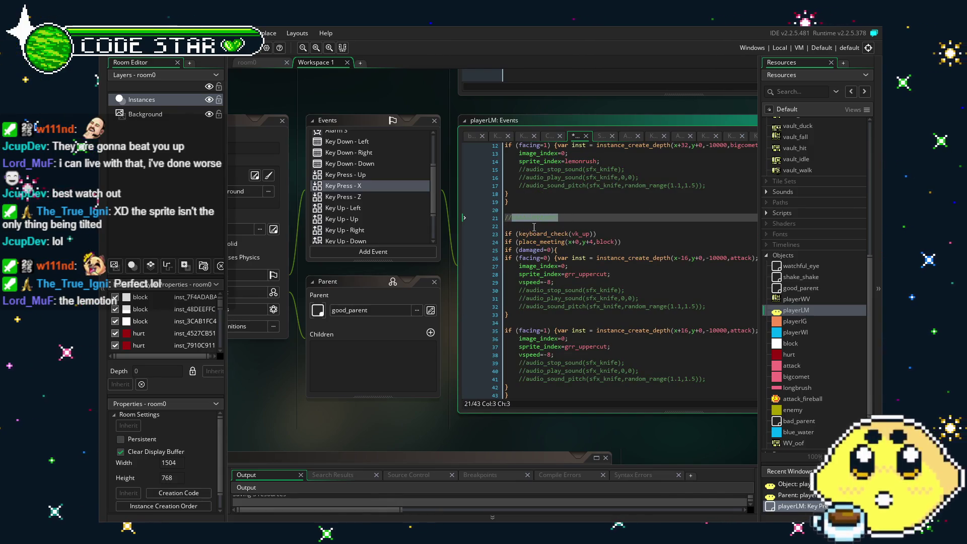
type("LEMO CUTTER")
left_click(635, 314)
left_click_drag(635, 314, 546, 263)
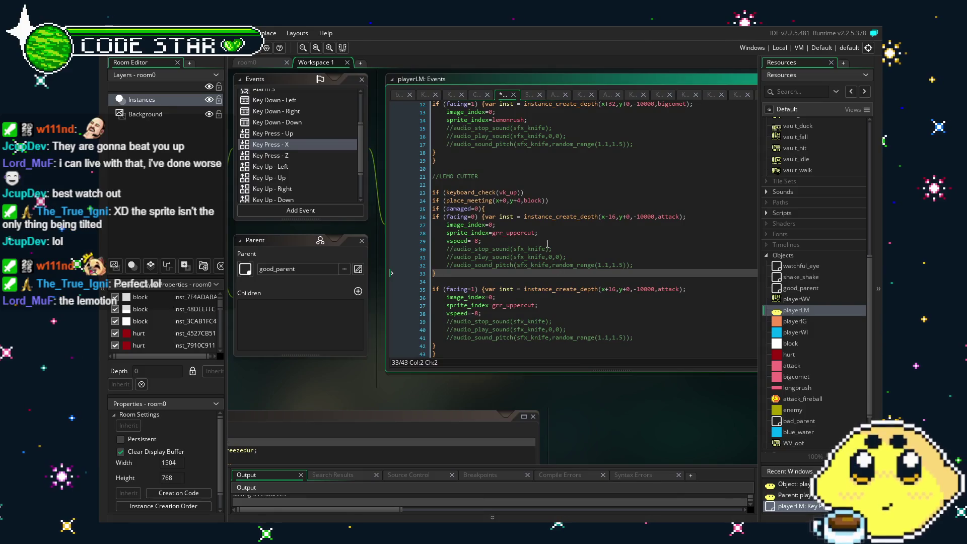
left_click(532, 233)
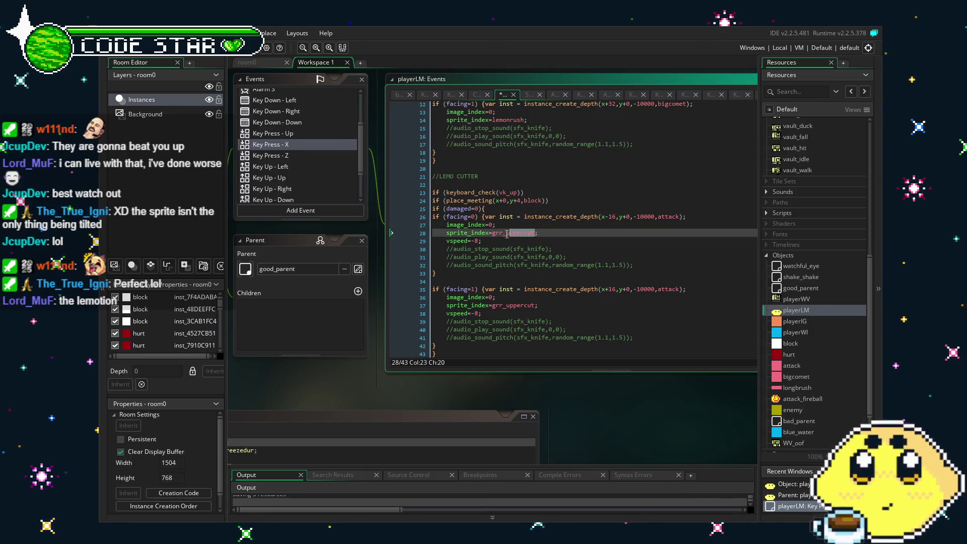
left_click_drag(534, 233, 497, 242)
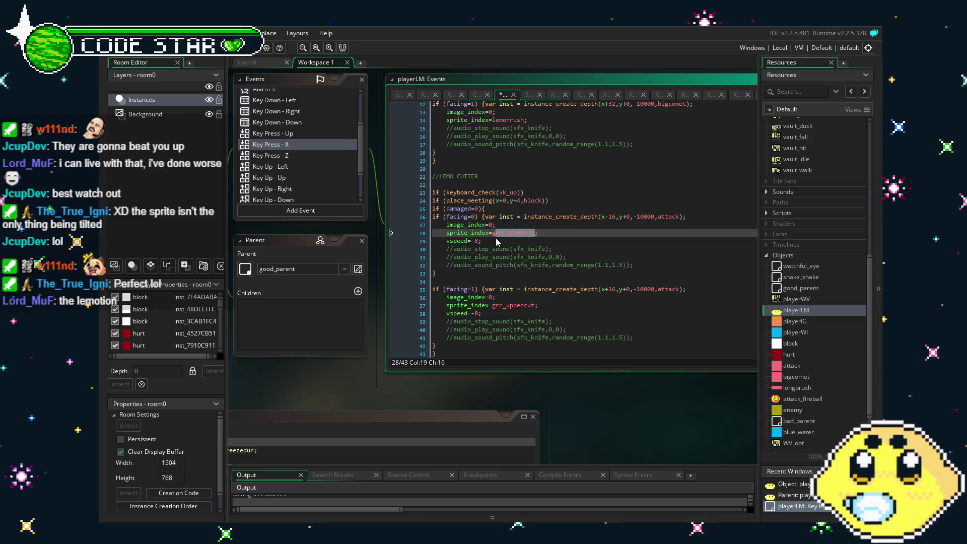
type("lemon")
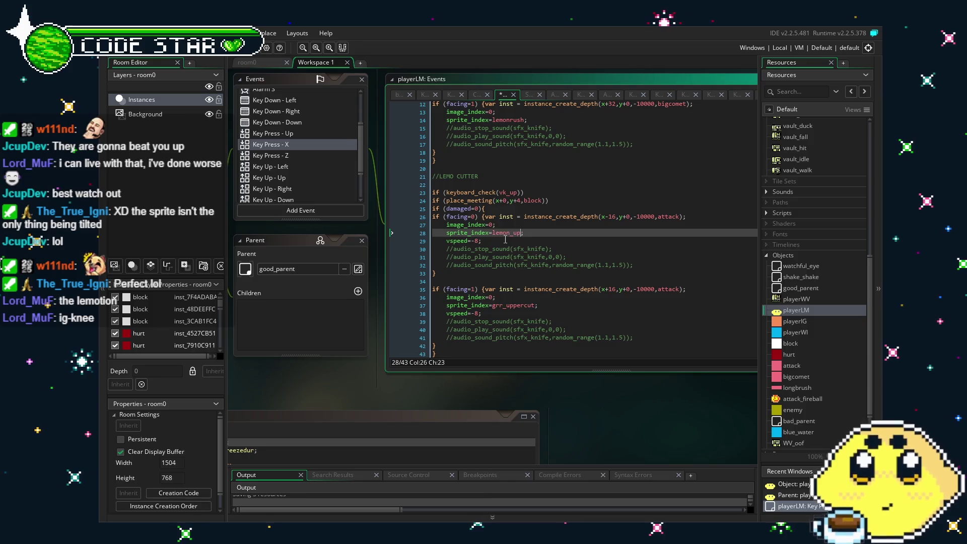
left_click_drag(535, 305, 493, 305)
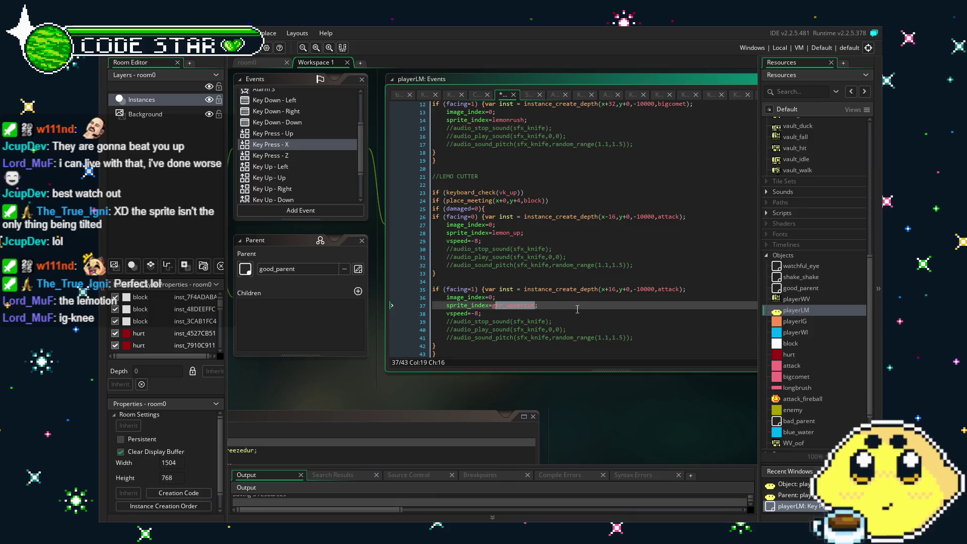
type("lemon")
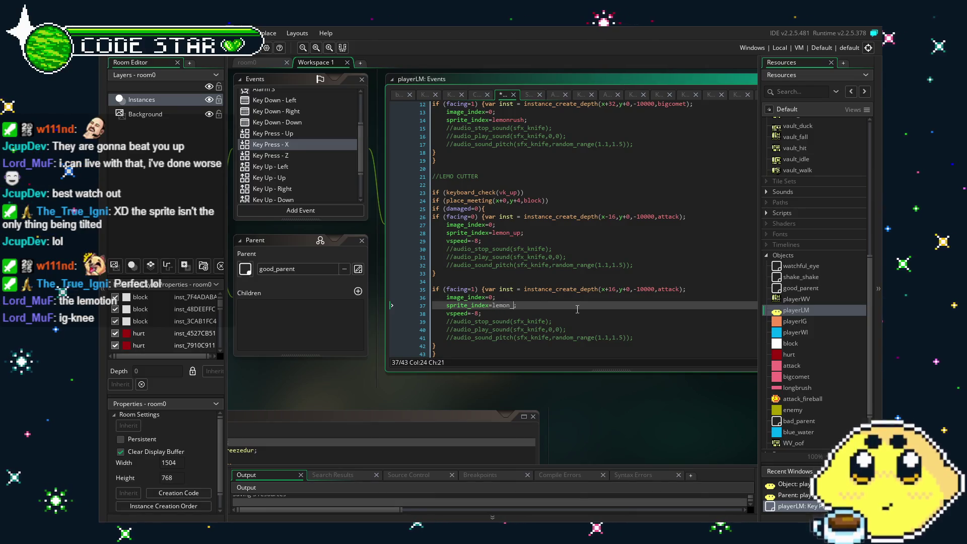
type("_up")
left_click(583, 274)
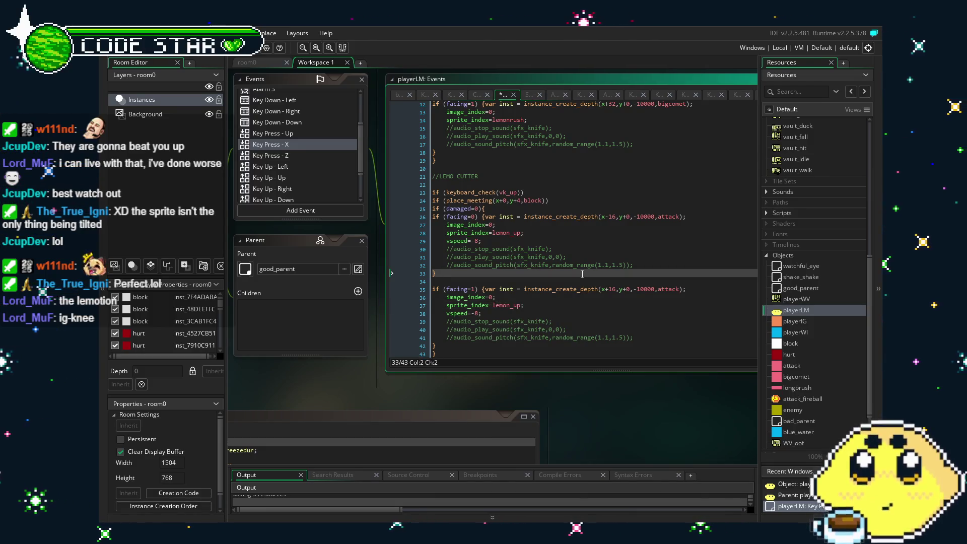
left_click(538, 338)
scroll(543, 319, "down", 2)
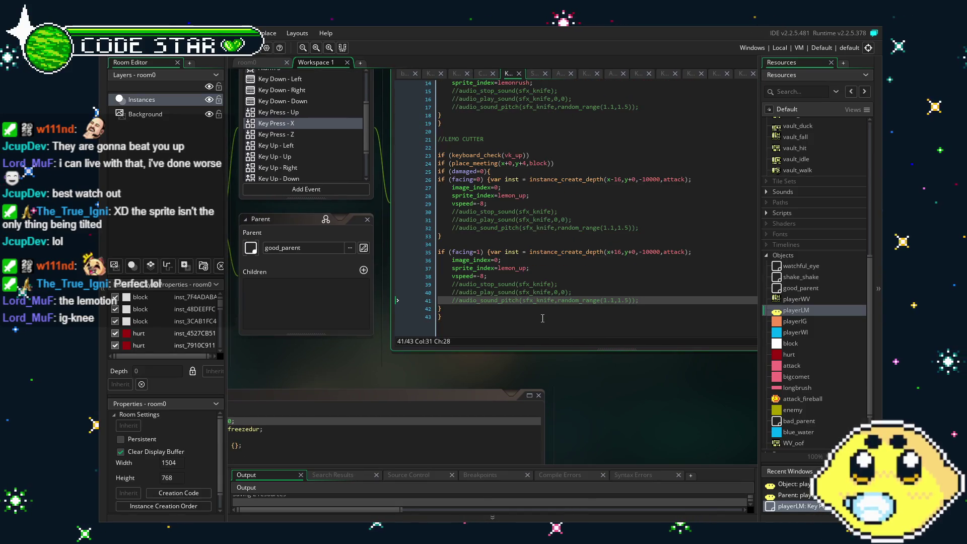
left_click_drag(406, 366, 420, 367)
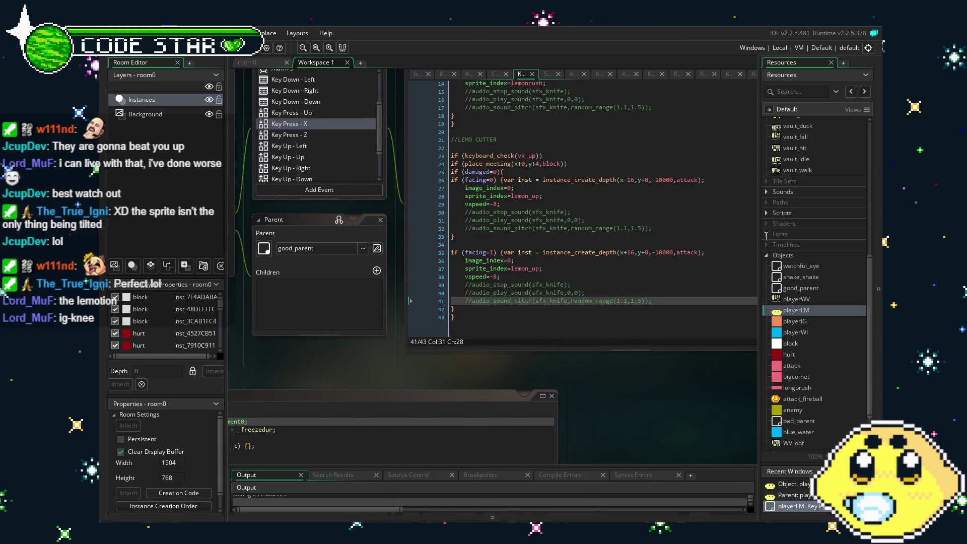
Step: Duplicate the lemon_up sprite's only frame so it has two frames
scroll(818, 312, "up", 4)
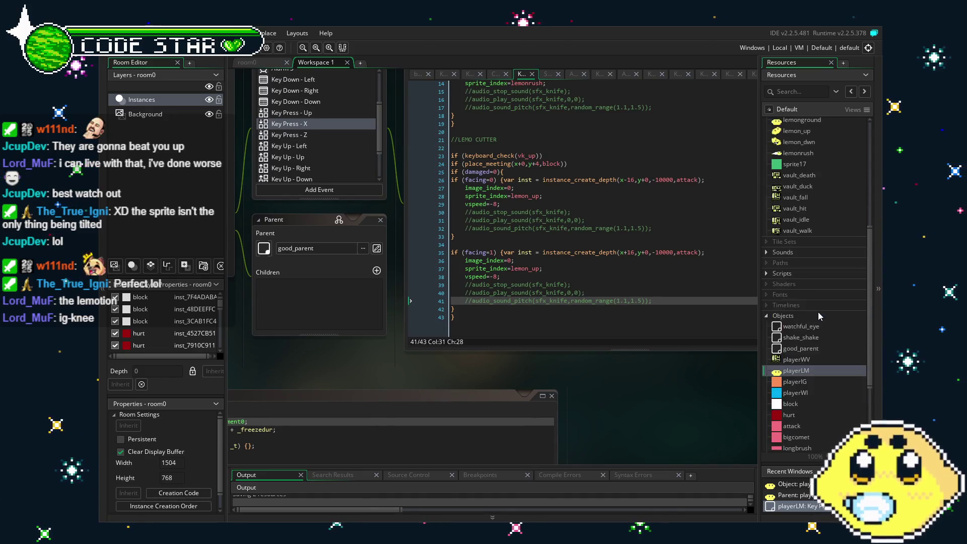
scroll(818, 314, "up", 1)
double_click(801, 231)
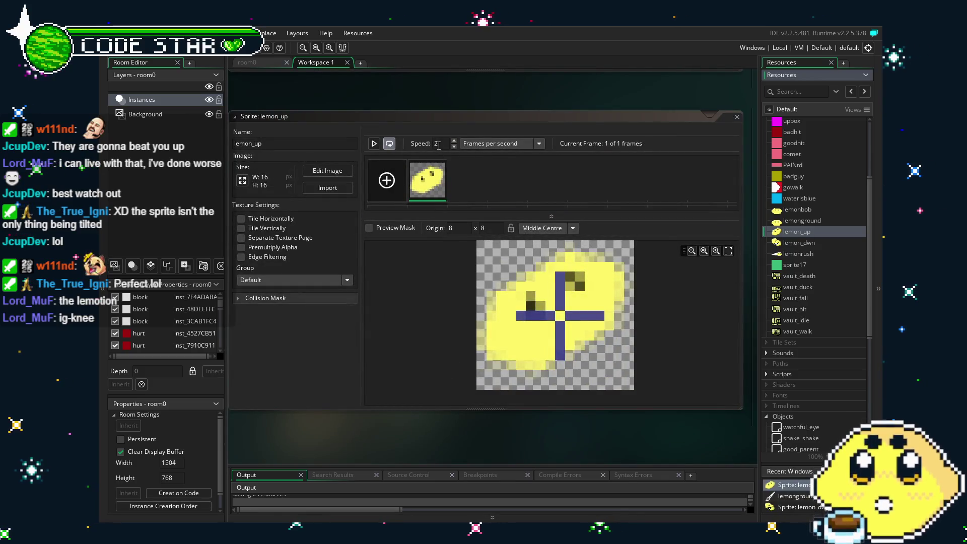
left_click(431, 180)
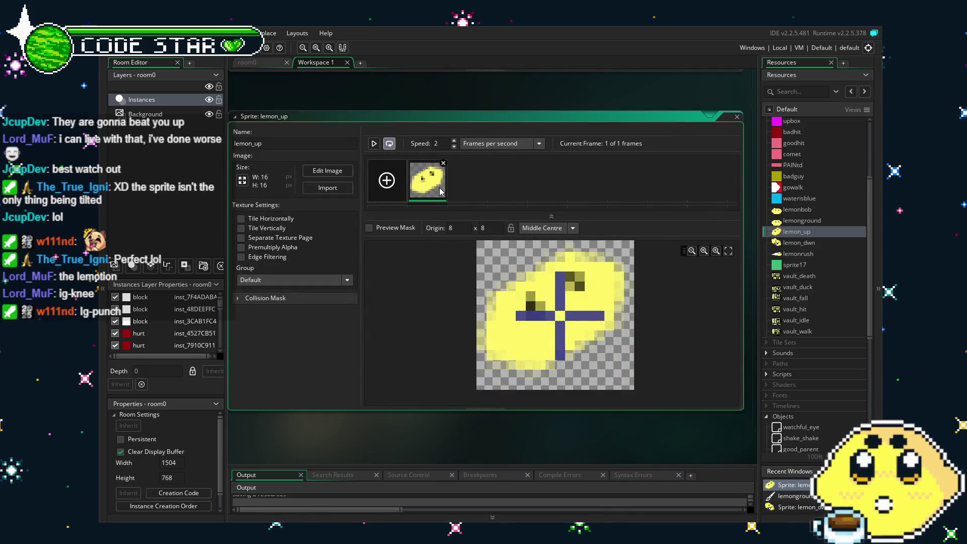
key("ctrl+c")
key("ctrl+v")
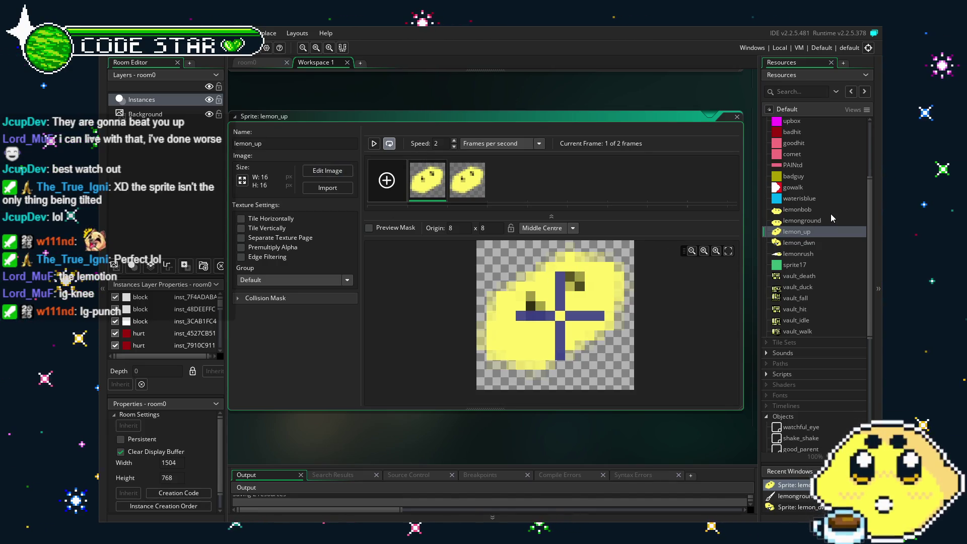
Step: Check the lemon_dwn sprite, then reopen the playerLM object editor
left_click(817, 247)
double_click(817, 246)
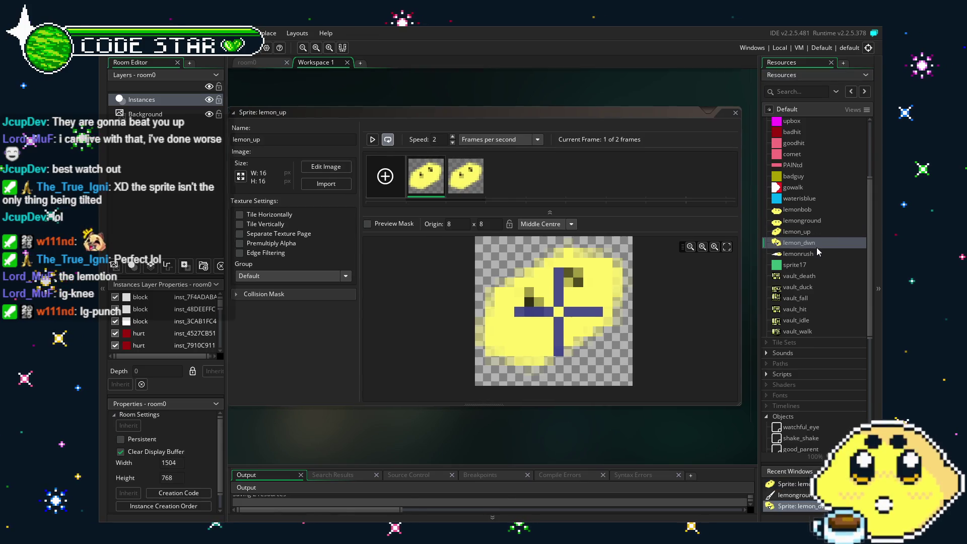
scroll(817, 344, "down", 5)
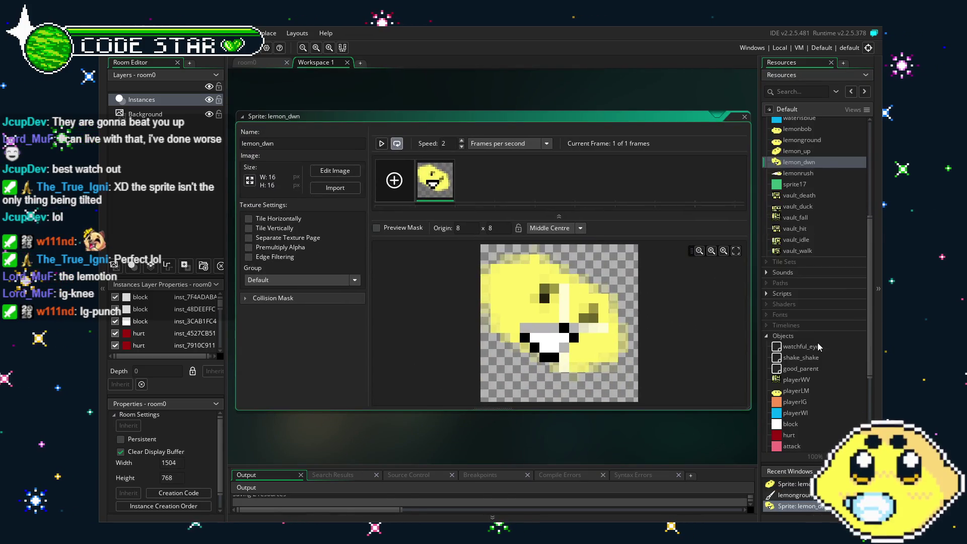
left_click(802, 250)
double_click(802, 251)
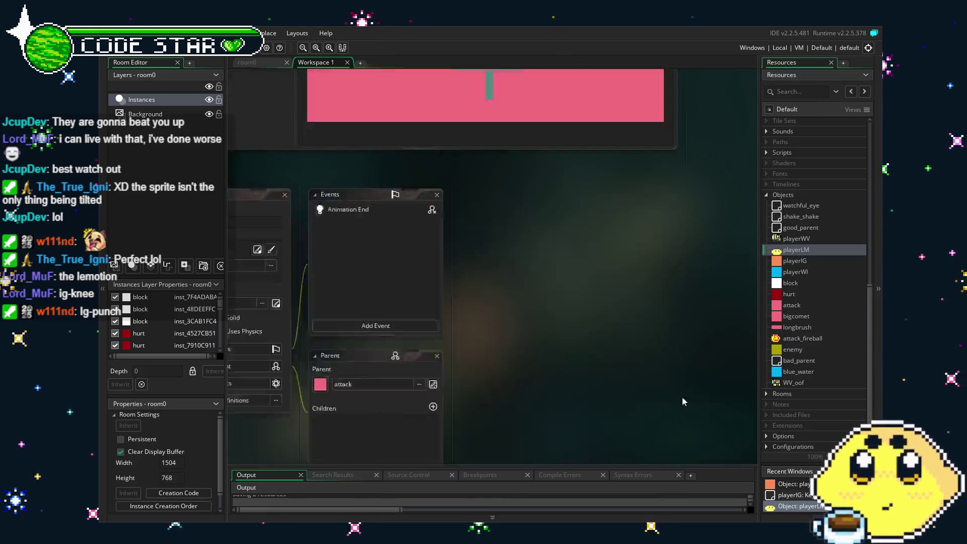
Step: Duplicate the lemonrush-to-lemonground line in playerLM's Animation End event
scroll(442, 427, "right", 3)
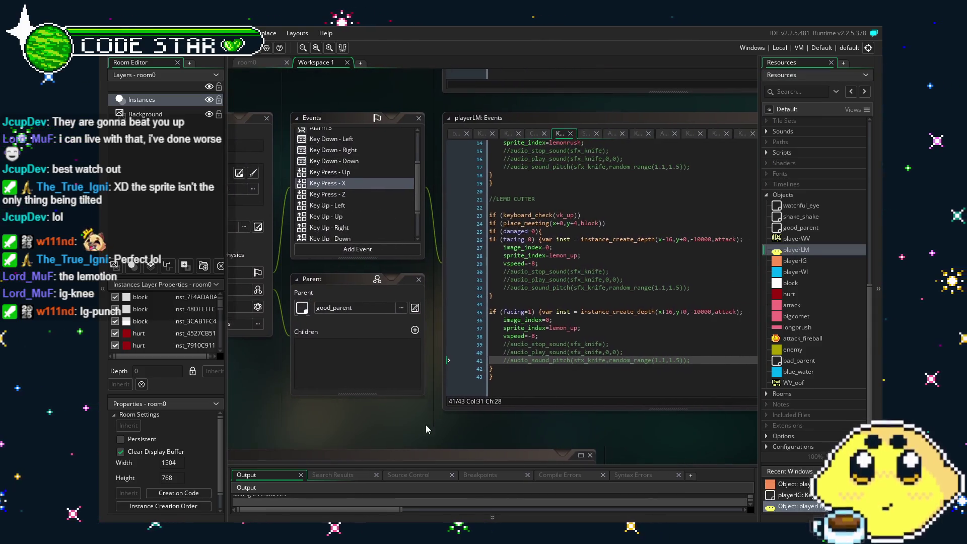
mouse_move(418, 424)
left_mouse_down()
mouse_move(391, 422)
mouse_move(403, 419)
left_mouse_up()
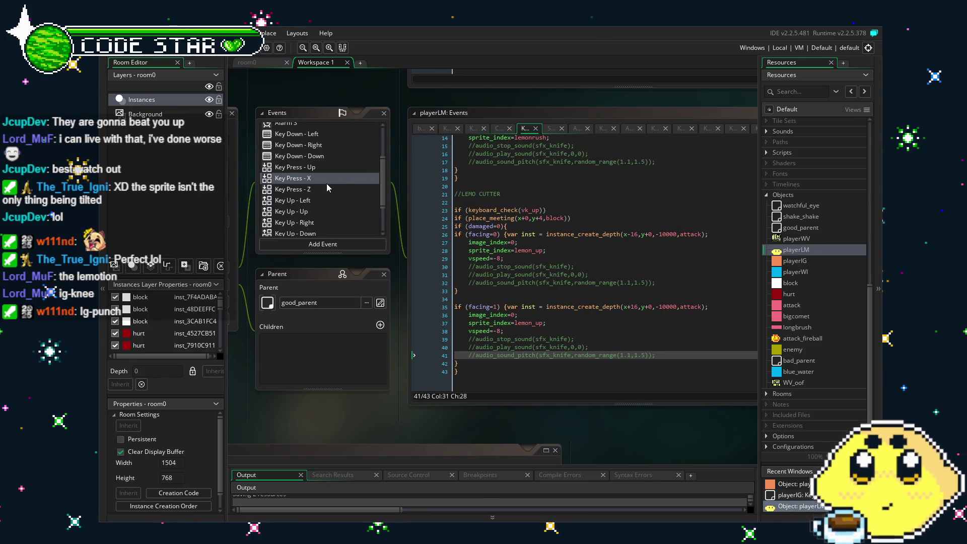
scroll(326, 183, "down", 3)
scroll(327, 185, "up", 2)
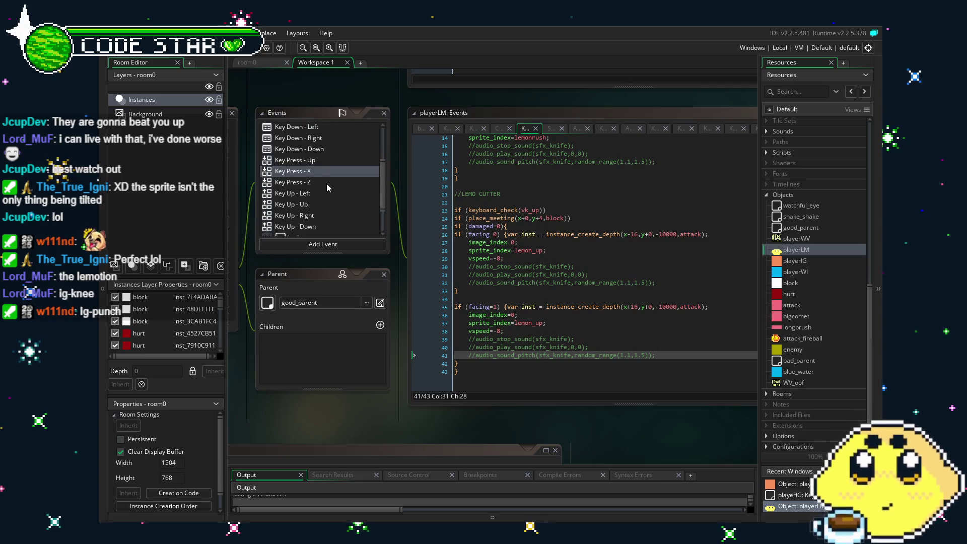
left_click_drag(499, 392, 475, 391)
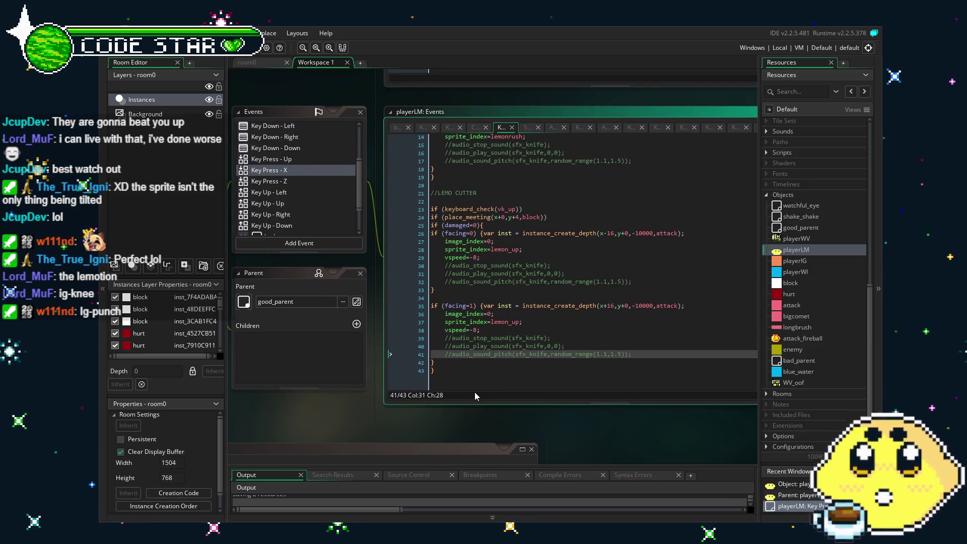
scroll(329, 203, "down", 3)
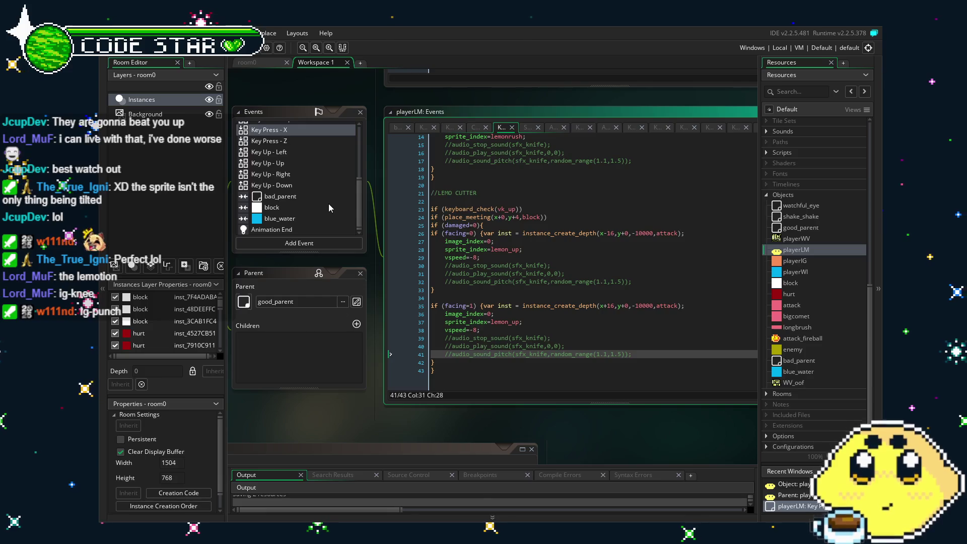
left_click(309, 228)
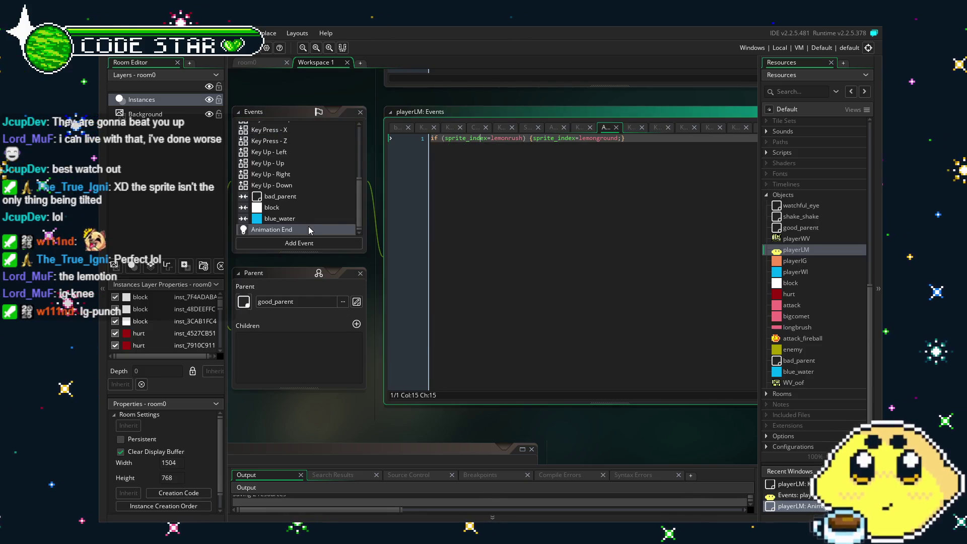
key("ctrl+a")
key("ctrl+c")
key("End")
key("Return")
key("Return")
key("ctrl+v")
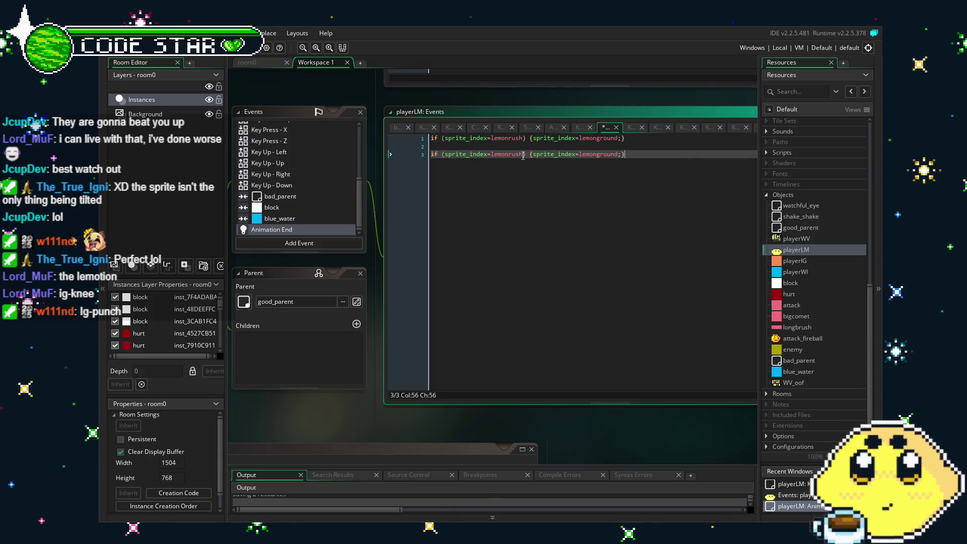
Step: Edit the copied line so lemon_up switches to lemon_dwn
left_click_drag(524, 154, 510, 155)
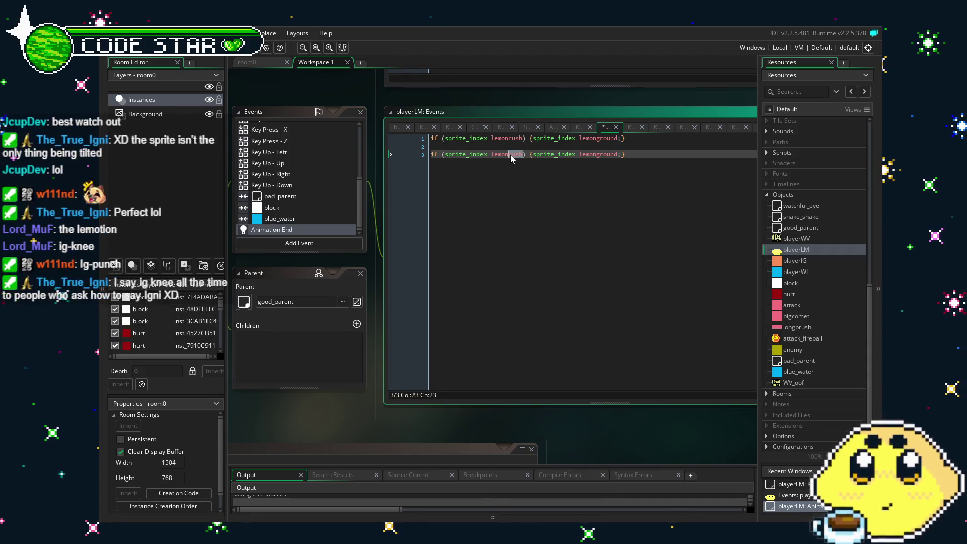
type("_up")
left_click(510, 155)
type("_dw")
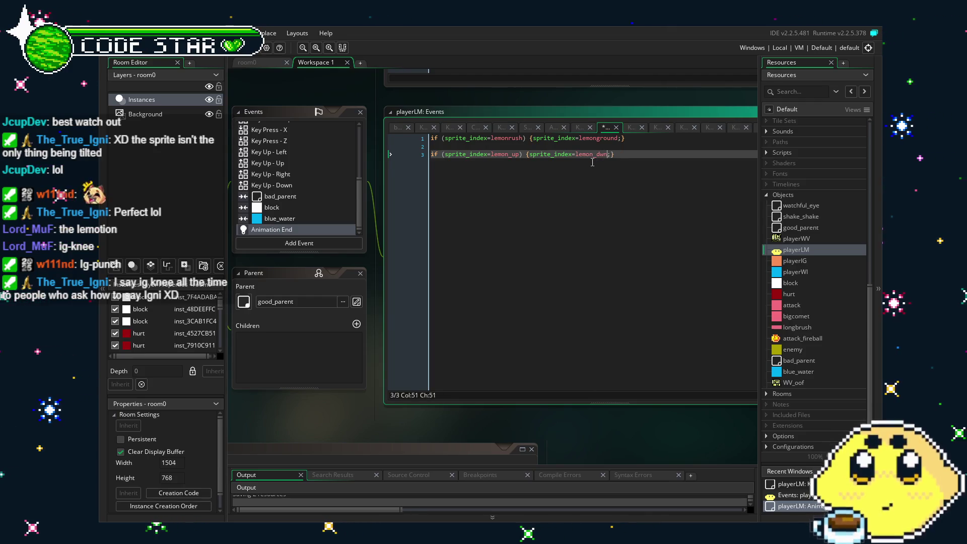
left_click_drag(339, 208, 409, 199)
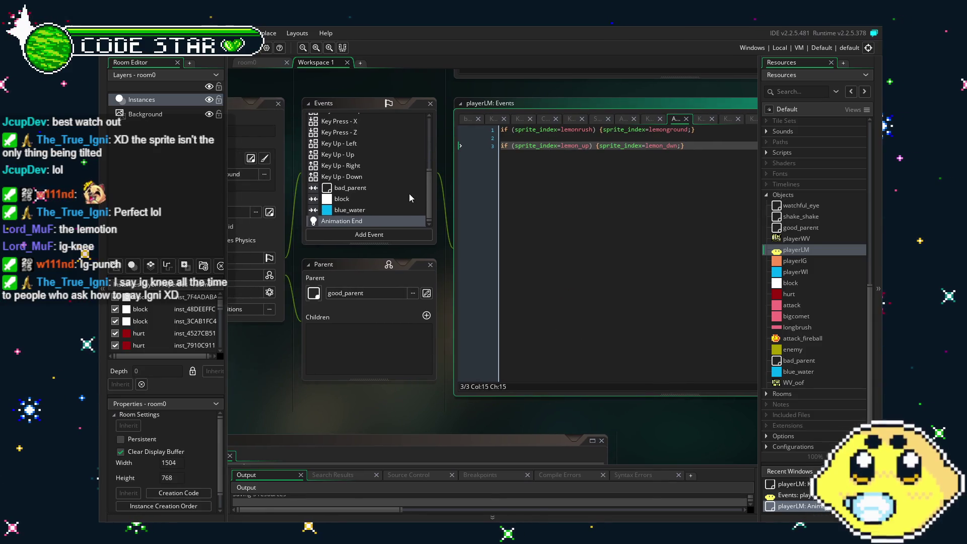
Step: Change line 15 of the block collision code to switch lemonbob to lemonground
left_click(374, 199)
left_click(583, 289)
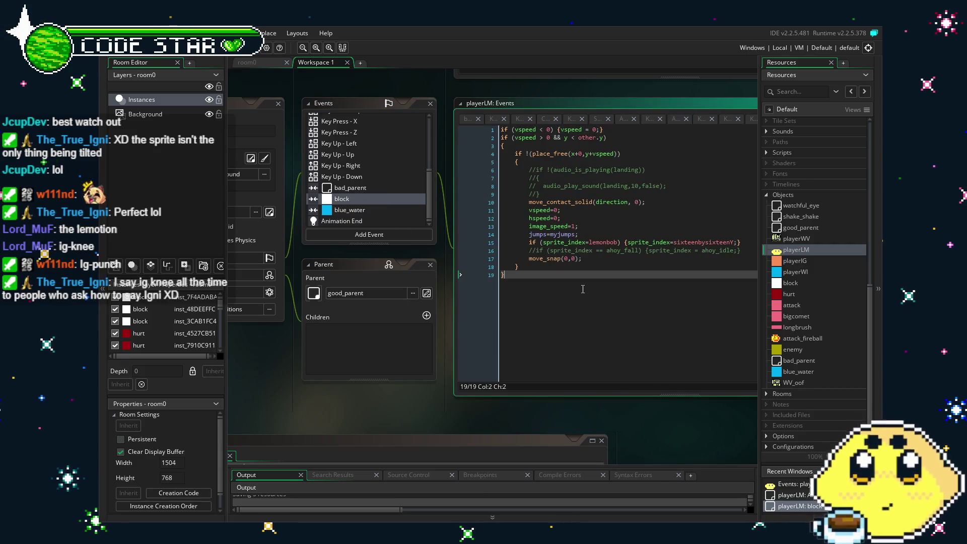
key("Return")
key("Return")
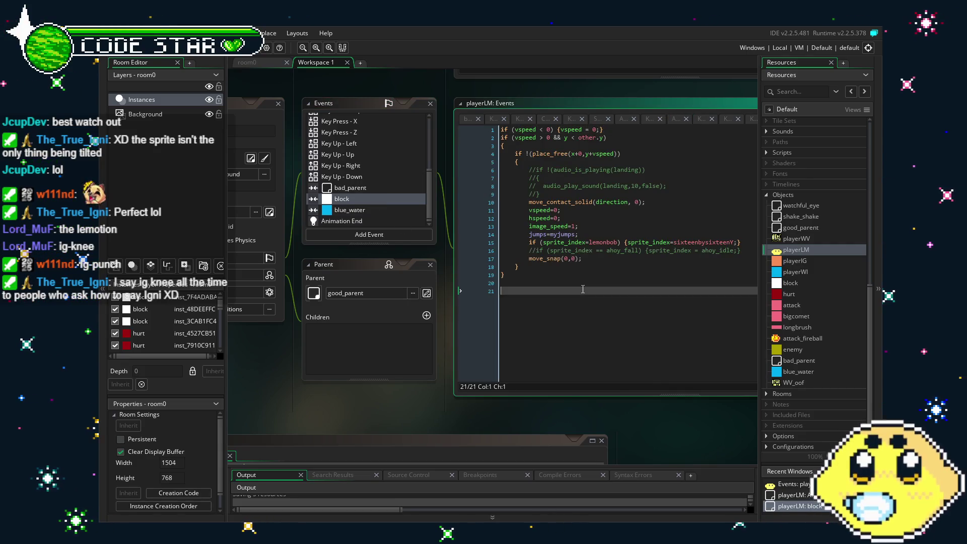
key("BackSpace")
key("BackSpace")
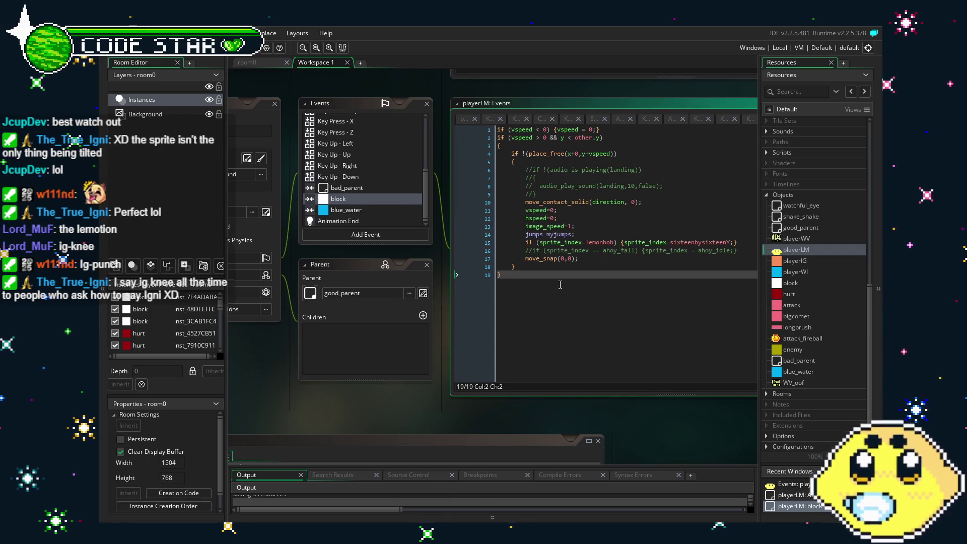
left_click(678, 236)
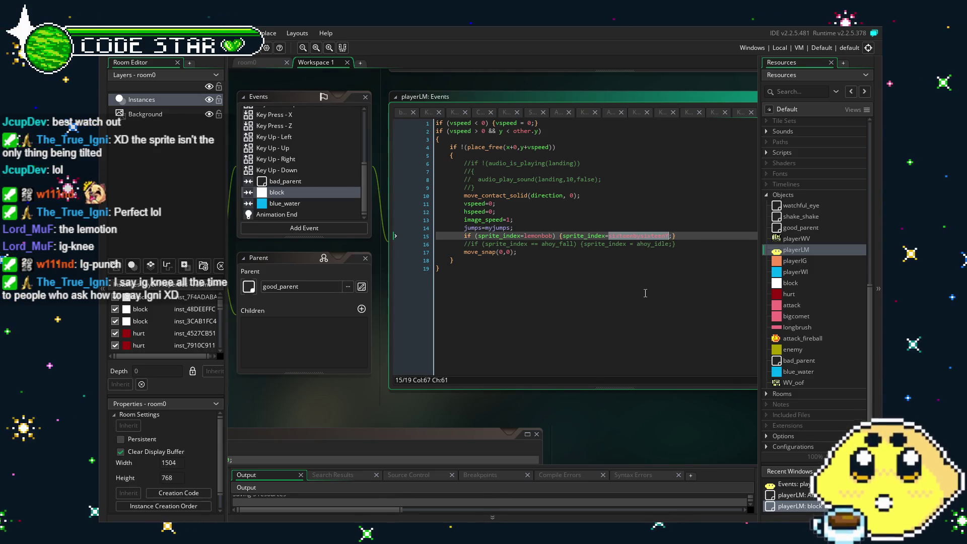
type("lemoground")
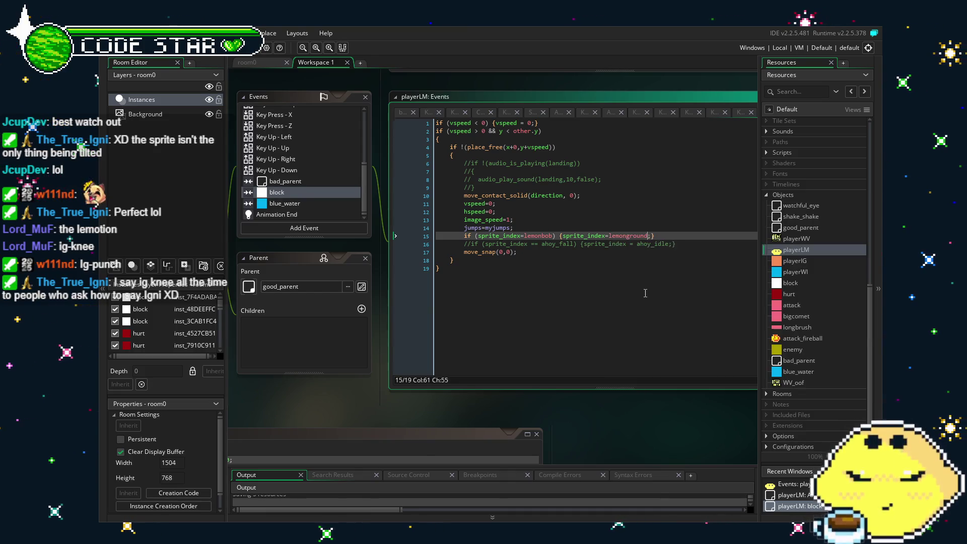
Step: Add a line below line 15 that turns lemon_dwn into lemonground on landing
left_click(645, 293)
left_click_drag(654, 236, 527, 238)
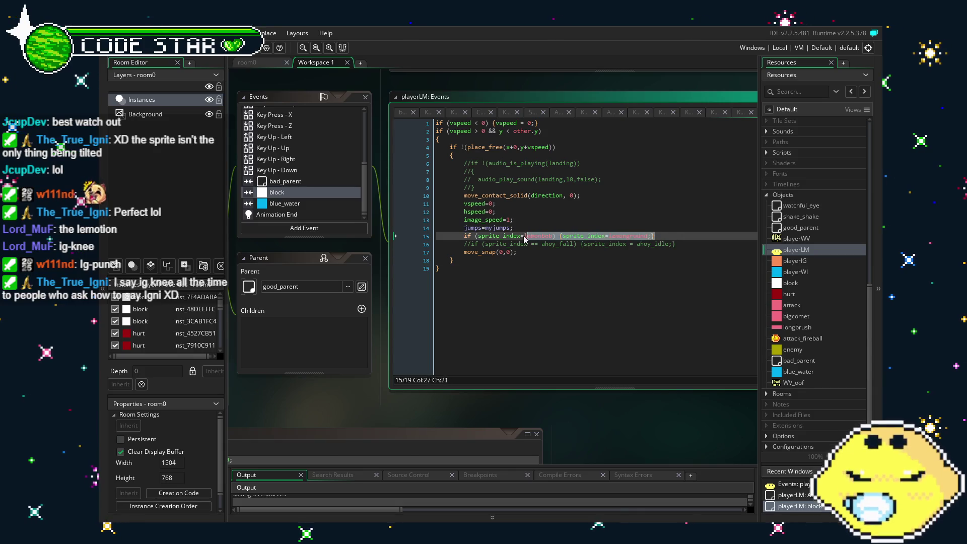
left_click(656, 233)
key("Return")
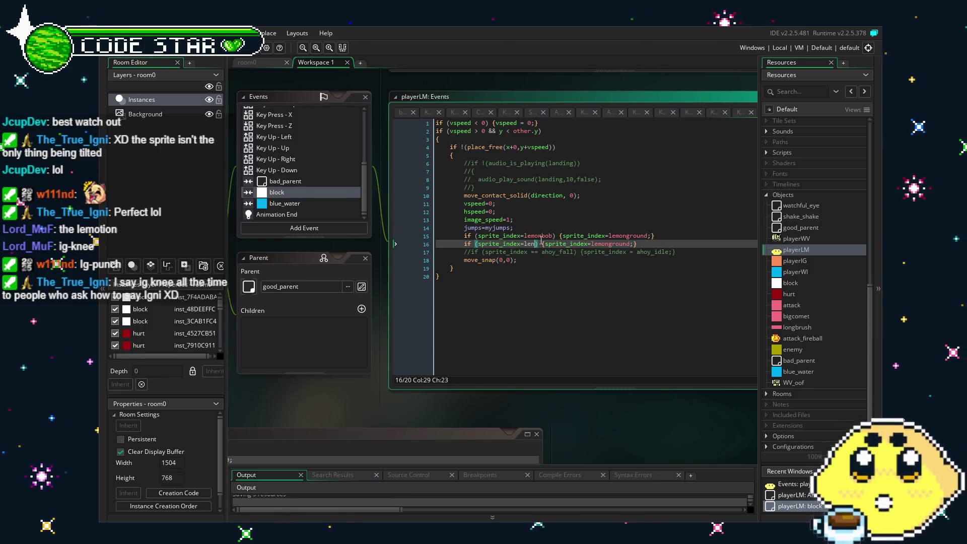
key("BackSpace")
type("mon_dwn")
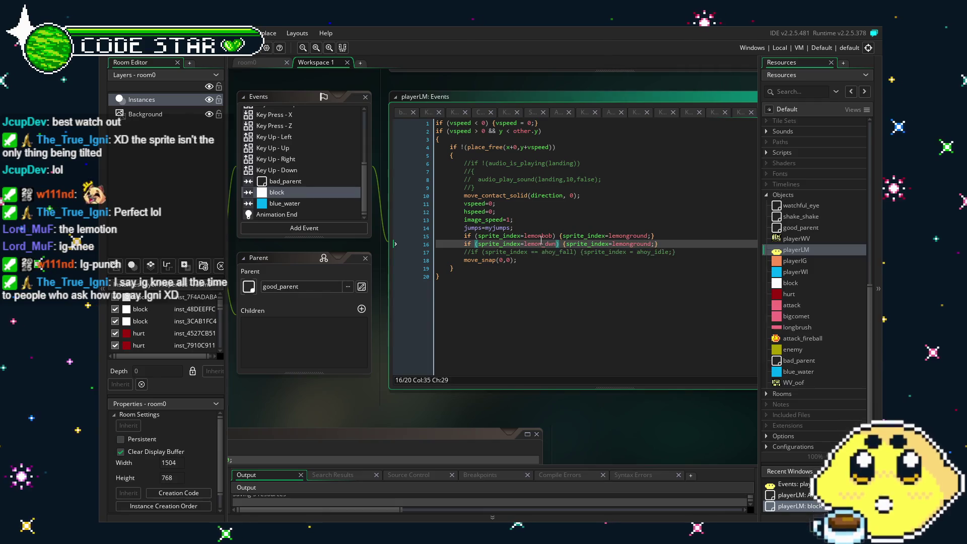
key("ctrl+End")
mouse_move(488, 355)
left_mouse_down()
mouse_move(565, 326)
mouse_move(488, 320)
left_mouse_up()
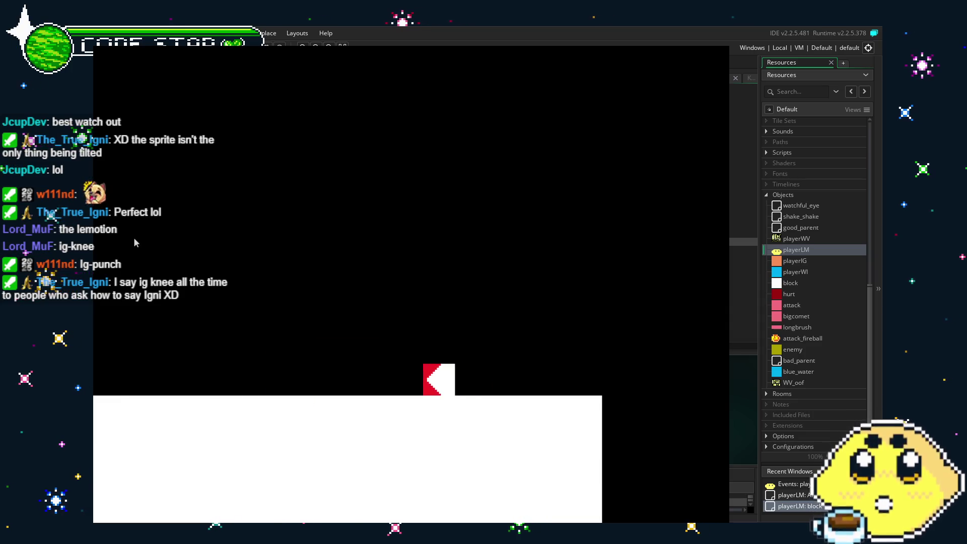
Step: Test the lemon's dash, jump and landing in the running game, then close it
key("space")
key("Left")
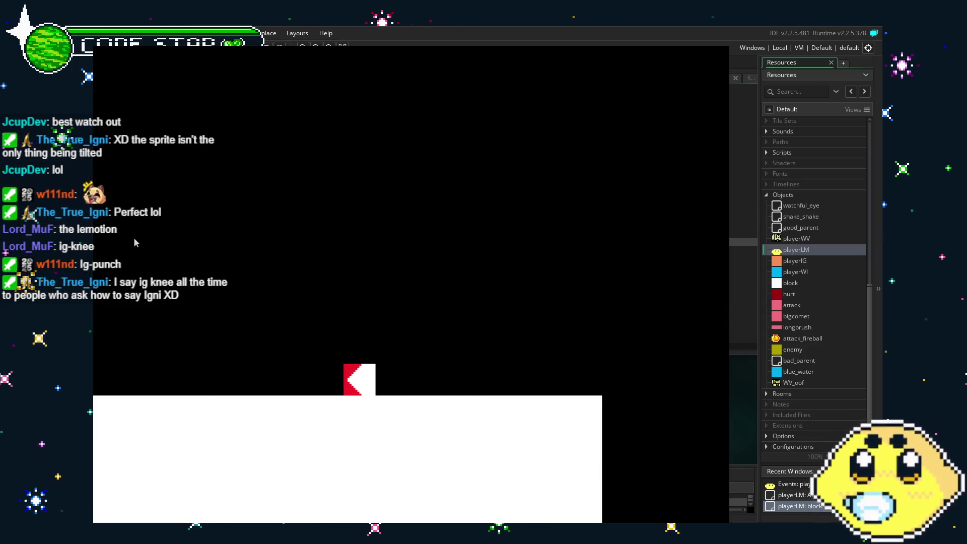
key("space")
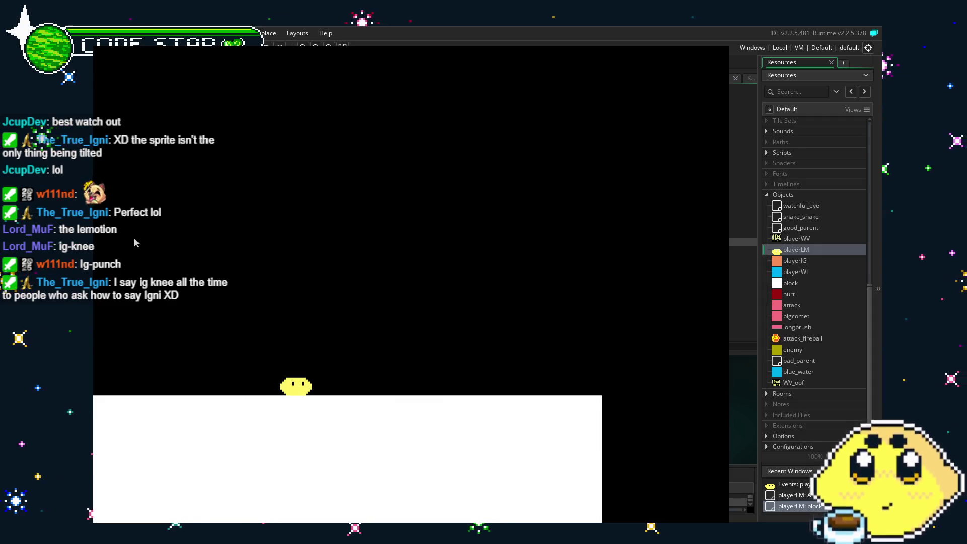
key("Escape")
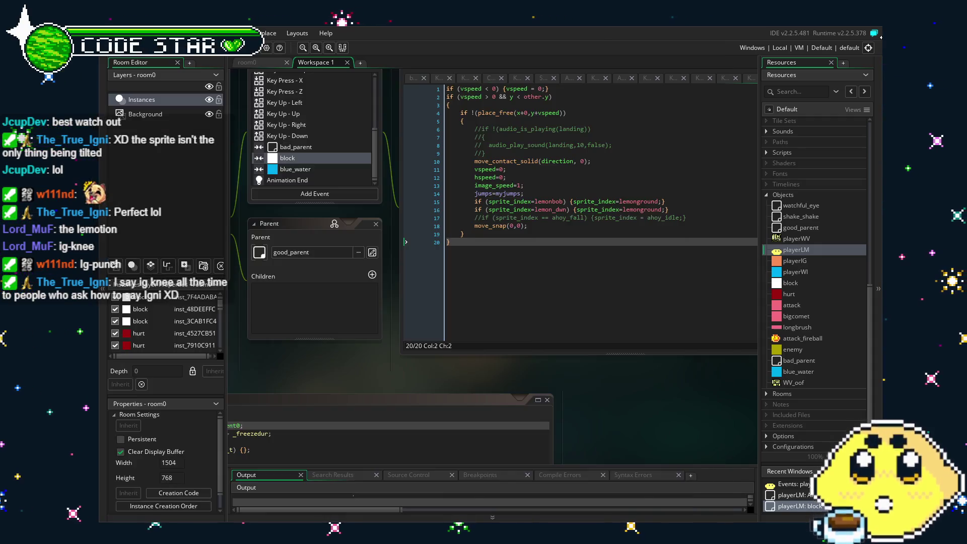
Step: Bring up playerLM's Key Press - X LEMO CUTTER code in the editor
left_click(519, 259)
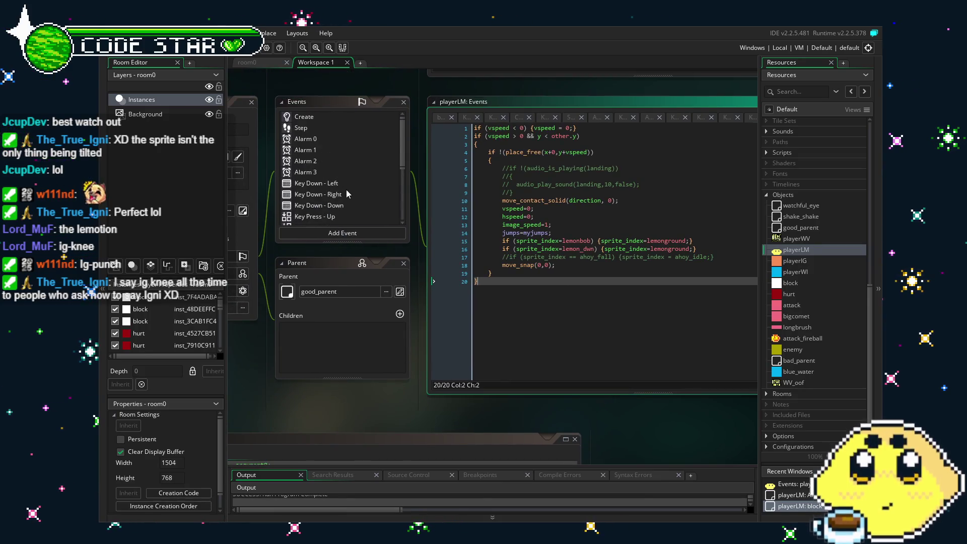
scroll(352, 203, "down", 2)
left_click(313, 187)
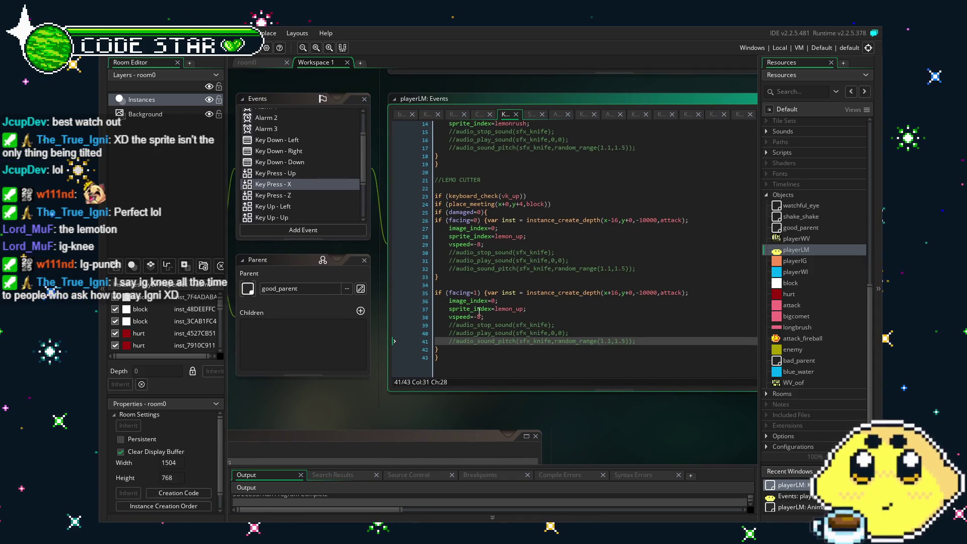
Step: Change the Lemo Cutter jump from vspeed -8 to -16, save, and build the game
left_click(482, 310)
key("Down")
key("BackSpace")
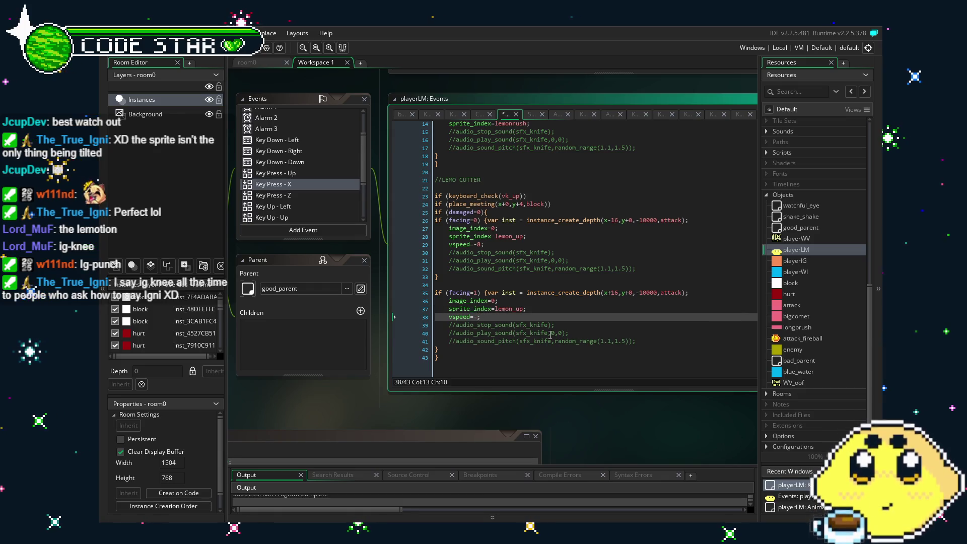
left_click(478, 244)
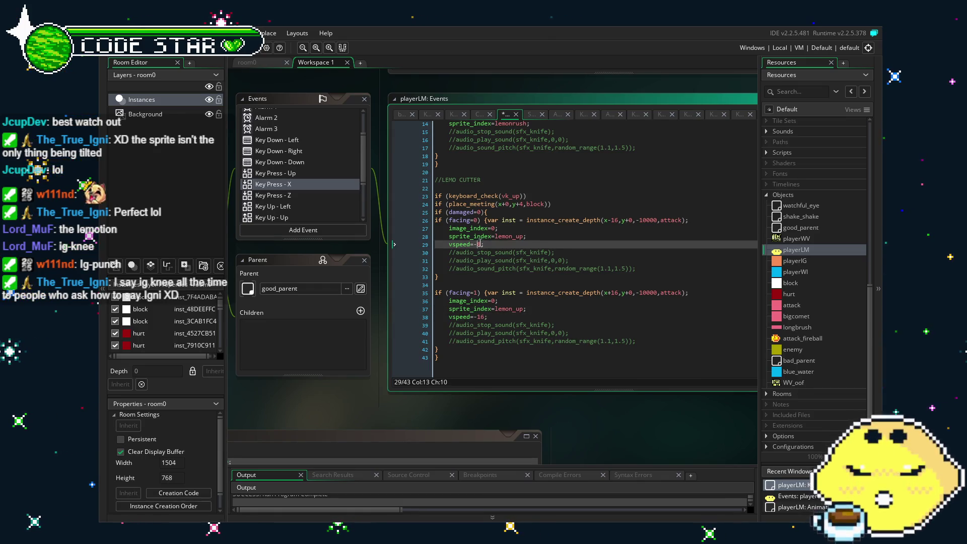
type("16")
key("ctrl+End")
key("ctrl+s")
key("F5")
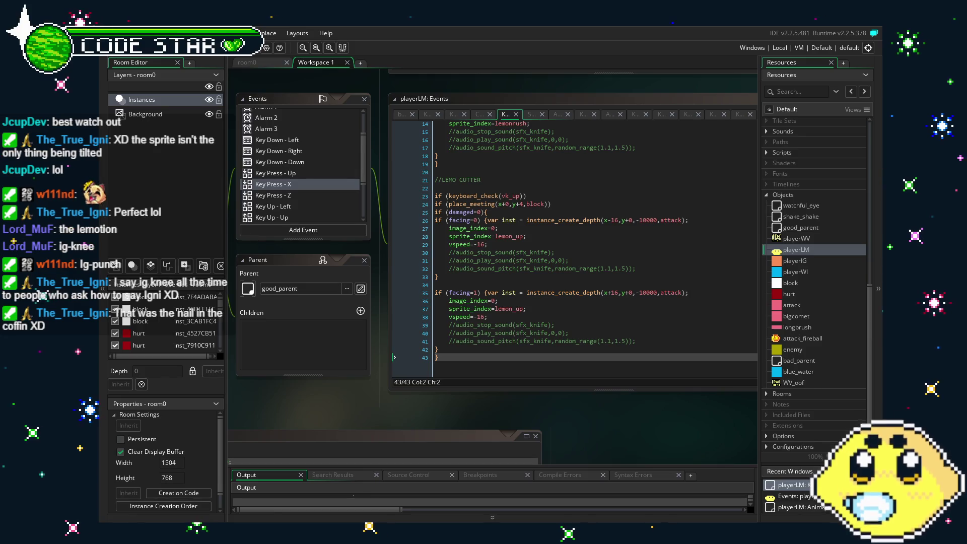
Step: Close the test run and review playerLM's blue_water, block and Animation End code
key("Up")
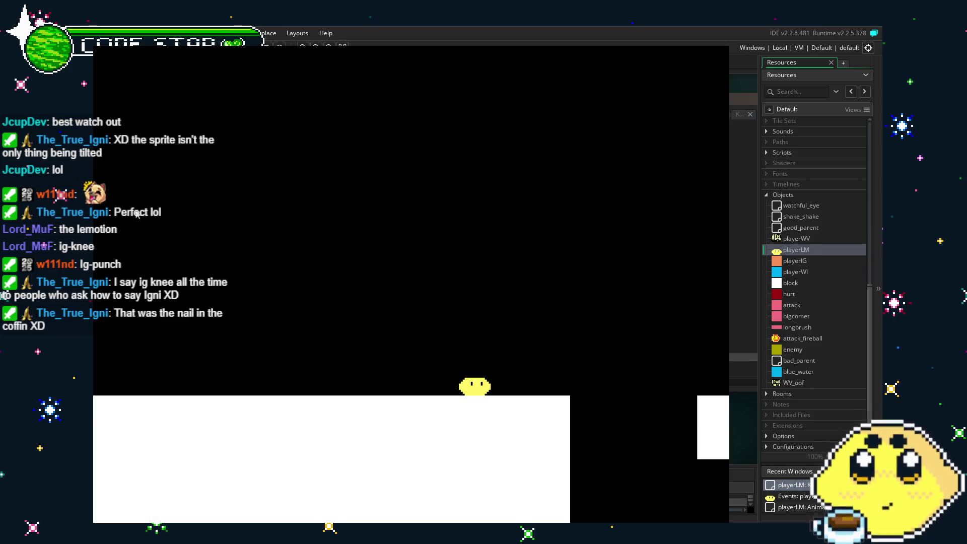
key("Escape")
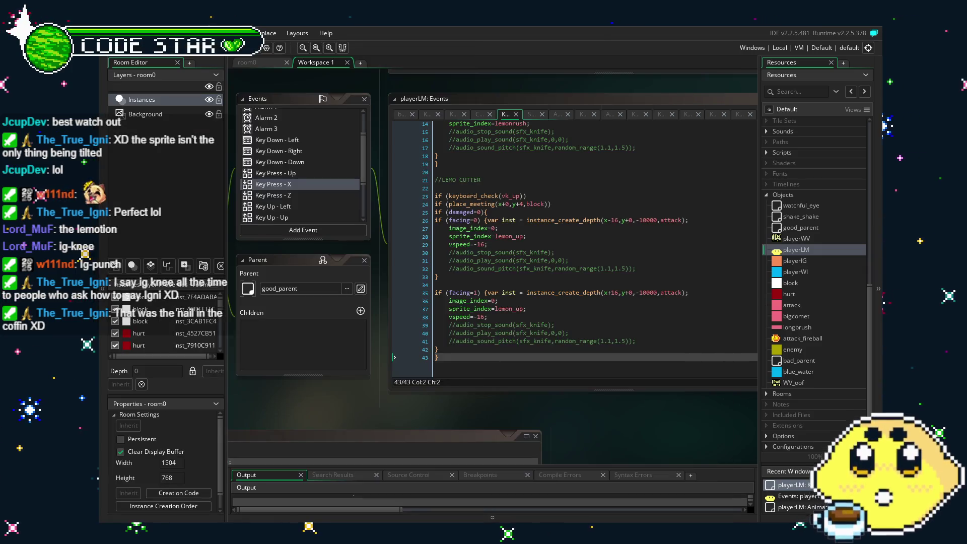
left_click_drag(346, 401, 397, 403)
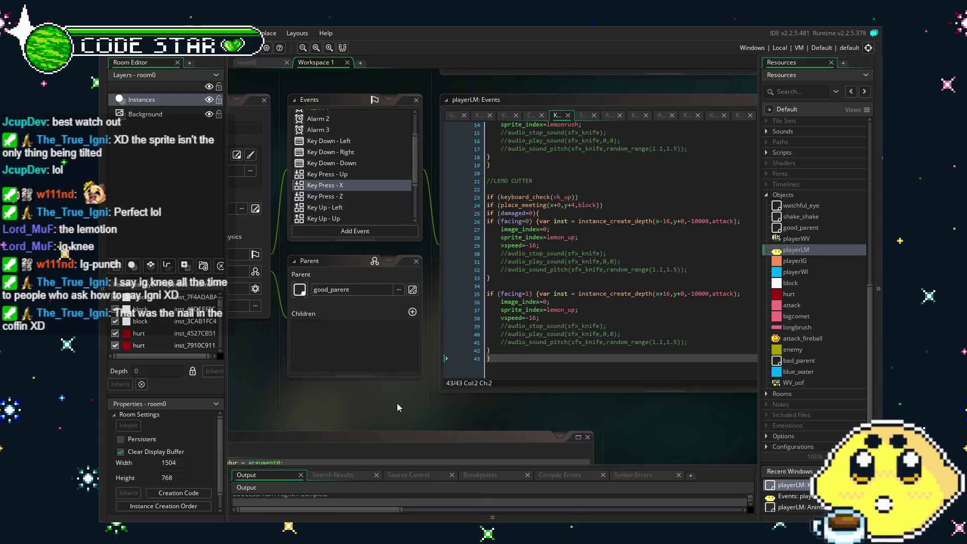
scroll(384, 196, "down", 2)
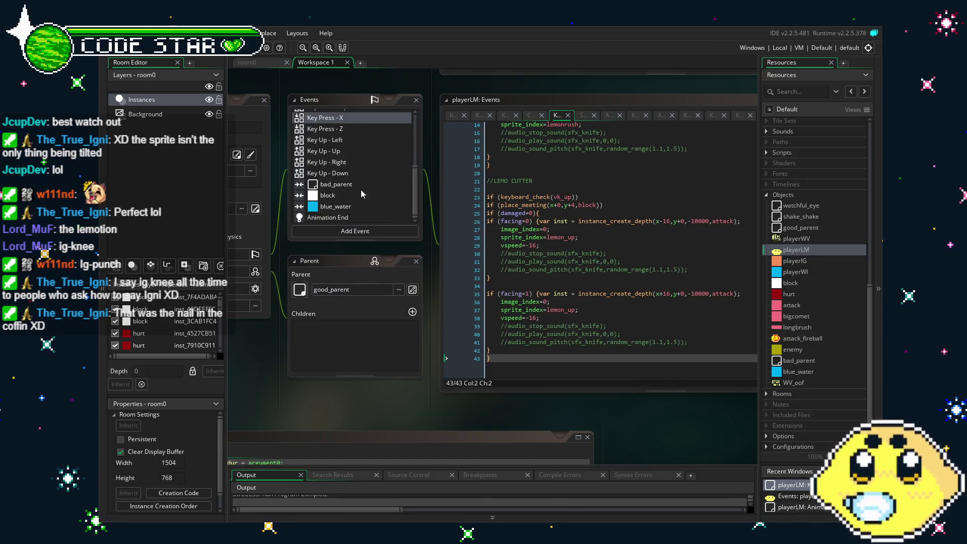
left_click(325, 204)
left_click(325, 199)
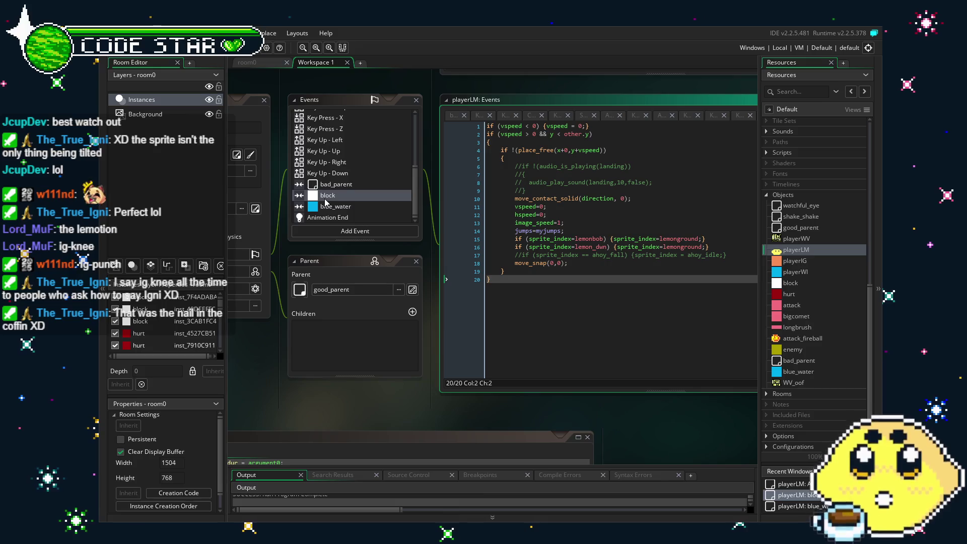
left_click(365, 217)
left_click(615, 172)
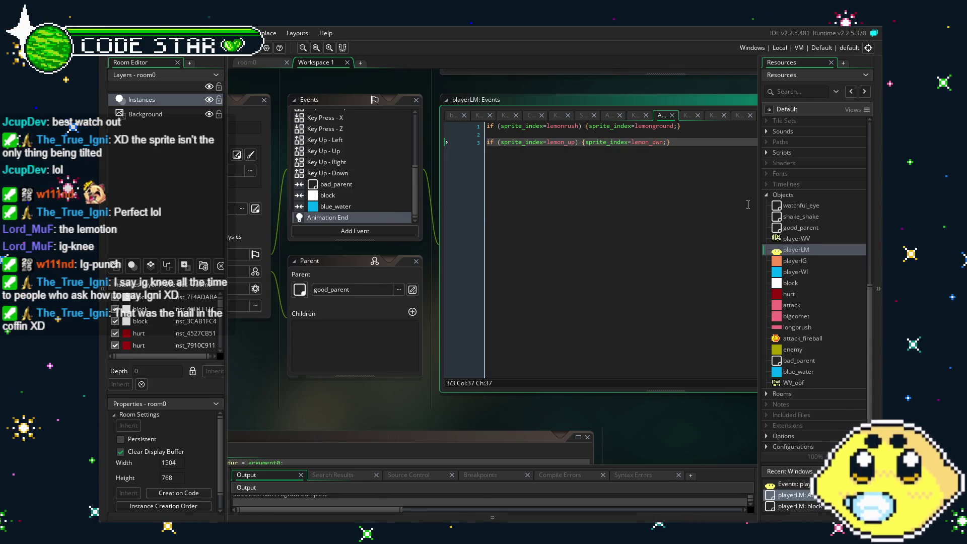
Step: Reopen the Key Press - X code and change line 29's vspeed from -16 to -12
double_click(789, 249)
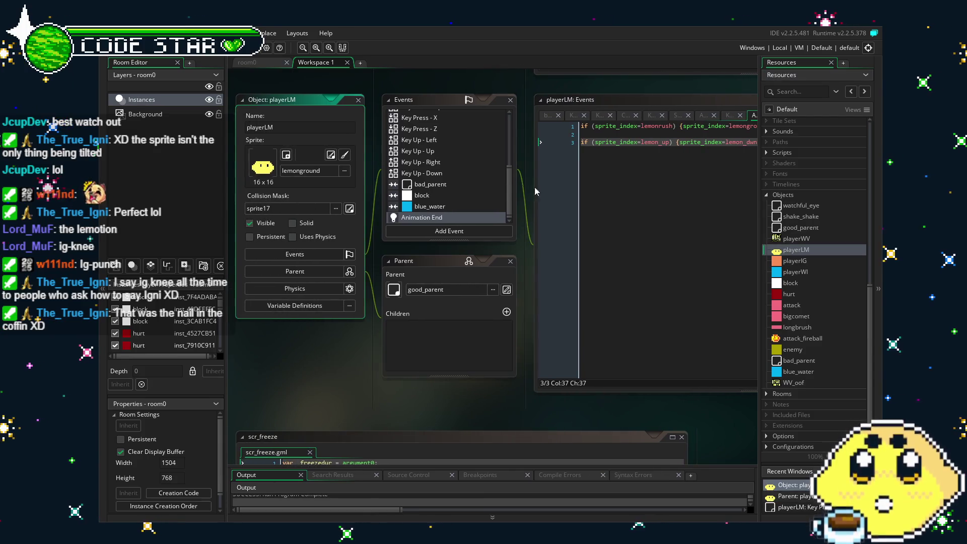
scroll(438, 199, "up", 1)
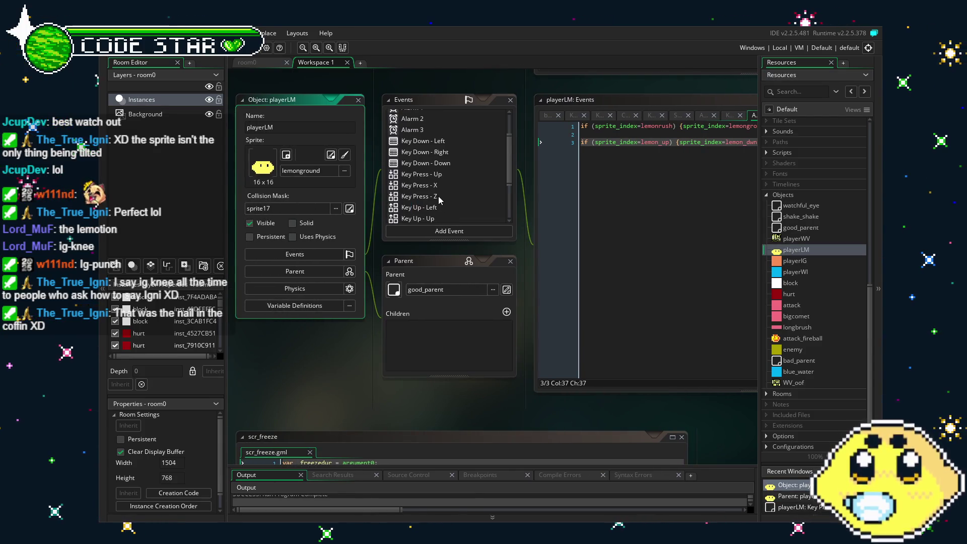
left_click(435, 185)
left_click(644, 241)
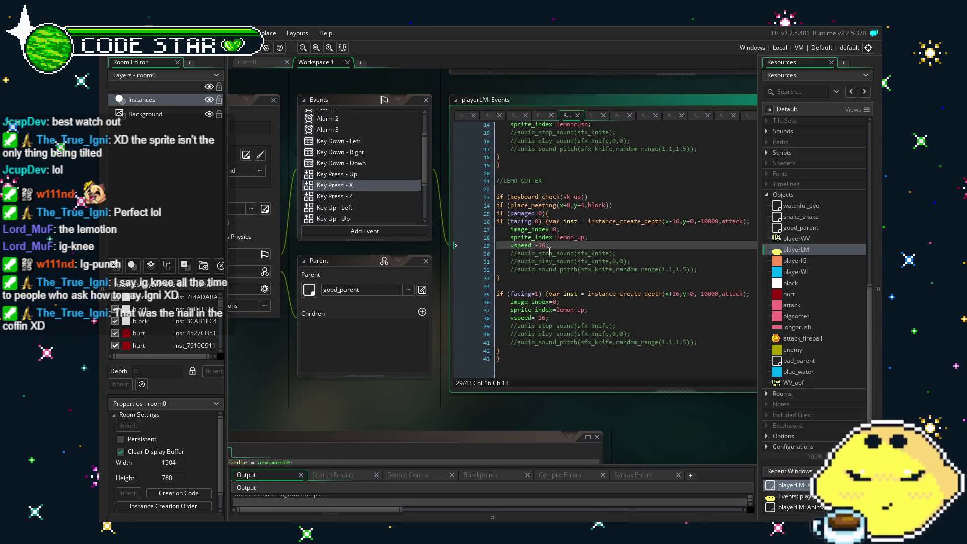
key("BackSpace")
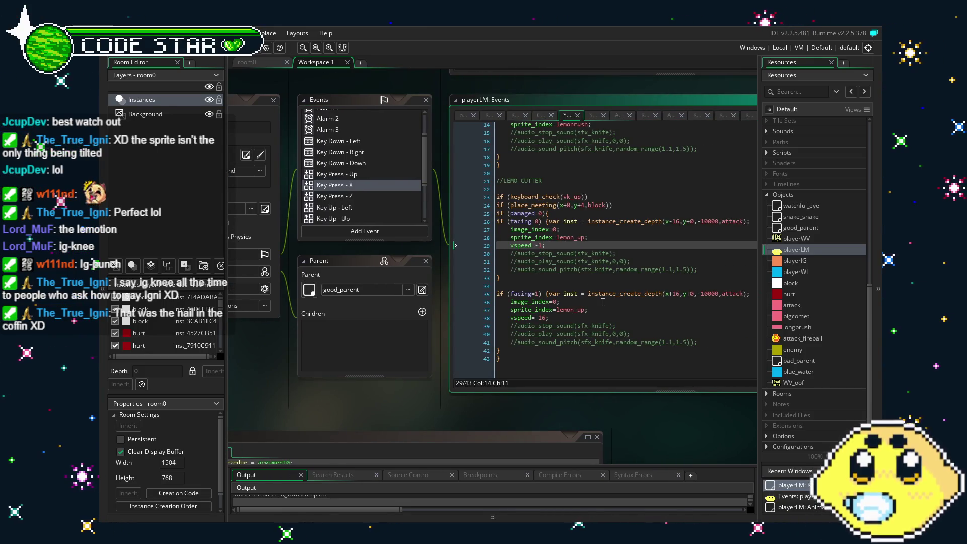
type("2")
left_click(547, 318)
Step: Set the second Lemo Cutter branch on line 38 to vspeed -12 as well
type("2")
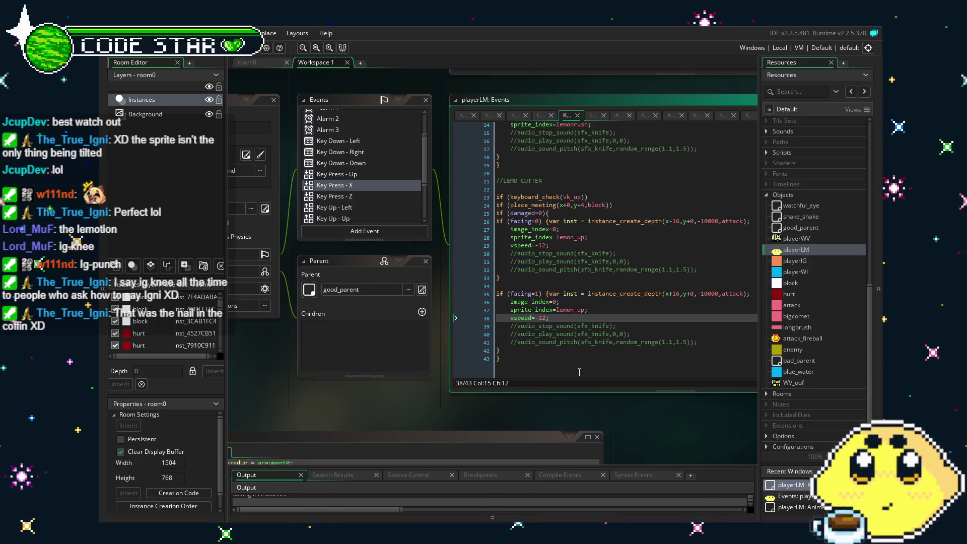
left_click(579, 372)
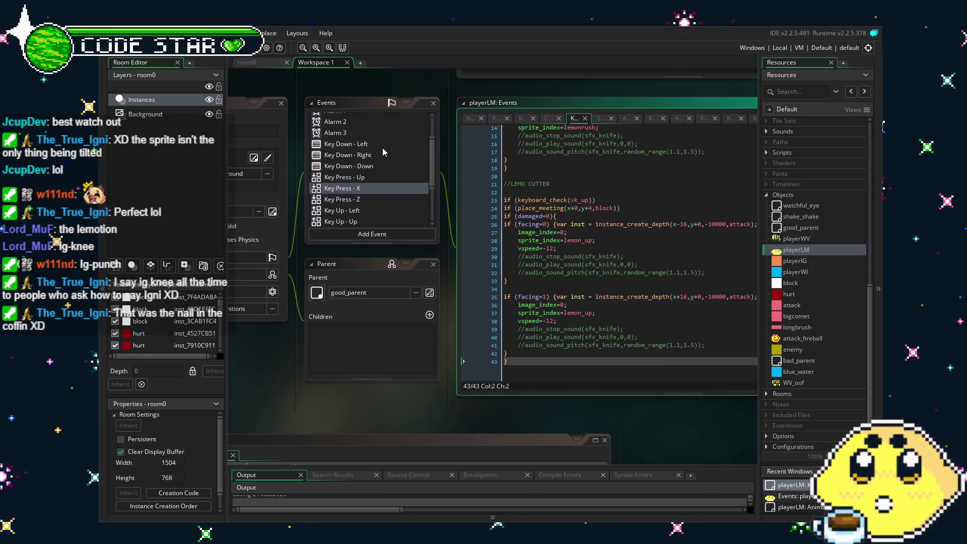
scroll(362, 191, "down", 3)
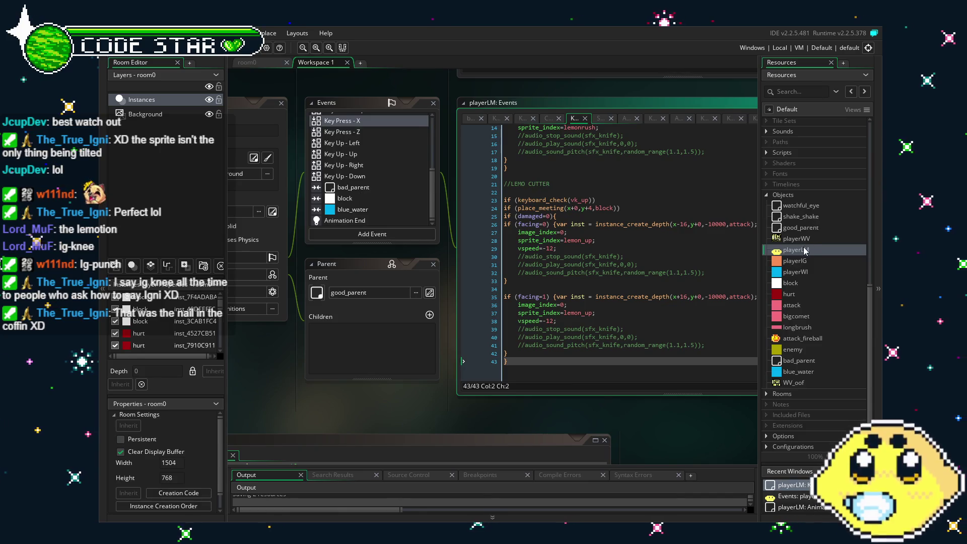
scroll(805, 251, "up", 3)
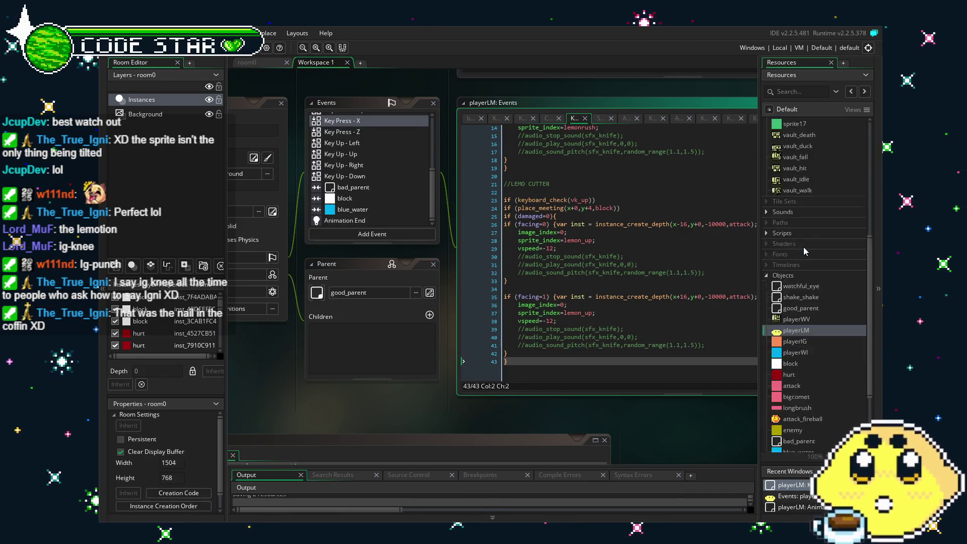
scroll(804, 247, "down", 3)
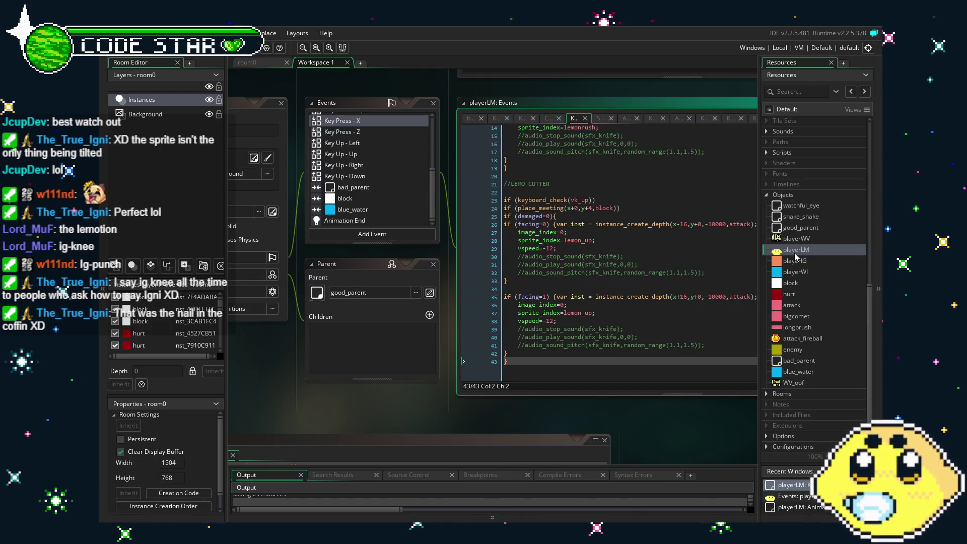
scroll(795, 253, "up", 3)
scroll(794, 256, "up", 10)
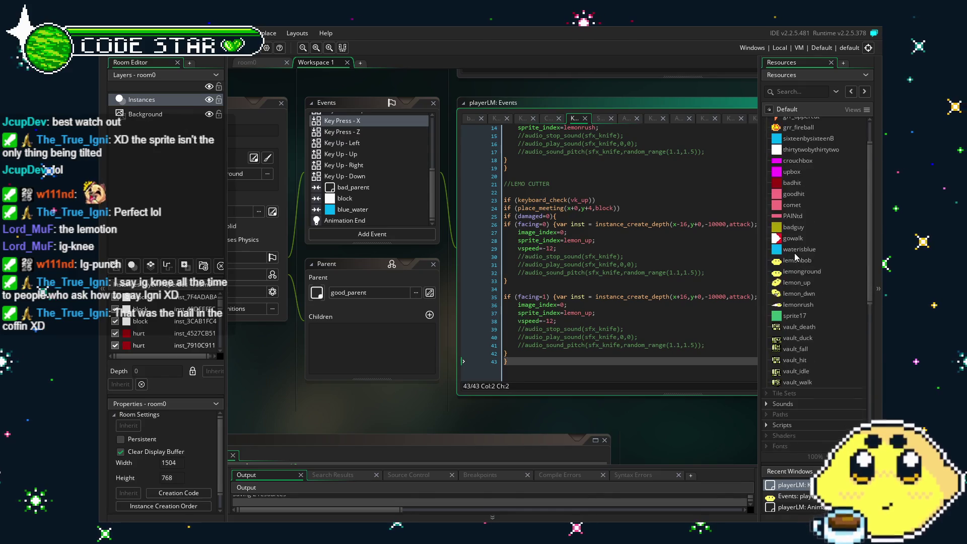
Step: Set the lemon_up sprite's animation speed to 5 fps and preview it
double_click(796, 323)
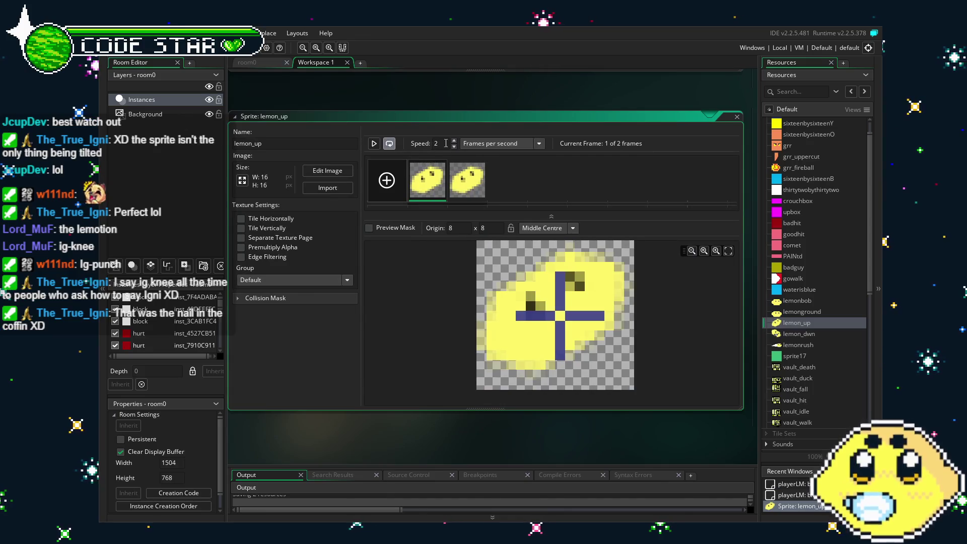
type("5")
left_click(374, 144)
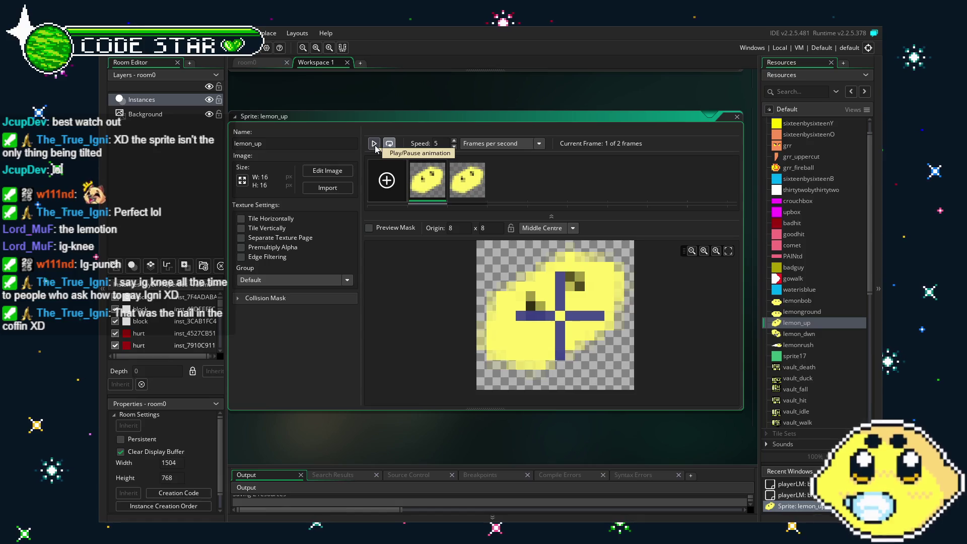
Step: Build and run the game, moving the lemon out of the pit onto the platform
key("F5")
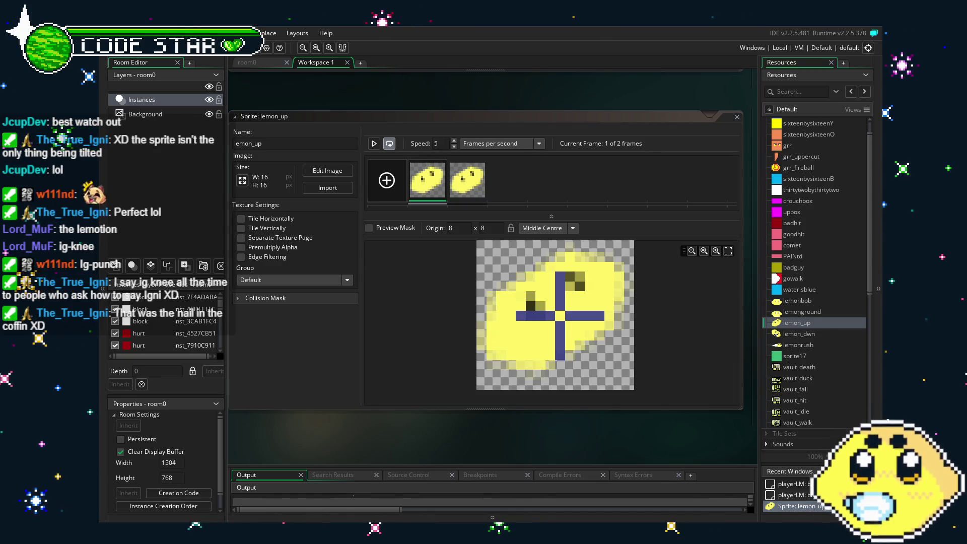
key("Up")
key("Right")
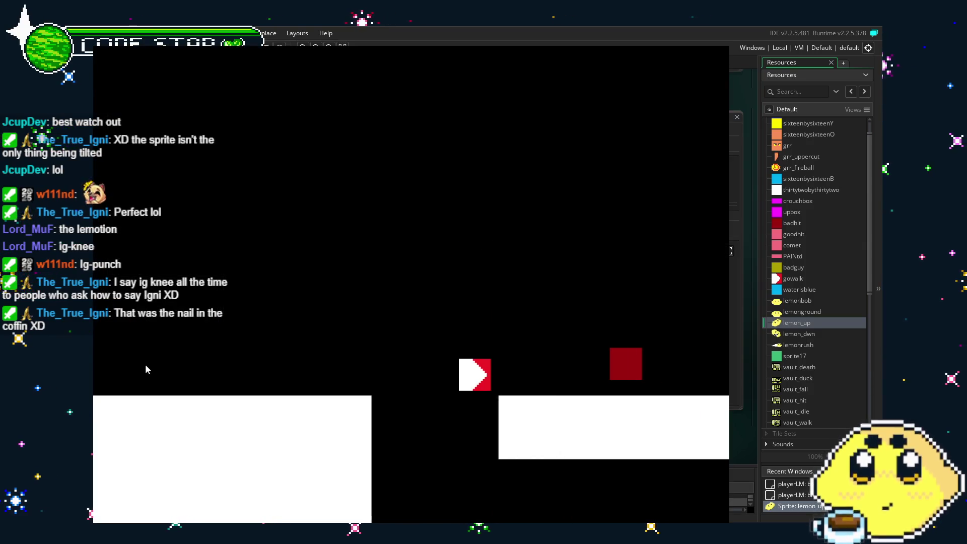
Step: Playtest jumping, climbing the staircase and X jump attacks, then close the game window
key("Up")
key("Up")
key("Right")
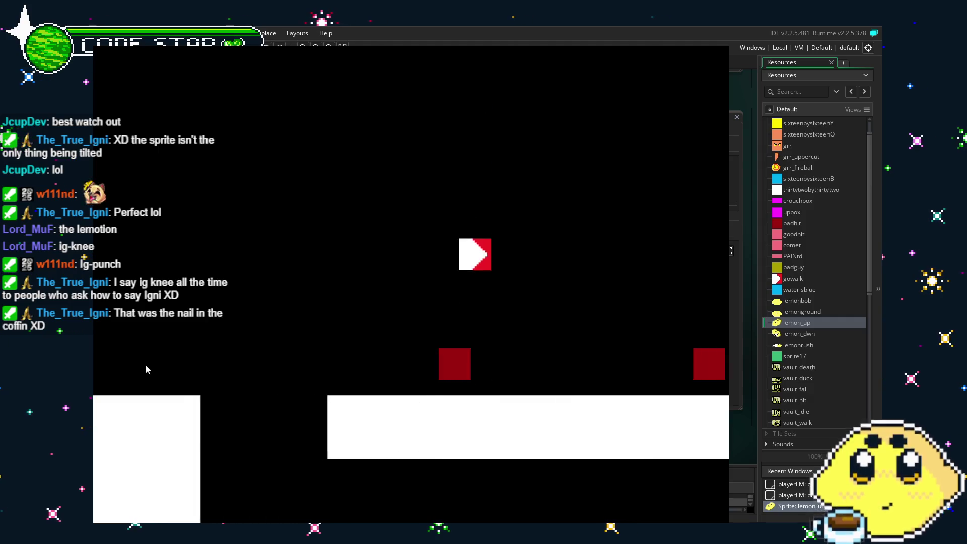
key("Up")
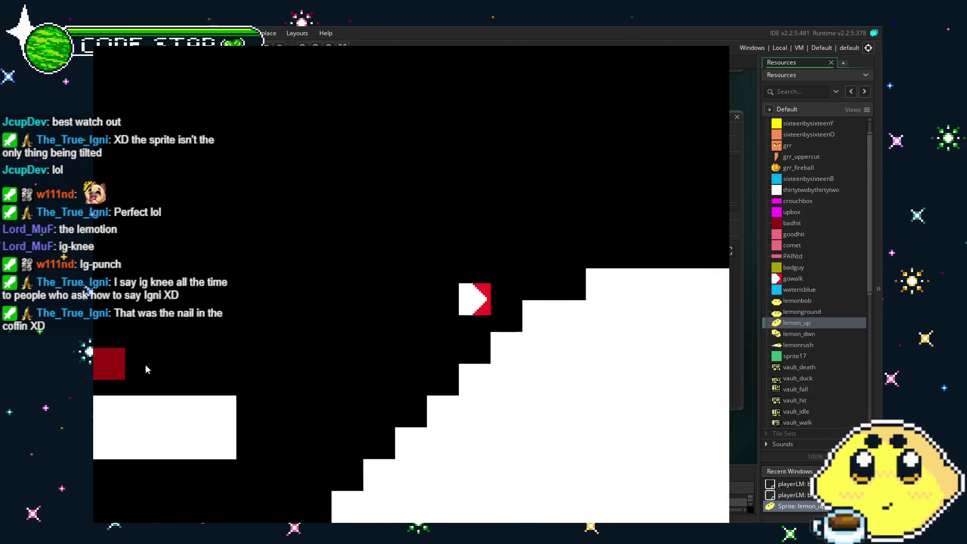
key("Right")
key("Up")
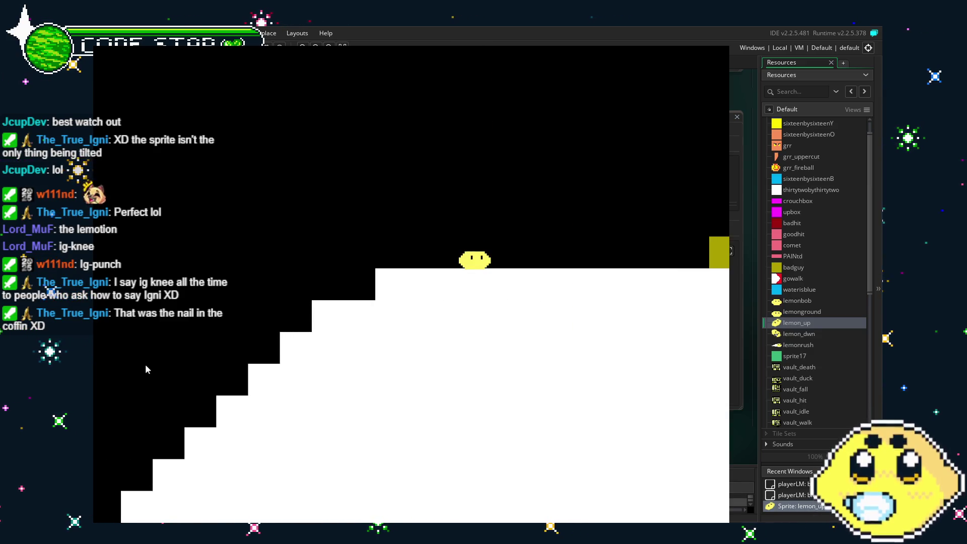
key("Right")
key("Up")
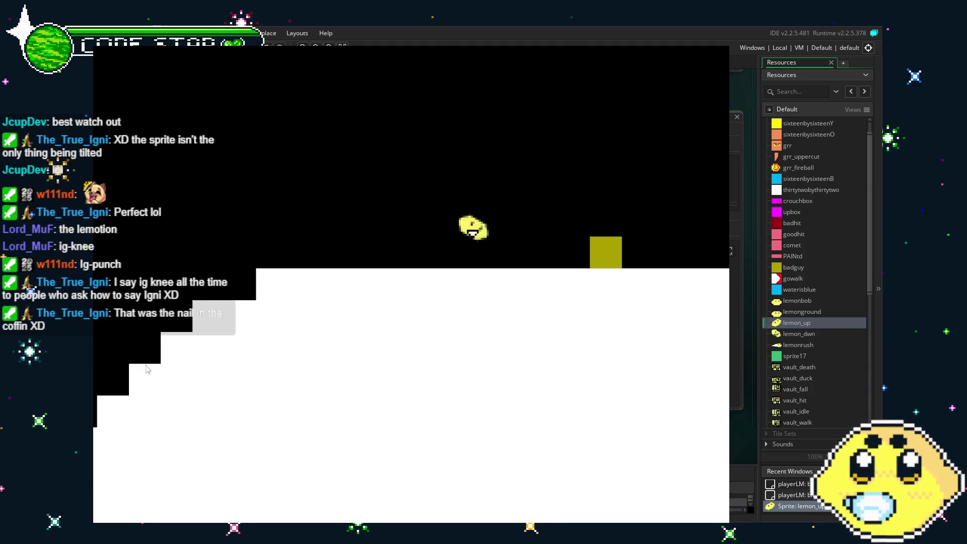
key("Up")
key("x")
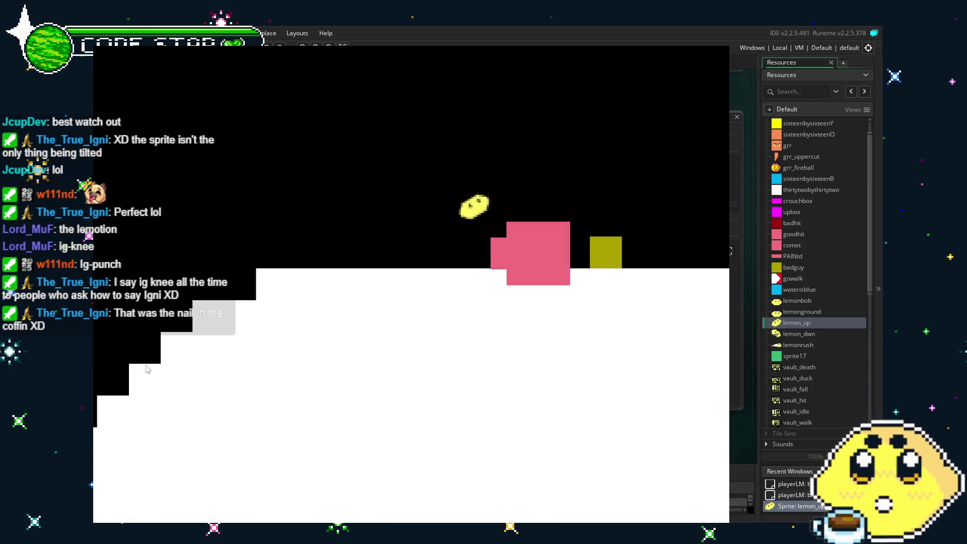
key("Up")
key("Up")
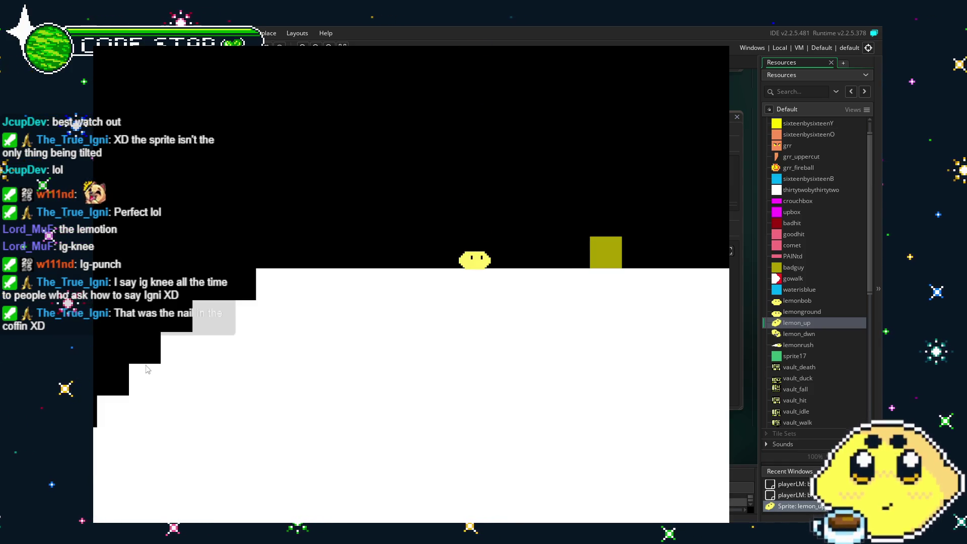
key("Up")
key("x")
key("Left")
key("Up")
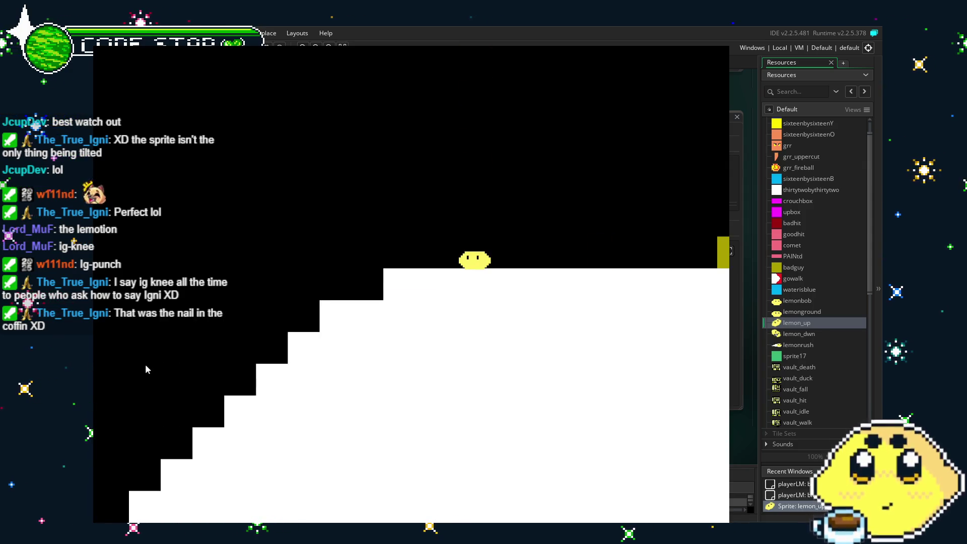
left_click(726, 49)
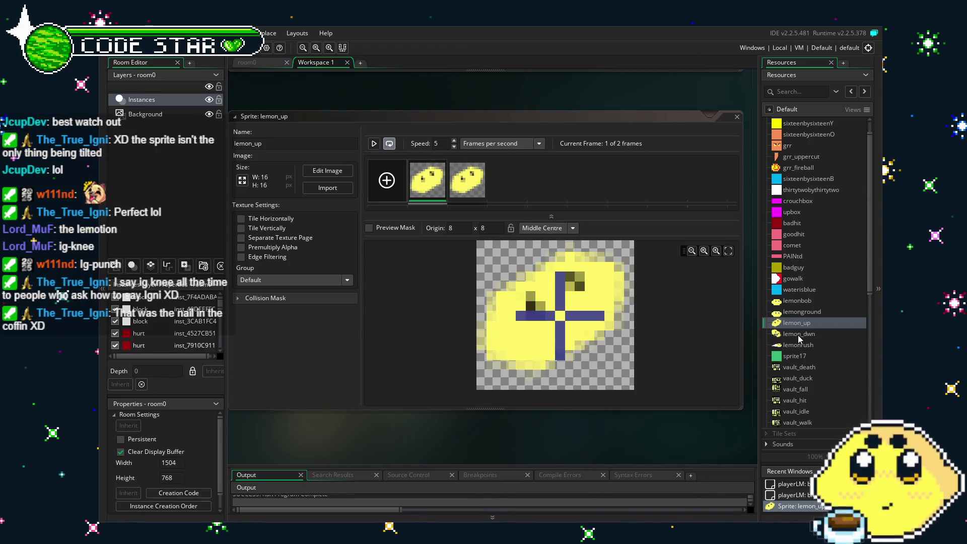
Step: Open the playerLM object's Step event code
scroll(785, 337, "down", 8)
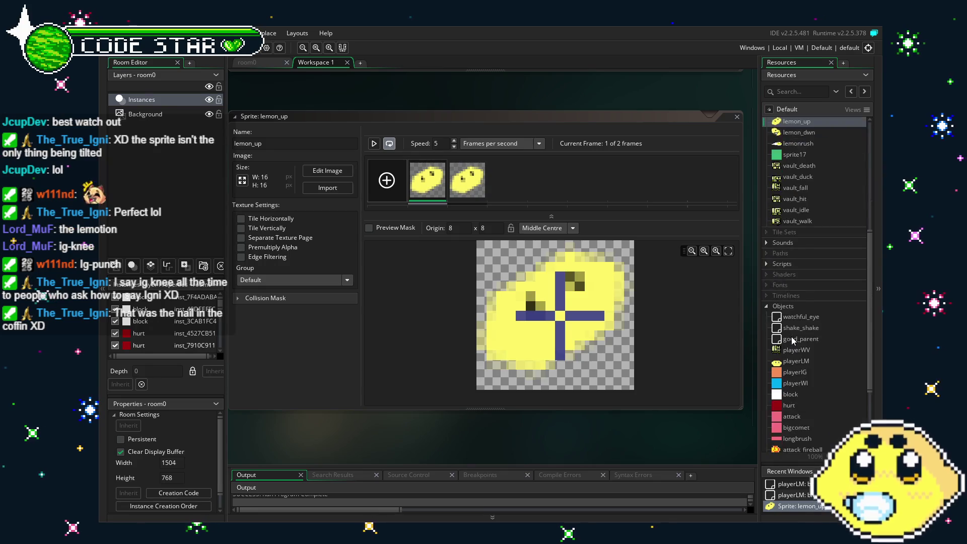
double_click(796, 279)
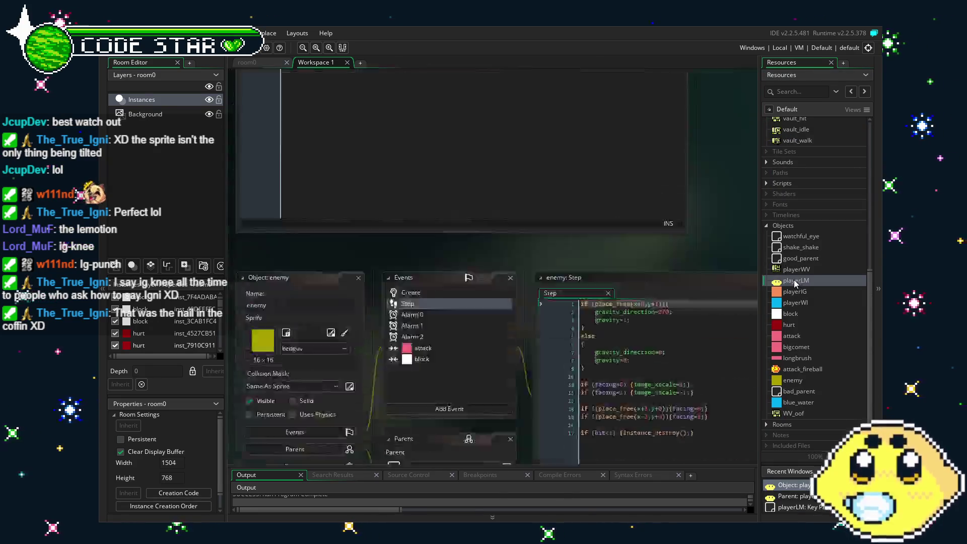
left_click_drag(415, 412, 370, 414)
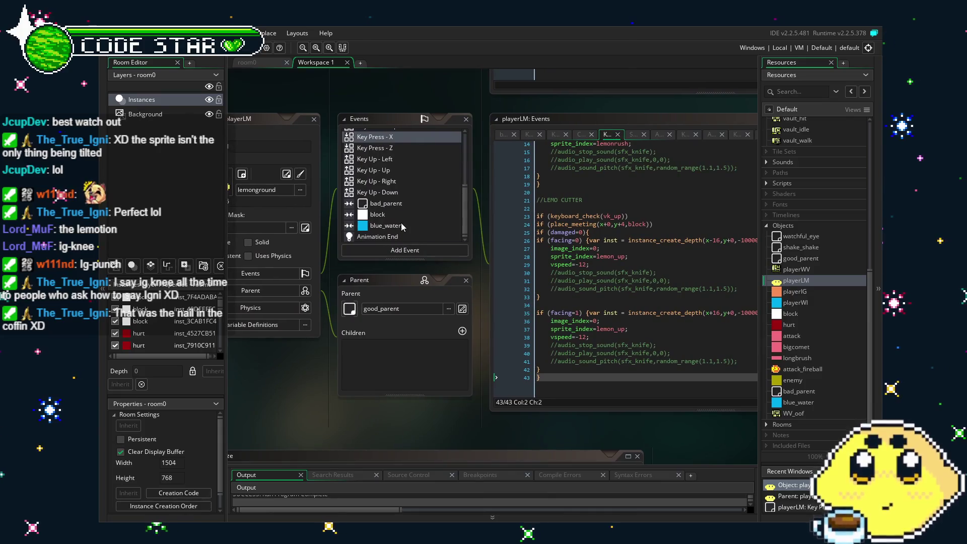
scroll(400, 222, "up", 5)
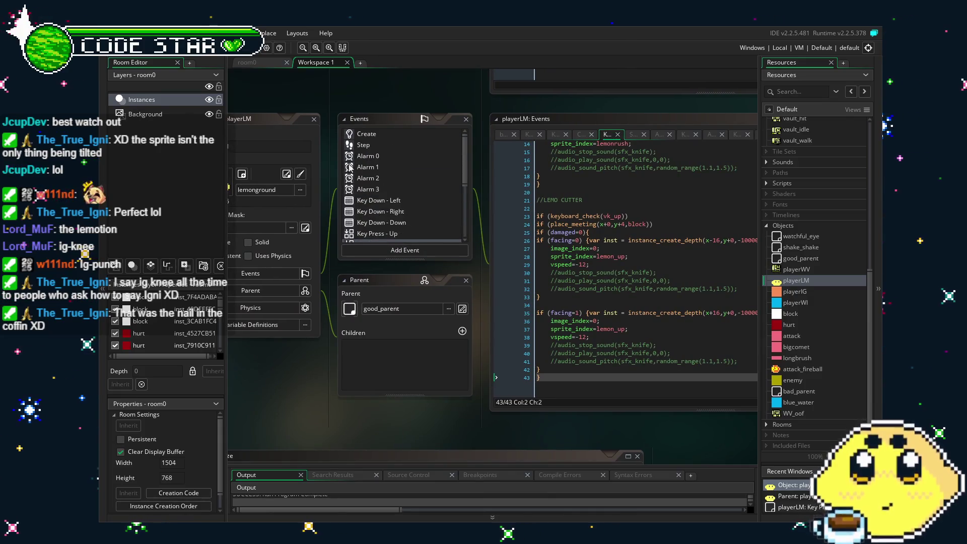
left_click(361, 145)
left_click_drag(566, 375, 525, 374)
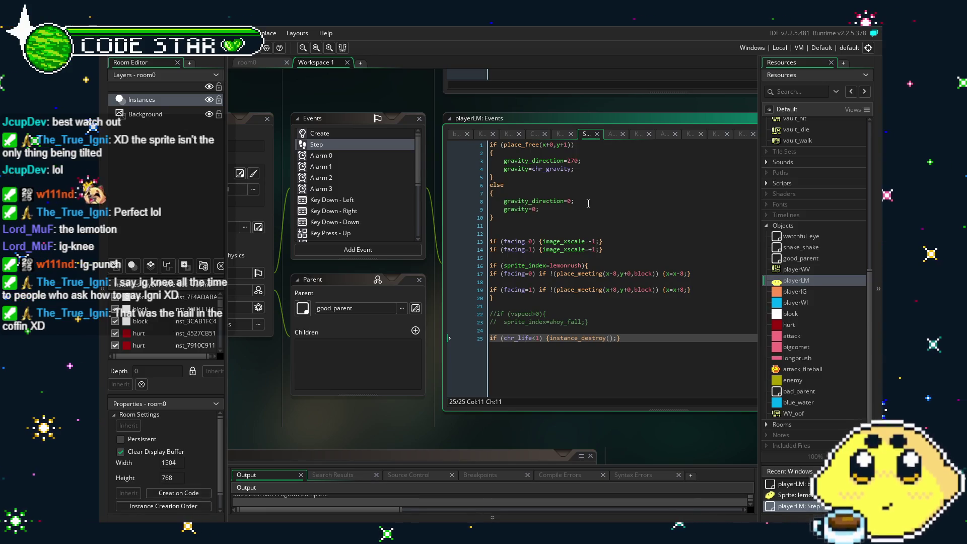
Step: Add 'if (sprite_index=lemon_dwn) {gravity=chr_gravity*2;}' on line 22 and run the game
left_click(556, 303)
key("Return")
key("Return")
key("Up")
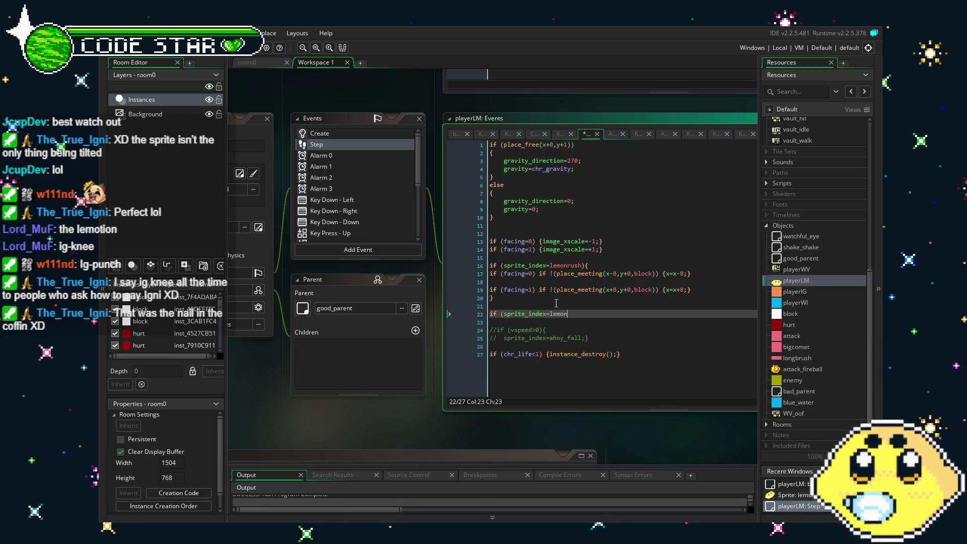
type("_dwn) {gr")
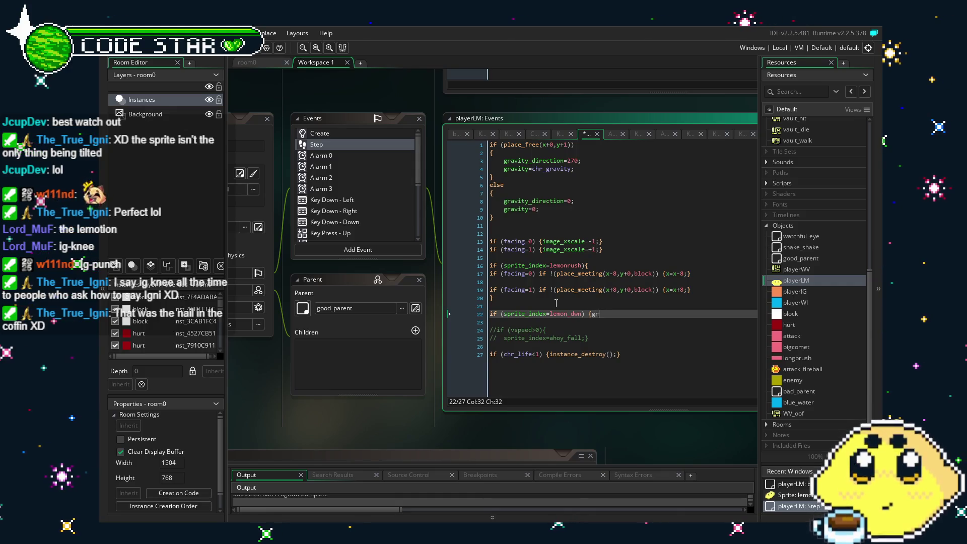
type("avity=chr_gravit")
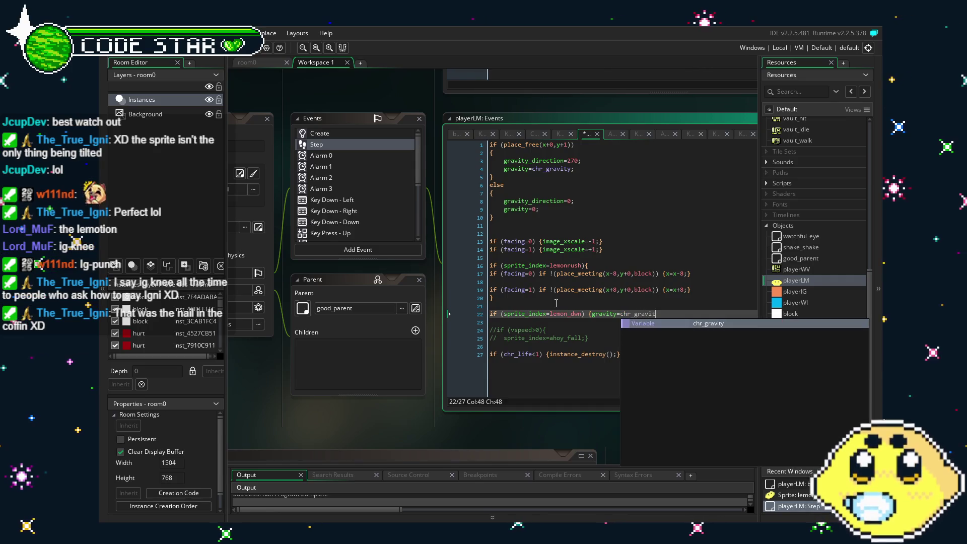
type("y*2;")
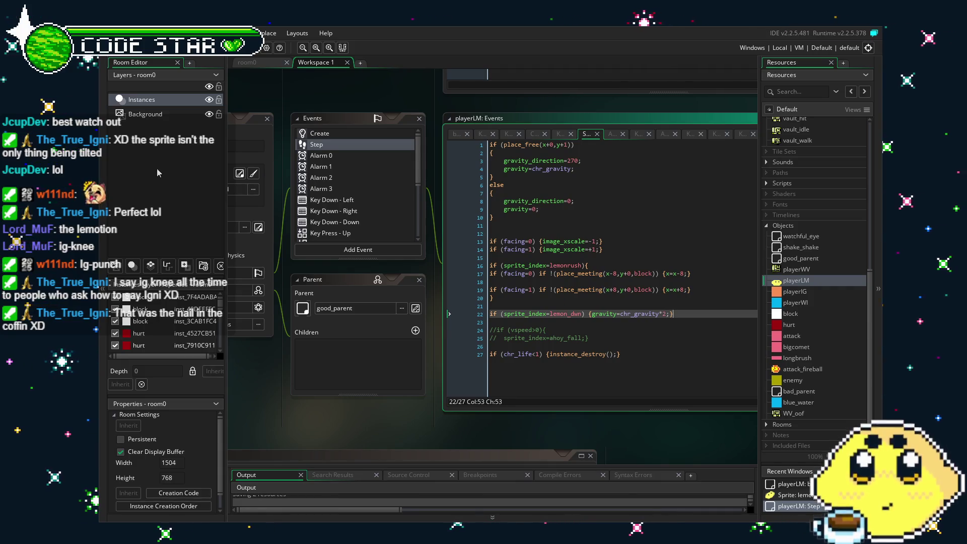
left_click(221, 54)
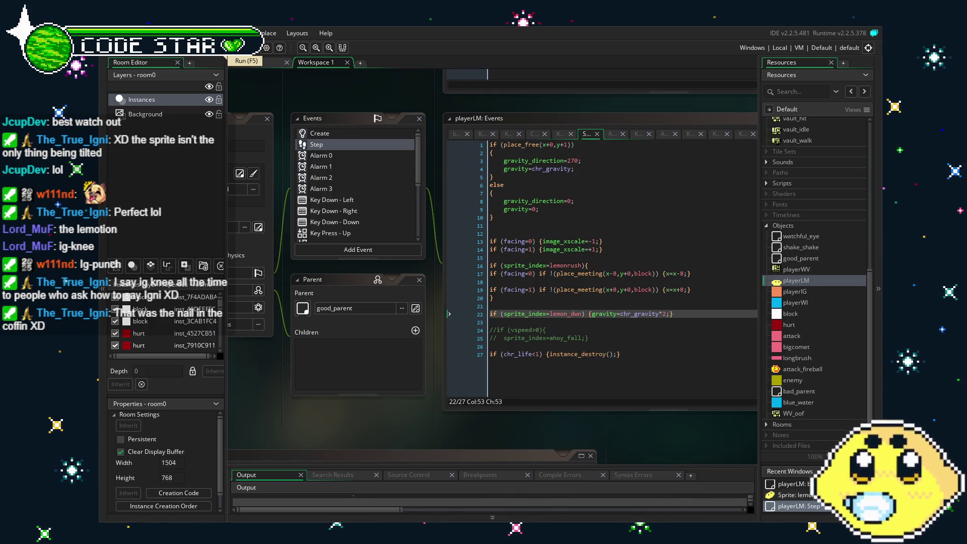
key("Up")
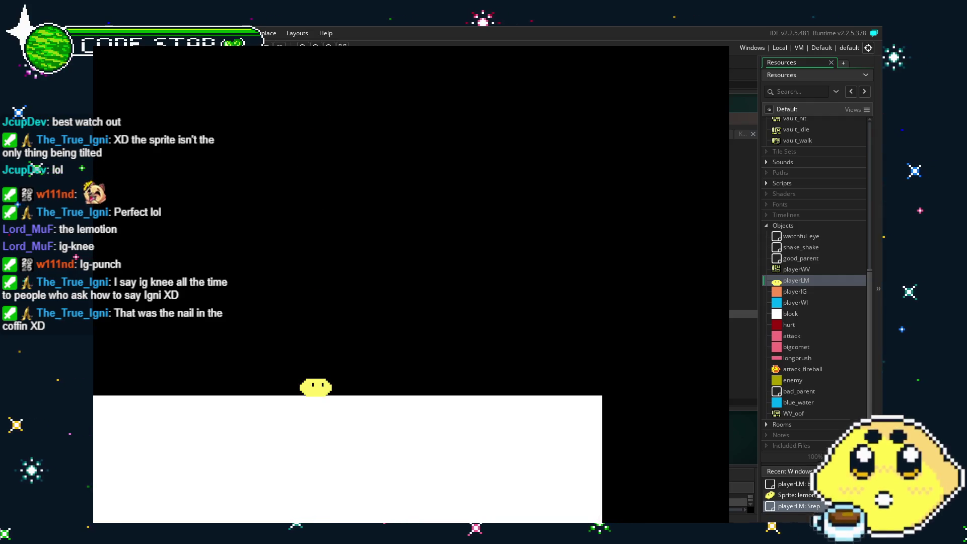
key("Up")
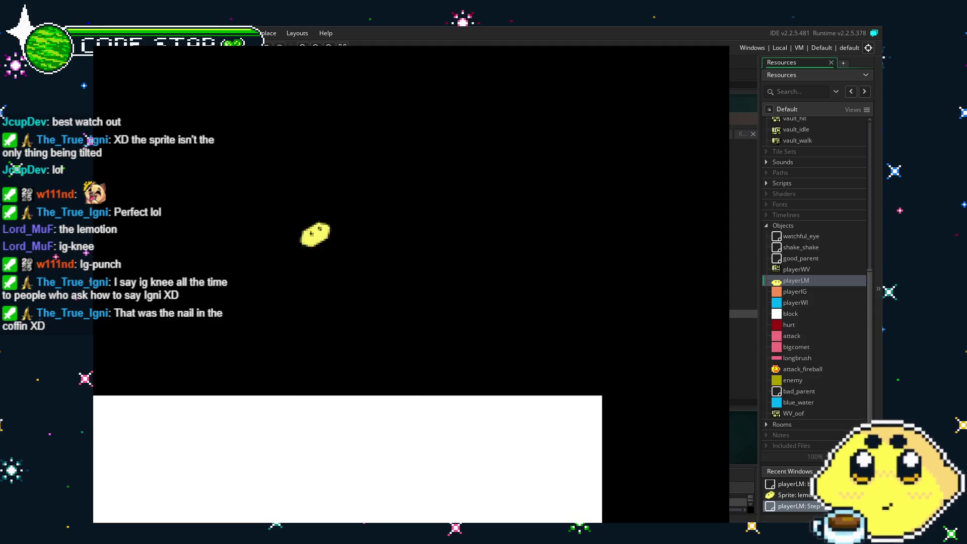
key("Up")
key("x")
key("Up")
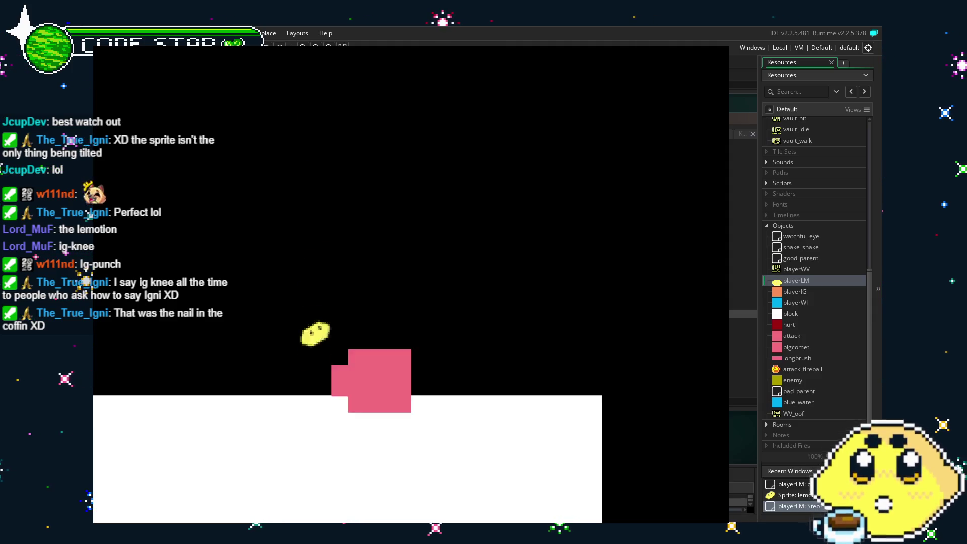
key("Up")
key("Up")
key("Up")
key("Up")
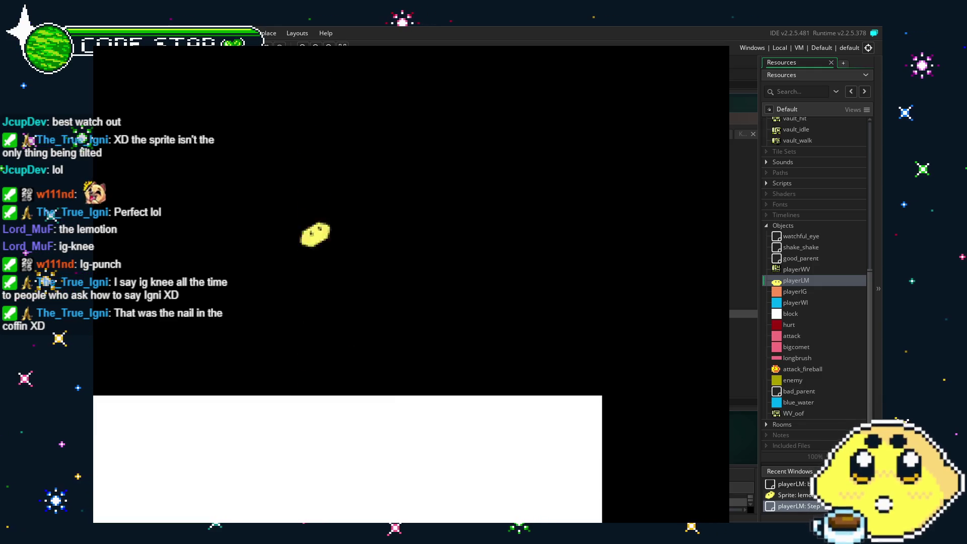
key("Up")
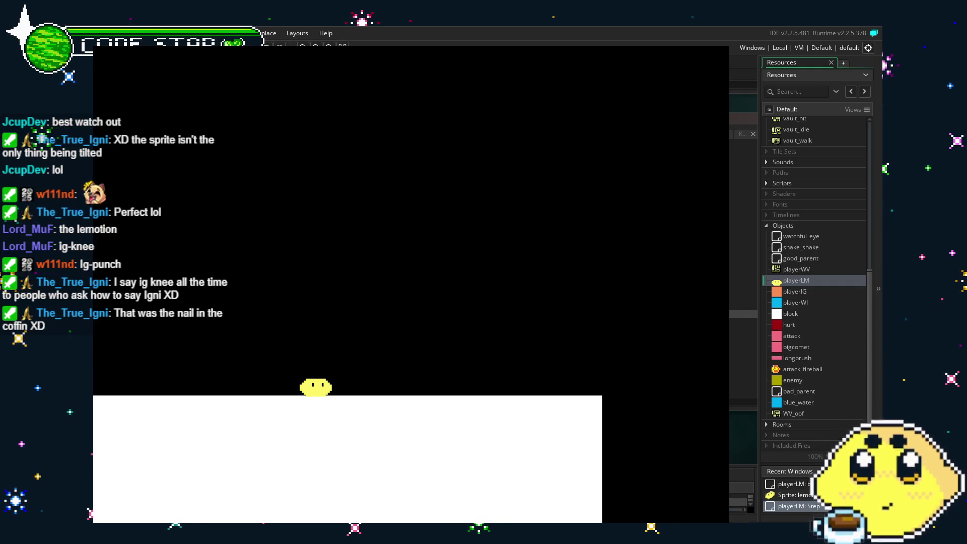
key("Escape")
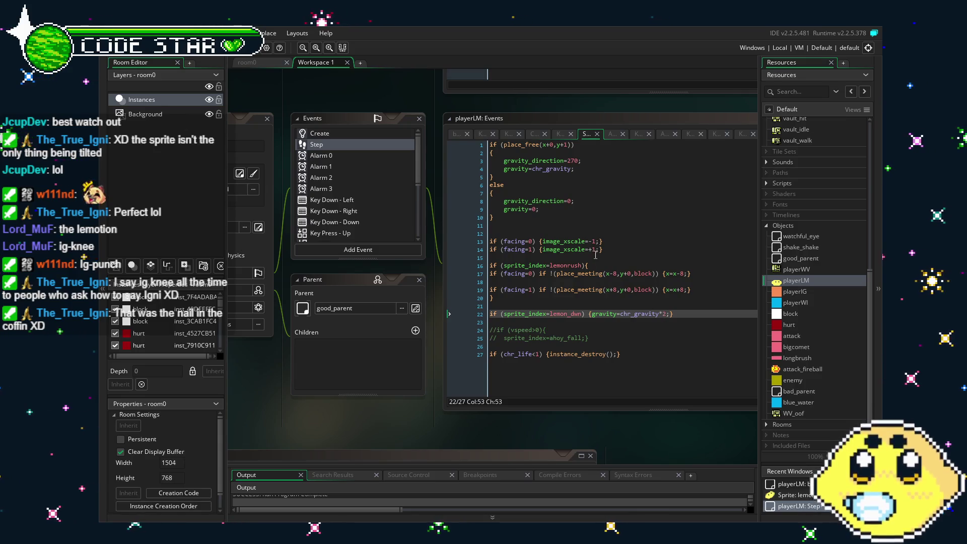
Step: Replace 'gravity=chr_gravity*2;' on line 22 with 'vspeed=16;', save, and rebuild the game with F5
left_click_drag(667, 314, 592, 314)
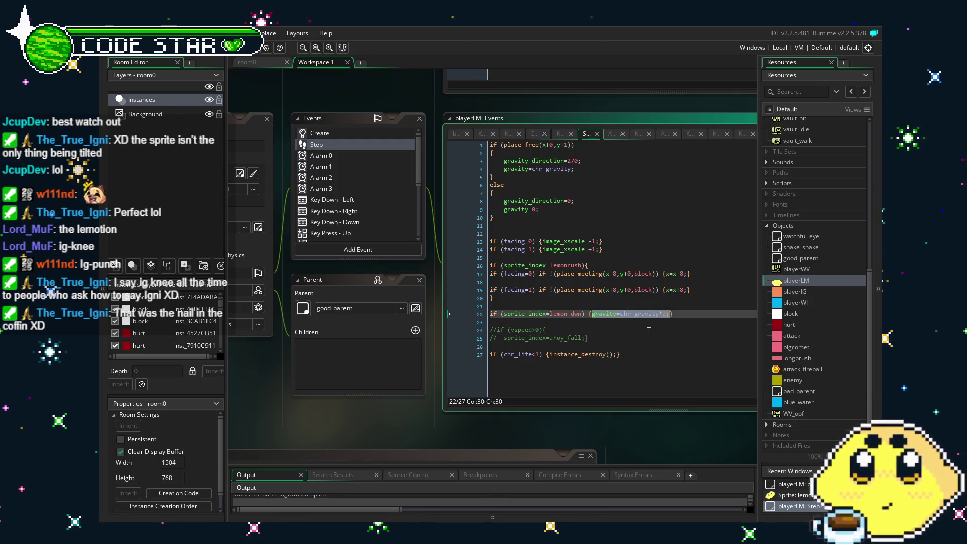
type("vspeed")
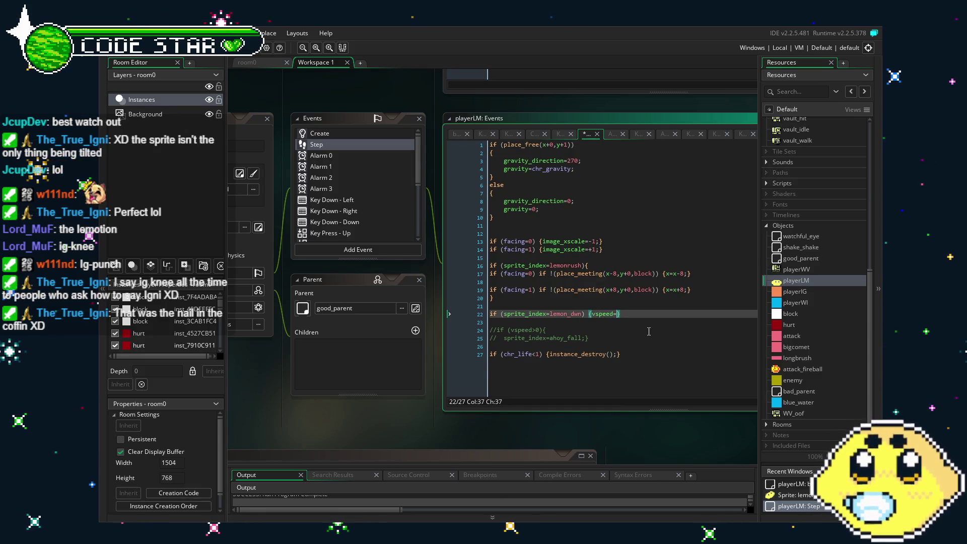
type("4;")
key("ctrl+s")
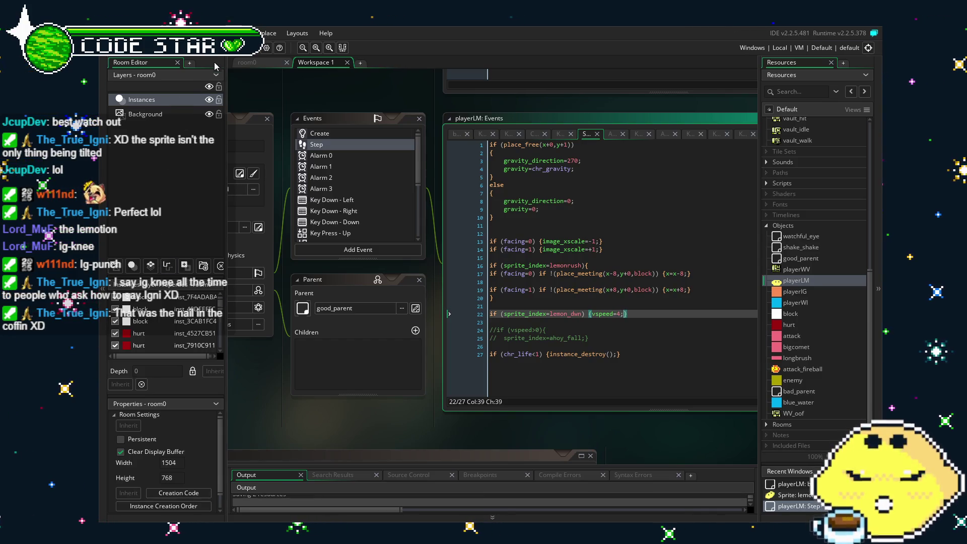
key("F5")
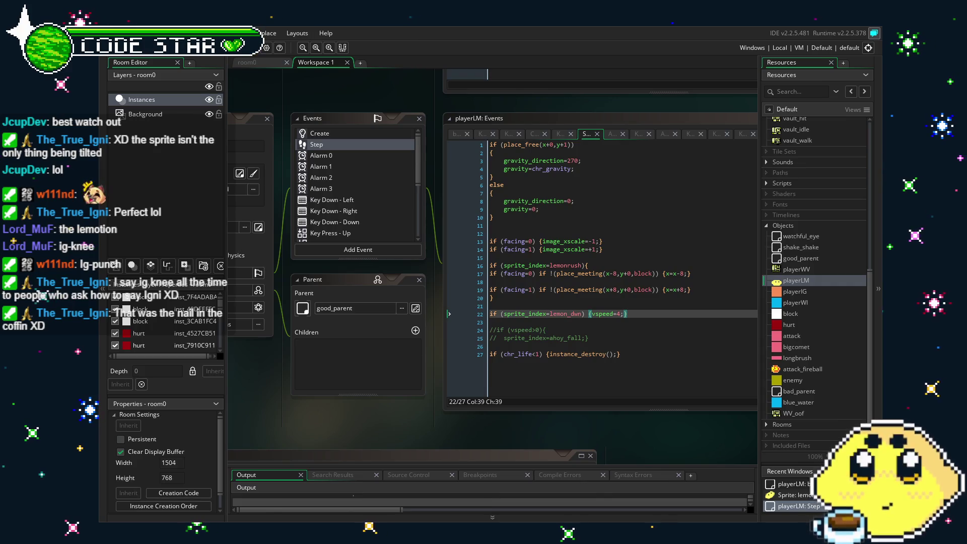
left_click(621, 313)
type("10")
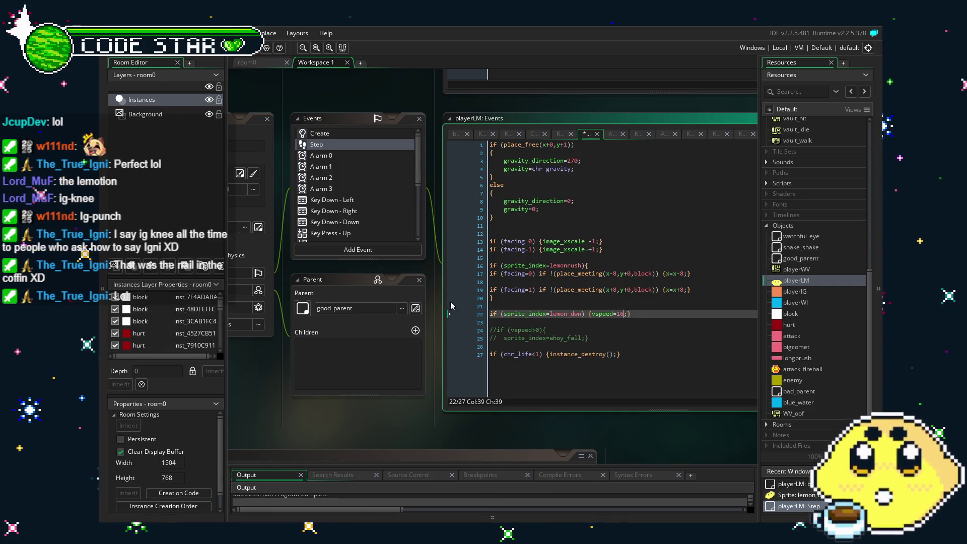
key("F5")
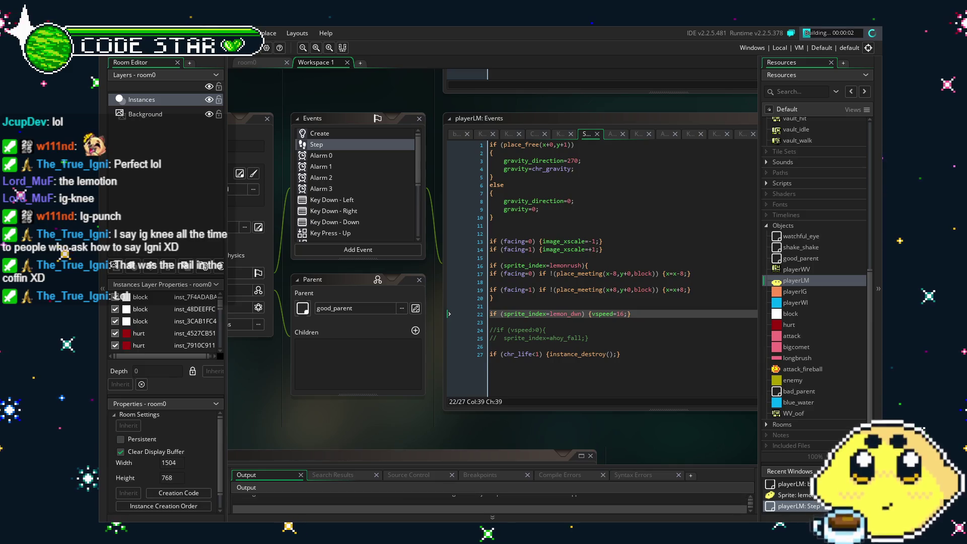
Step: Launch the build and test the lemon's jumps, right/left dashes and downward slams on the level
key("F5")
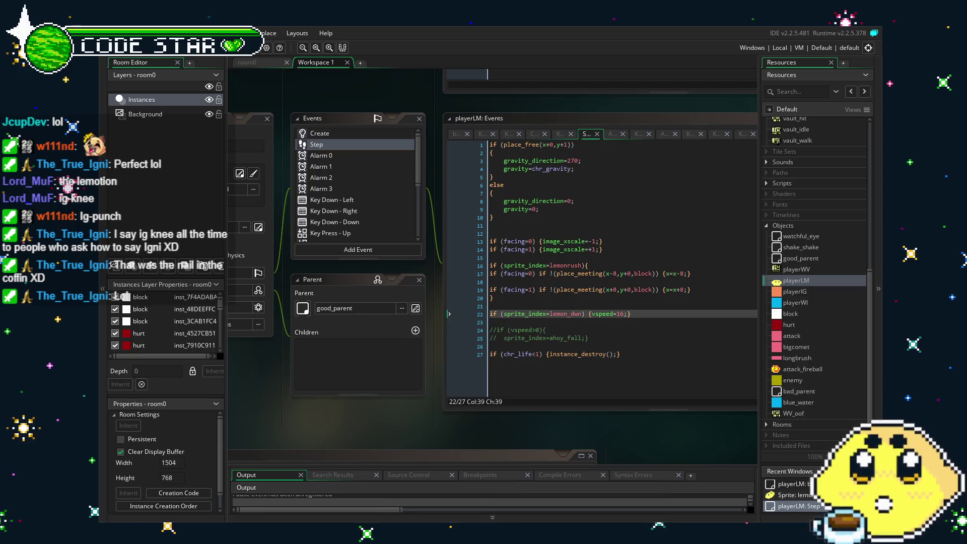
key("space")
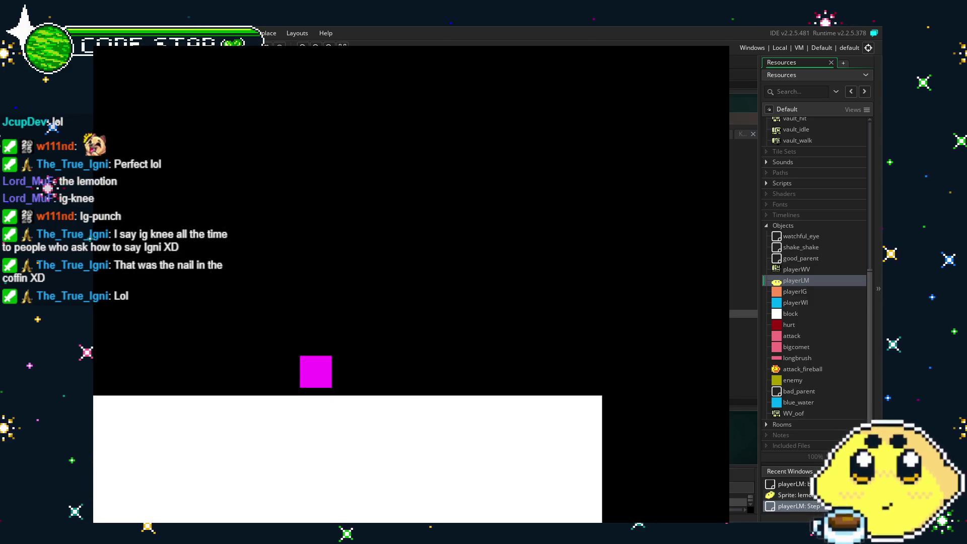
key("Right")
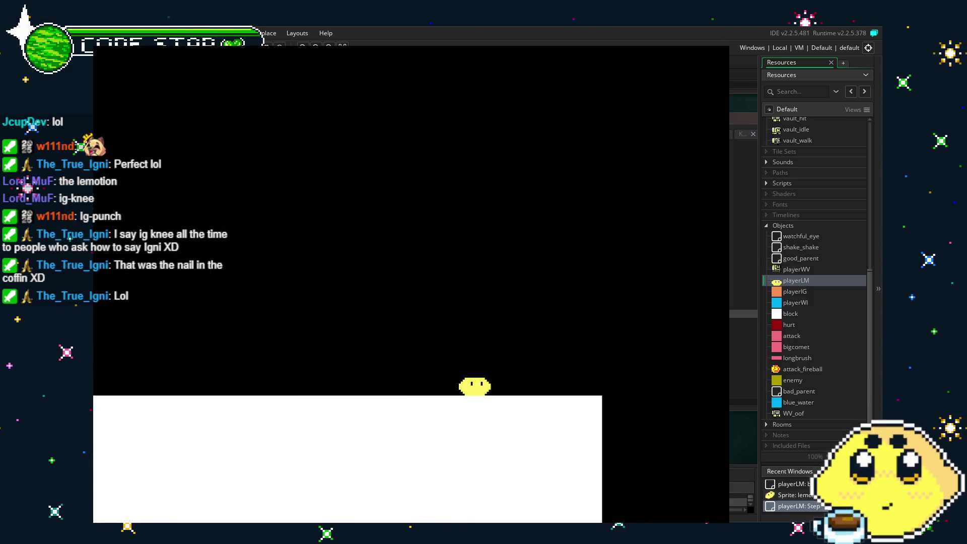
key("space")
key("space")
key("space")
key("space")
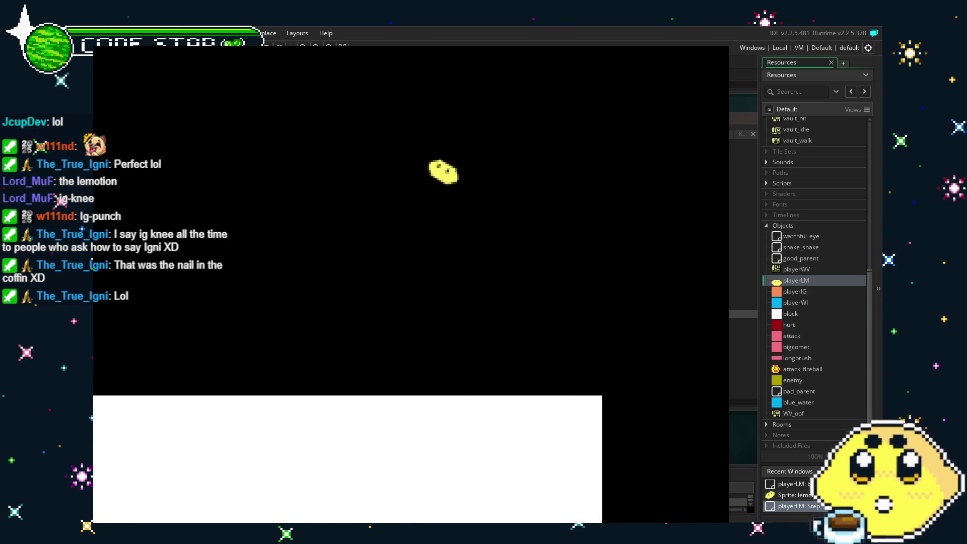
key("space")
key("space")
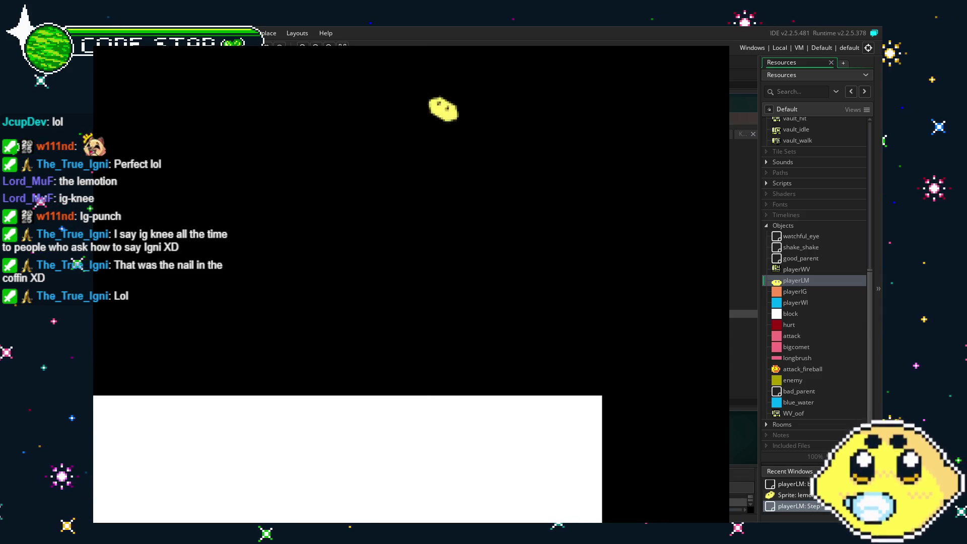
key("Left")
key("Right")
key("space")
key("Right")
key("space")
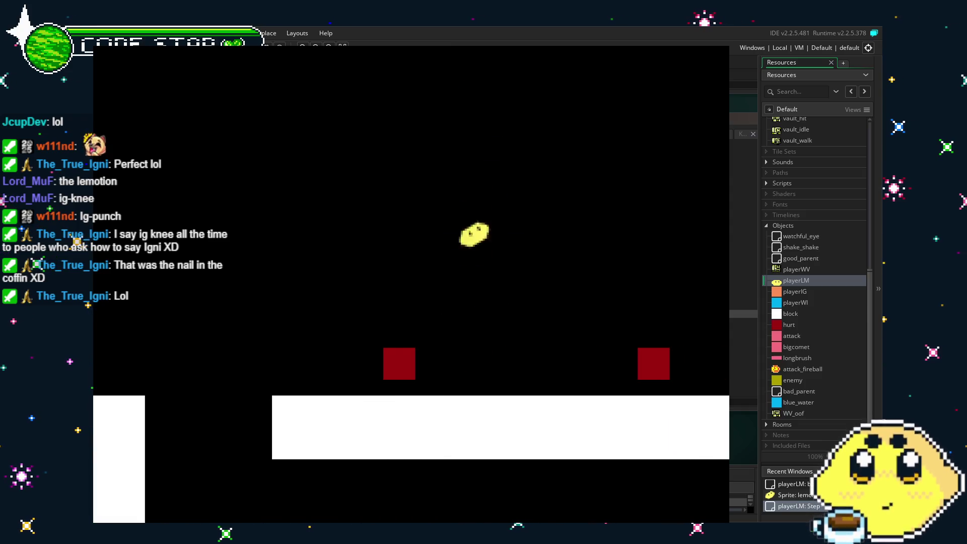
key("space")
key("space")
key("Right")
key("space")
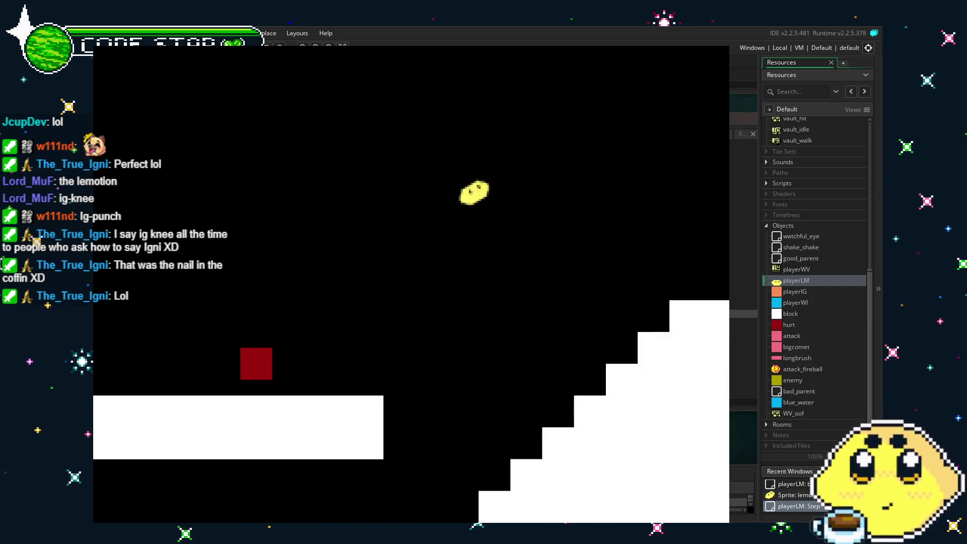
key("space")
key("space")
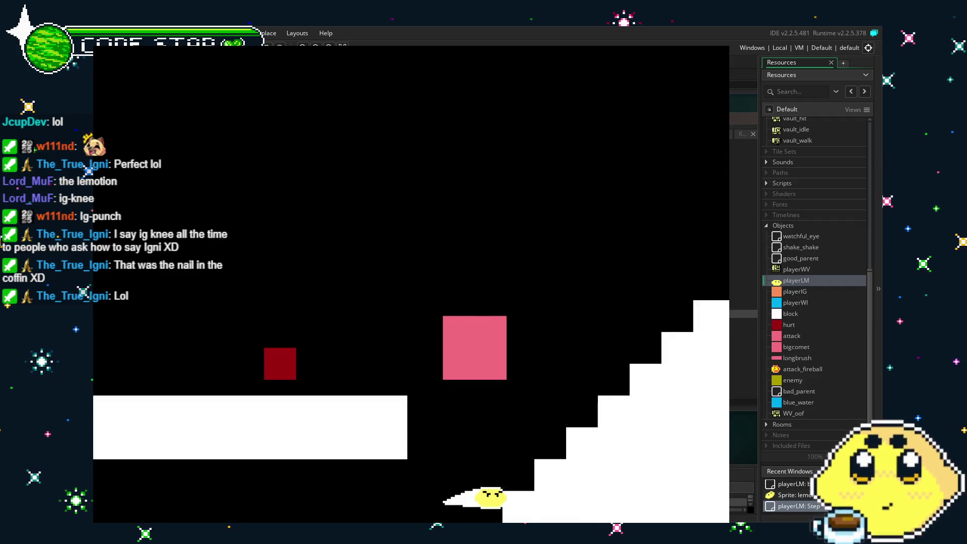
key("space")
key("space")
key("space")
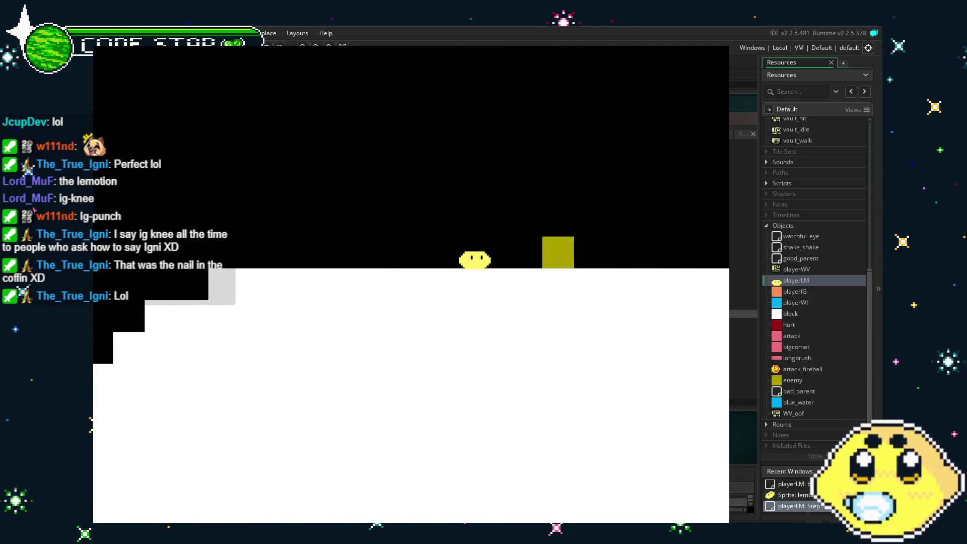
Step: Test attacks and movement over the blue water and near the white wall, then close the game
key("space")
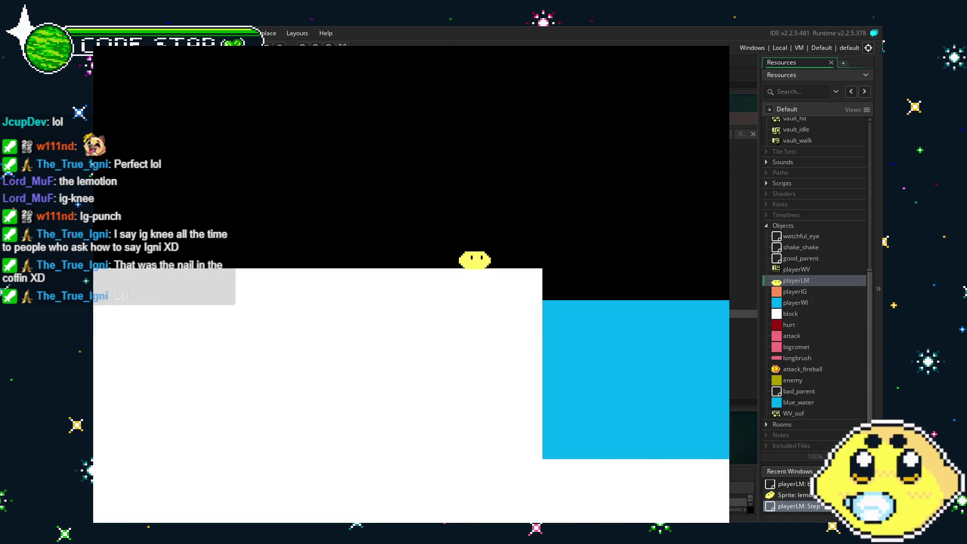
key("space")
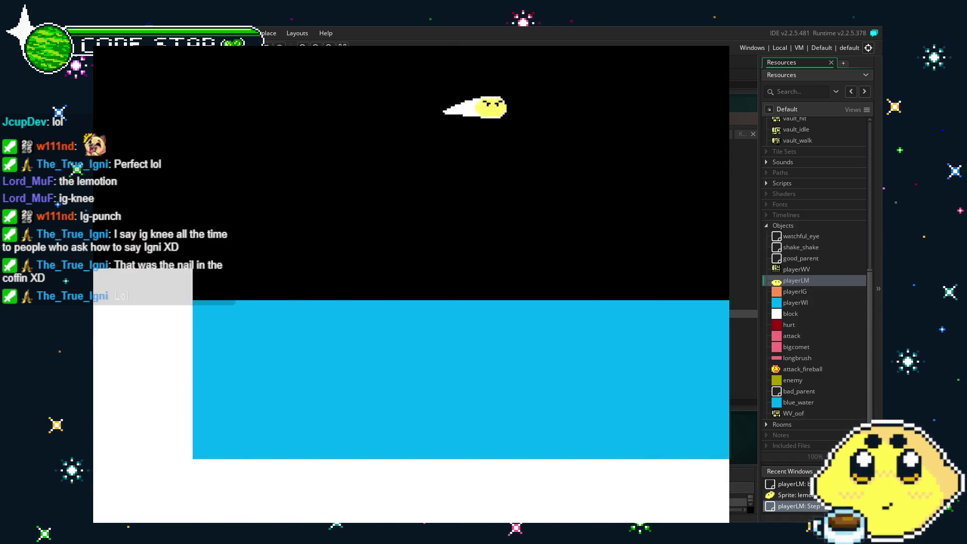
key("space")
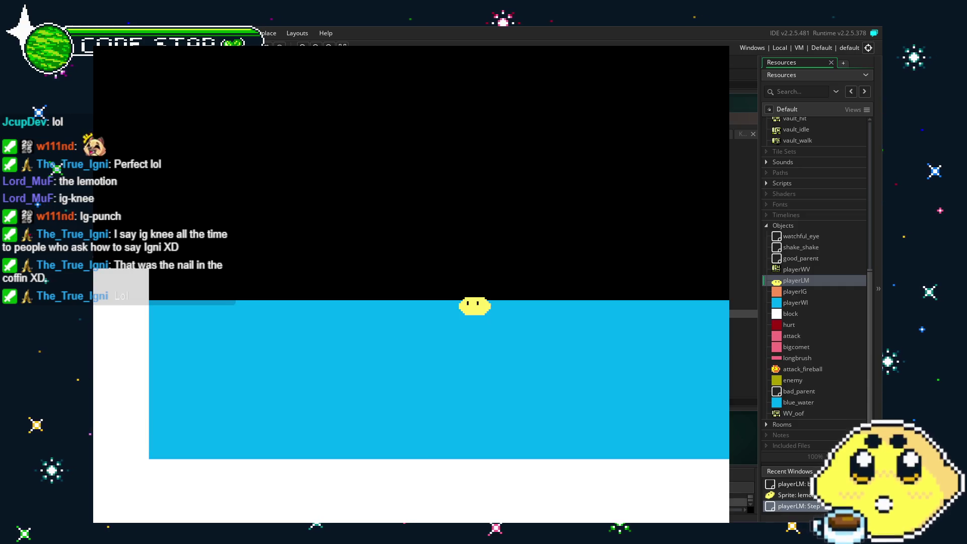
key("space")
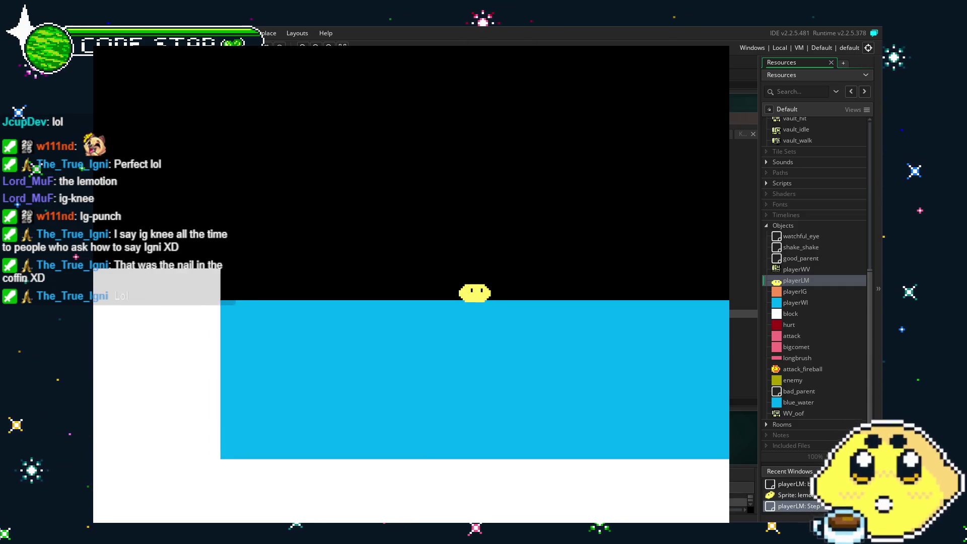
key("Right")
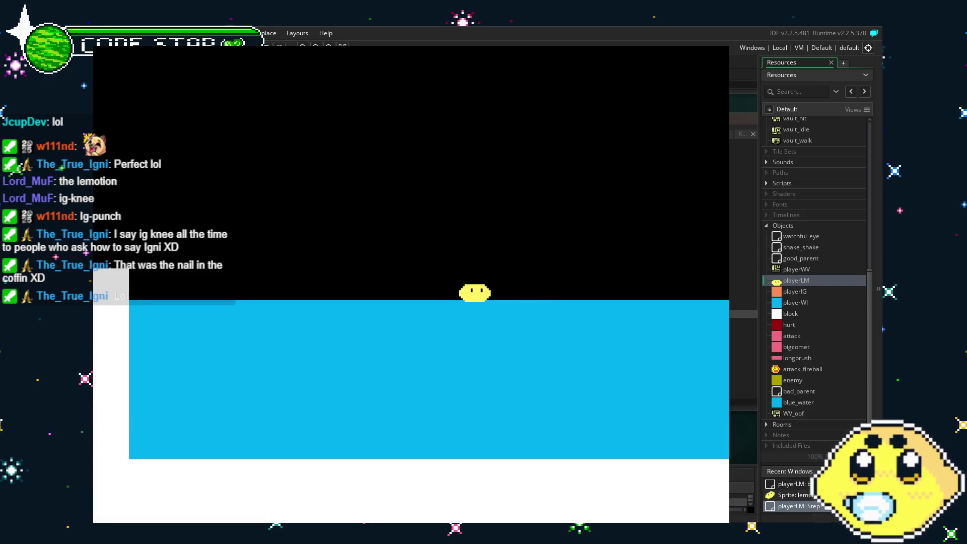
key("Left")
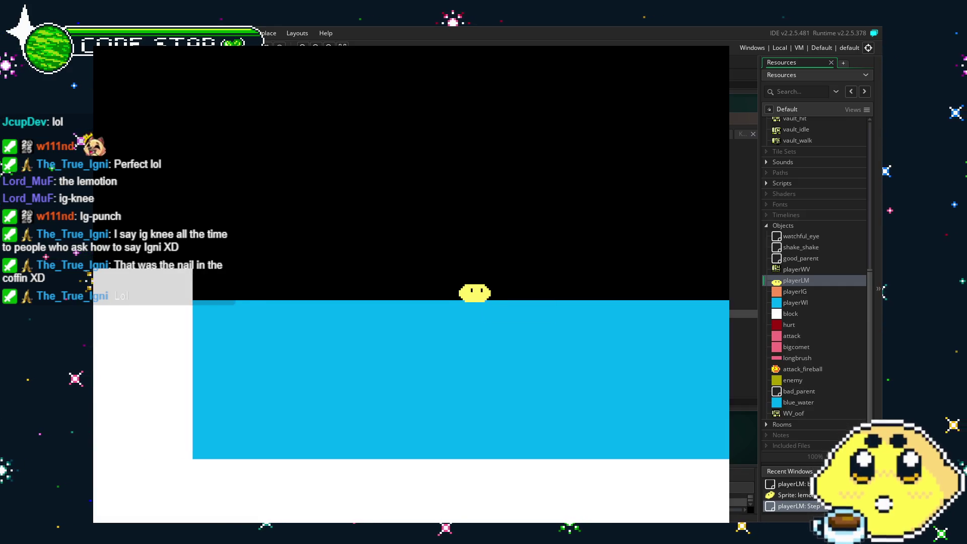
key("Right")
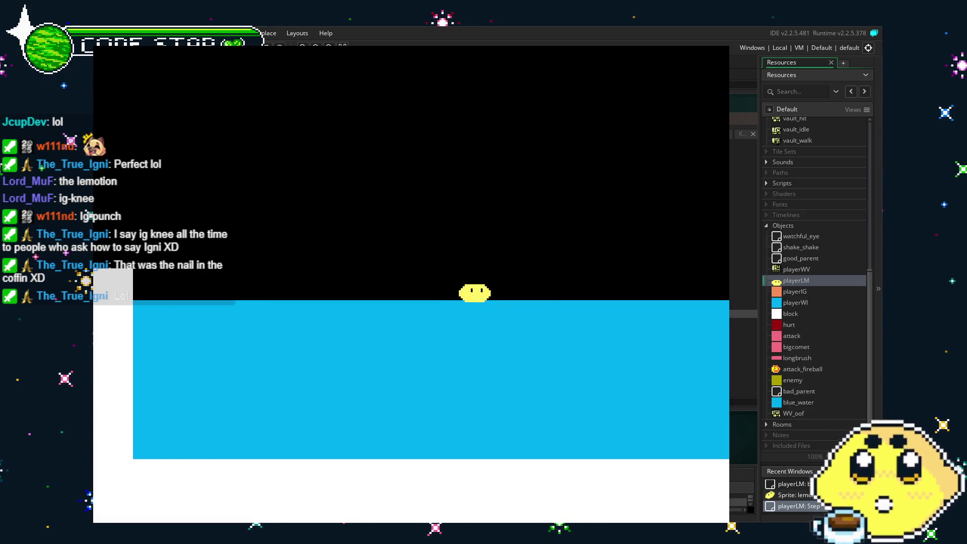
key("Right")
key("Left")
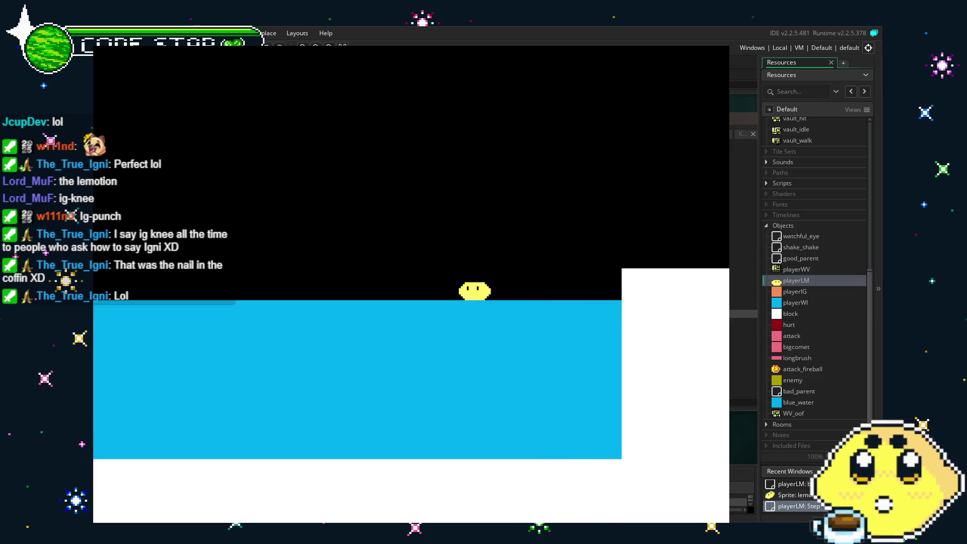
key("Right")
key("space")
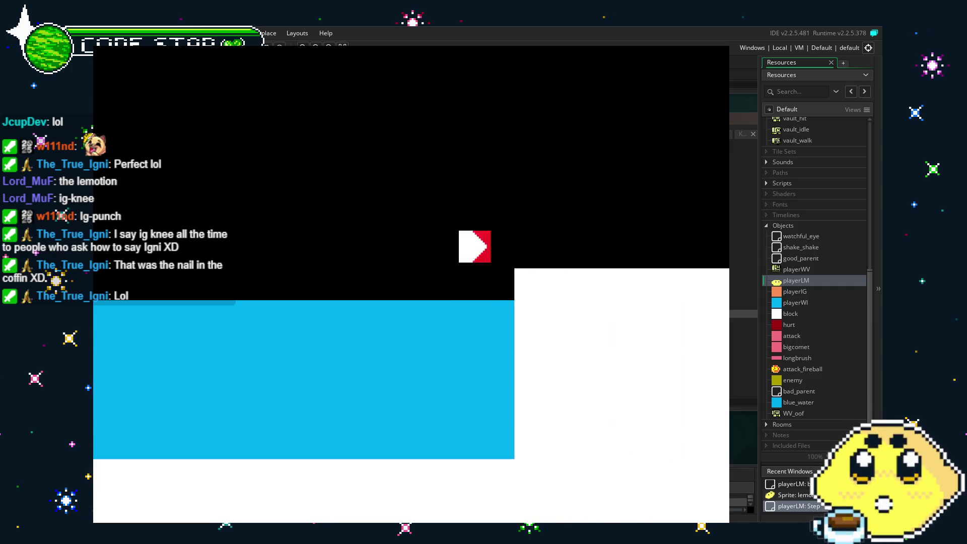
key("Left")
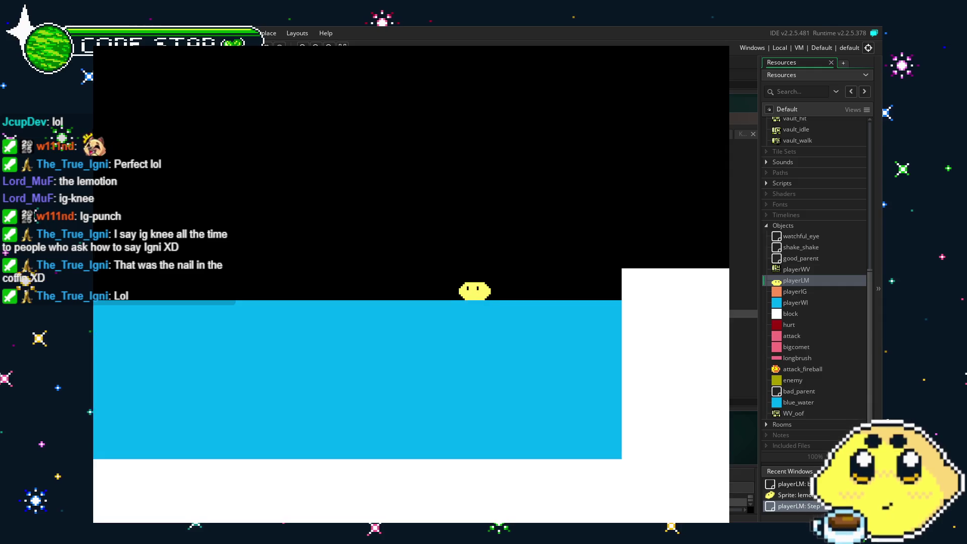
key("Escape")
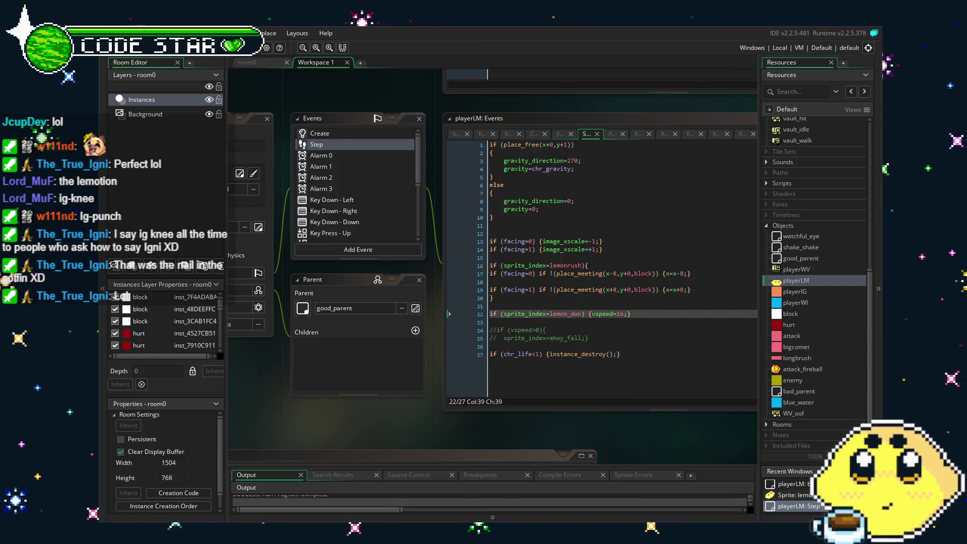
Step: Change the lemon_dwn vspeed on line 22 from 10 to 12 and save
mouse_move(381, 412)
left_mouse_down()
mouse_move(344, 410)
mouse_move(403, 427)
mouse_move(379, 429)
left_mouse_up()
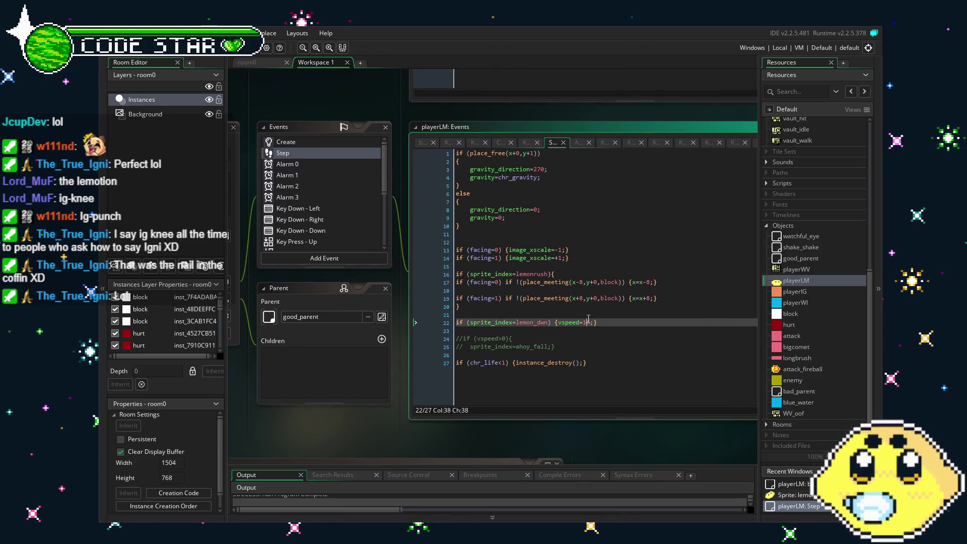
type("12")
key("ctrl+s")
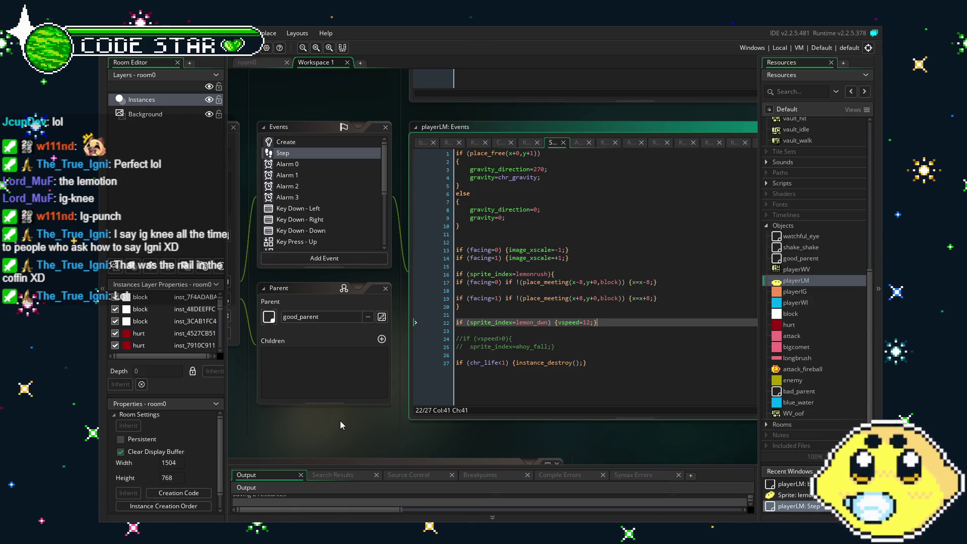
Step: Bring up playerLM's block collision event code from the Events list
scroll(321, 219, "down", 3)
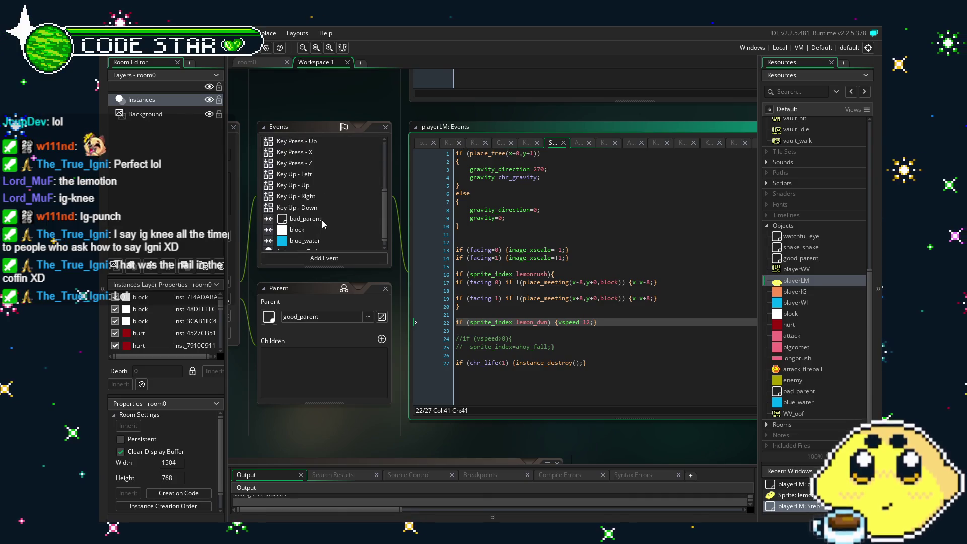
scroll(322, 220, "down", 1)
left_click(322, 224)
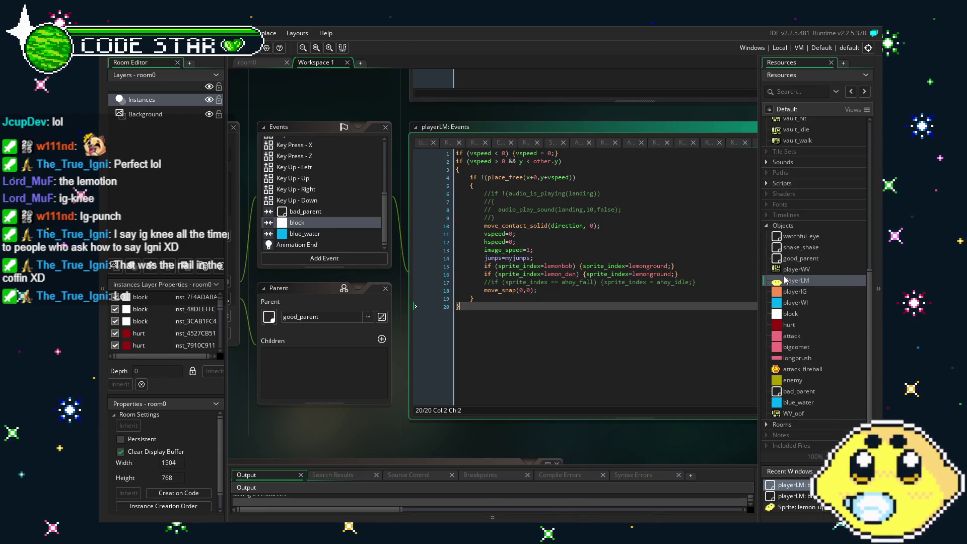
double_click(794, 291)
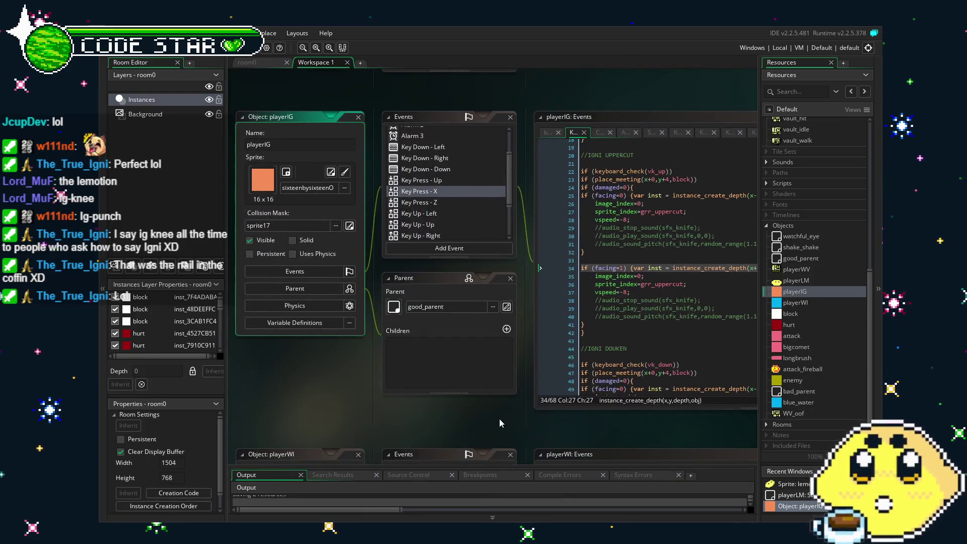
left_click_drag(506, 423, 416, 421)
scroll(519, 369, "down", 3)
scroll(518, 369, "down", 5)
left_click(371, 395)
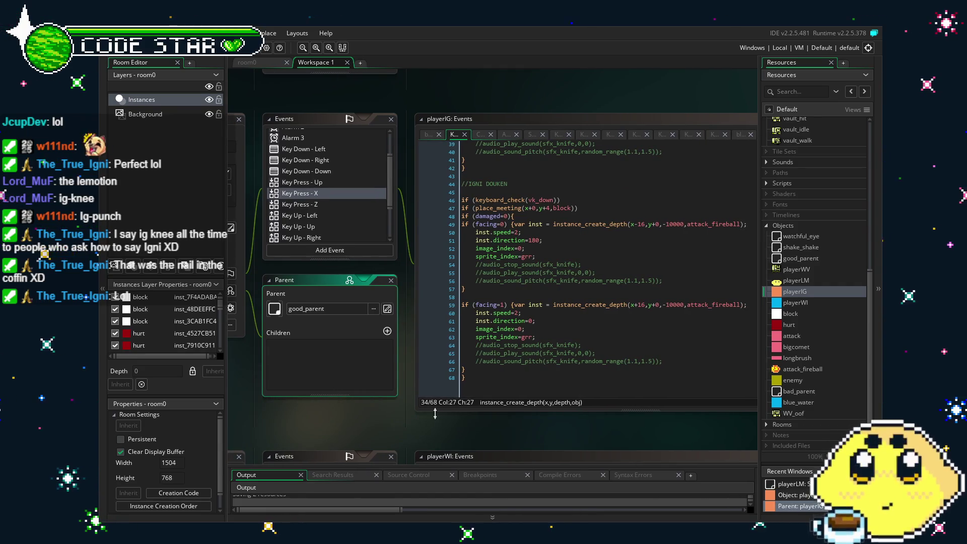
left_click_drag(505, 435, 461, 433)
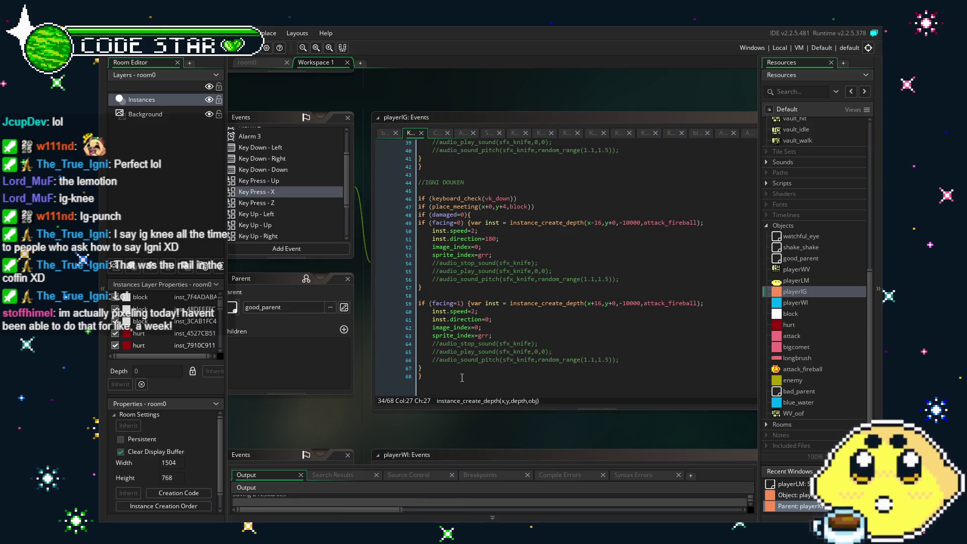
left_click(435, 381)
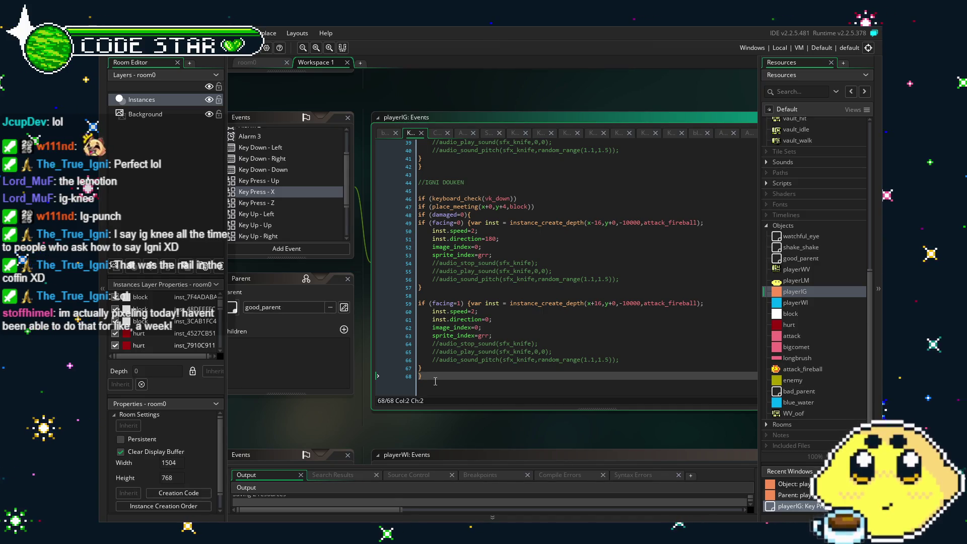
left_click(418, 215)
mouse_move(419, 215)
left_mouse_down()
mouse_move(578, 260)
mouse_move(568, 292)
left_mouse_up()
key("ctrl+c")
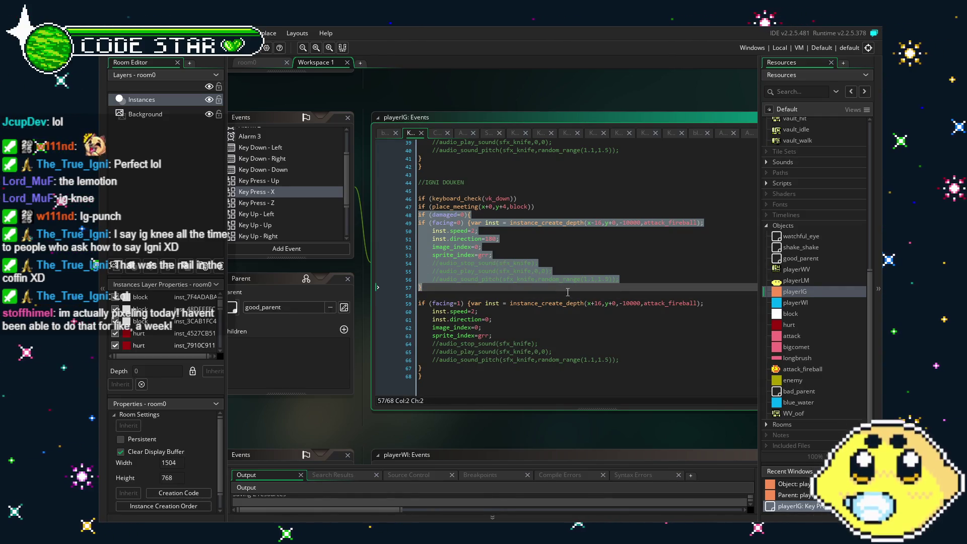
left_click(569, 385)
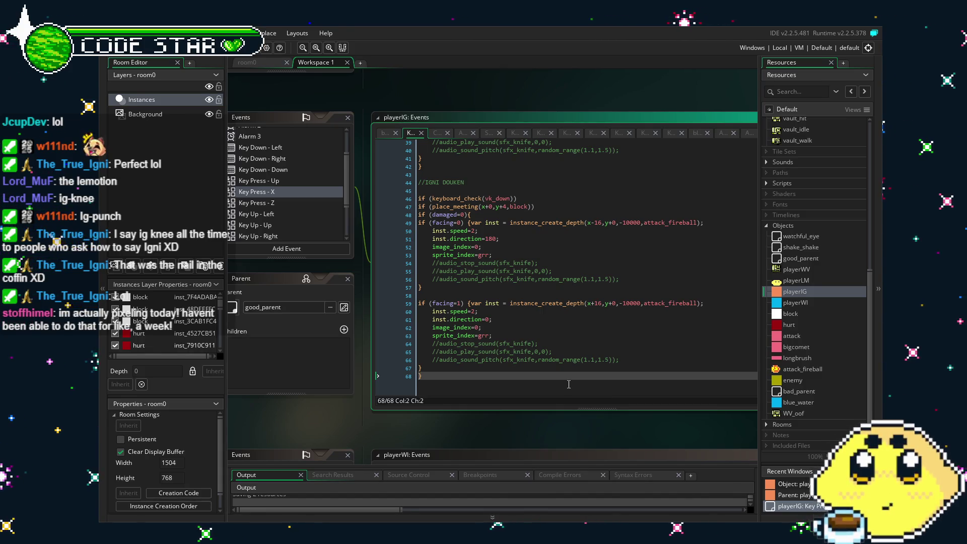
mouse_move(334, 404)
left_mouse_down()
mouse_move(375, 403)
mouse_move(339, 418)
left_mouse_up()
scroll(344, 212, "up", 3)
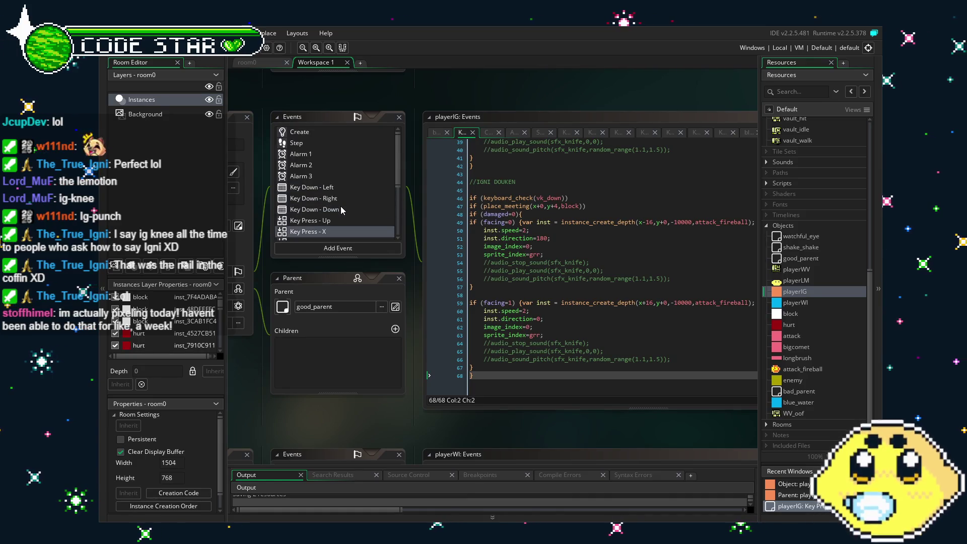
scroll(341, 210, "down", 4)
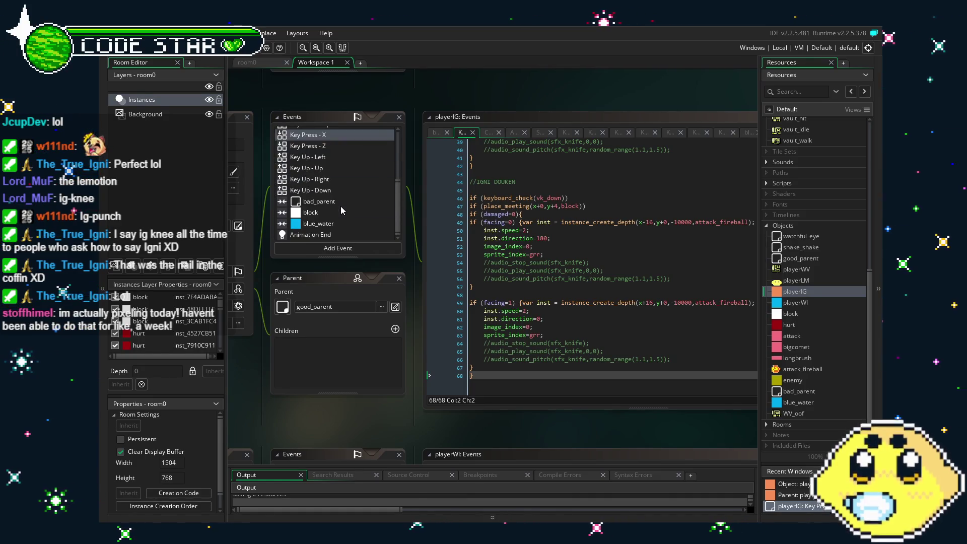
left_click_drag(264, 410, 294, 399)
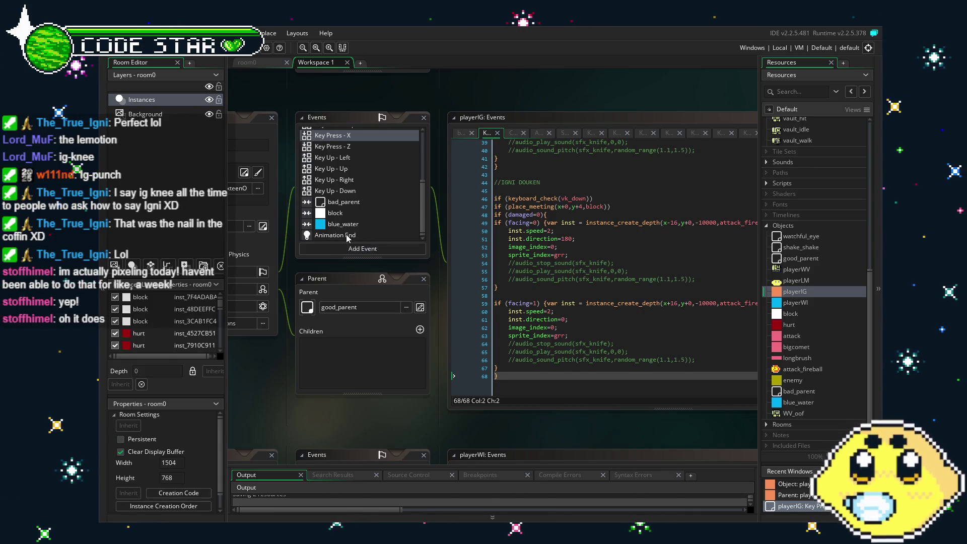
scroll(347, 236, "up", 5)
scroll(350, 238, "down", 5)
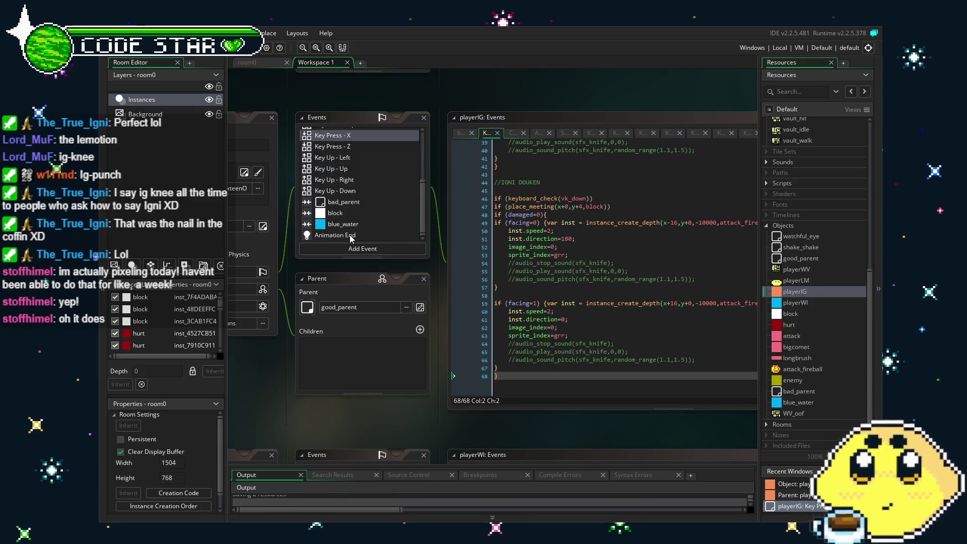
scroll(353, 236, "up", 2)
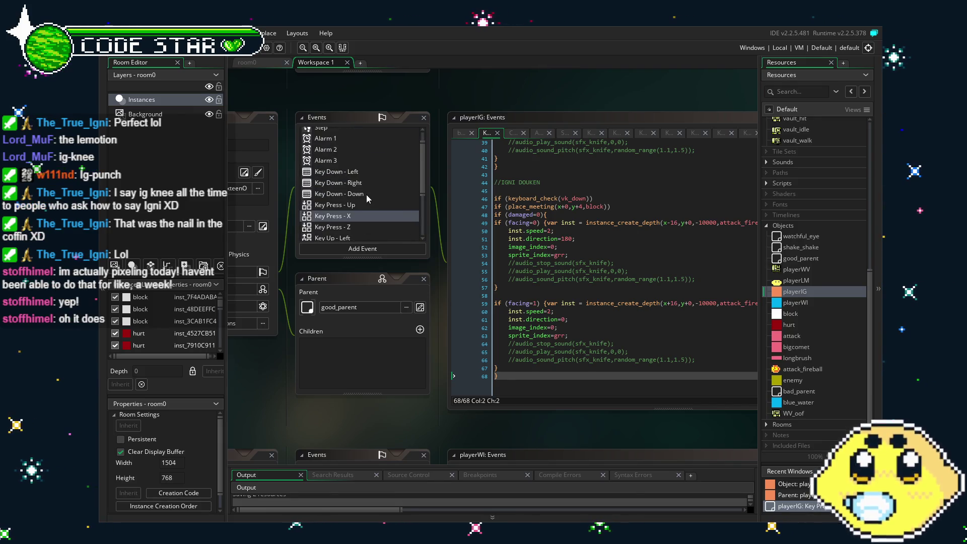
scroll(367, 194, "down", 2)
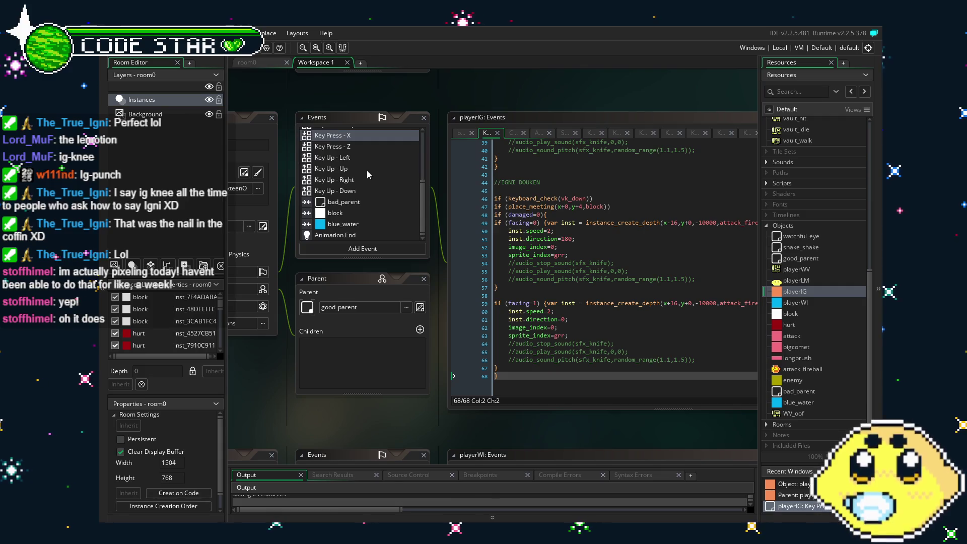
left_click(585, 334)
double_click(796, 281)
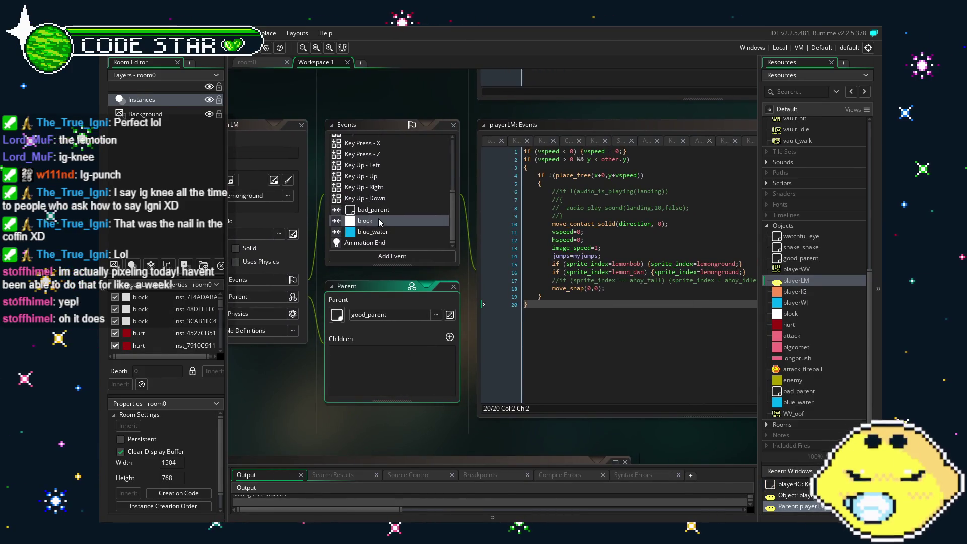
Step: Go from the Key Press - X event to playerLM's block collision event code
scroll(379, 222, "up", 2)
left_click(362, 203)
left_click_drag(641, 393, 507, 357)
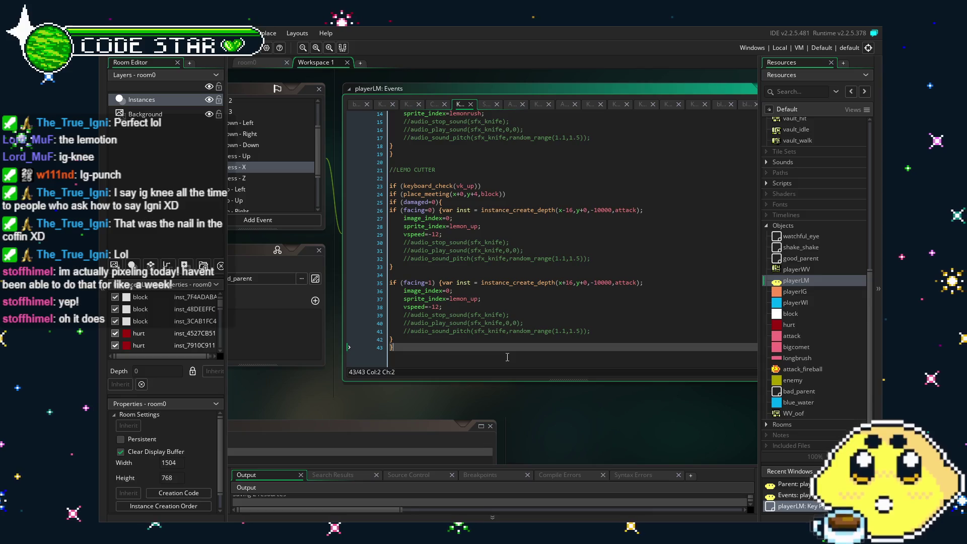
left_click_drag(453, 398, 547, 398)
scroll(346, 173, "down", 3)
left_click(324, 190)
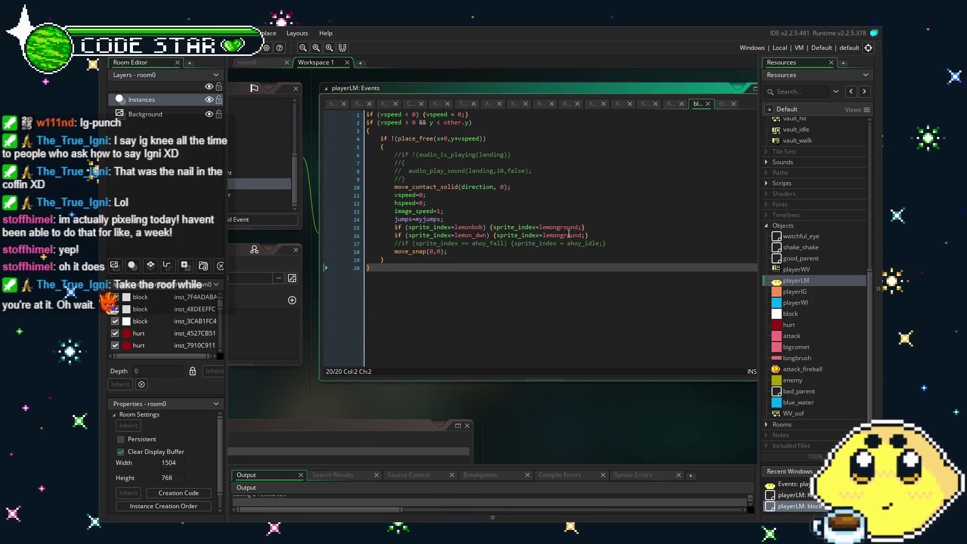
Step: Split the lemon_dwn branch onto separate lines, paste the fireball block below lemonground, then undo it
left_click(496, 235)
key("Return")
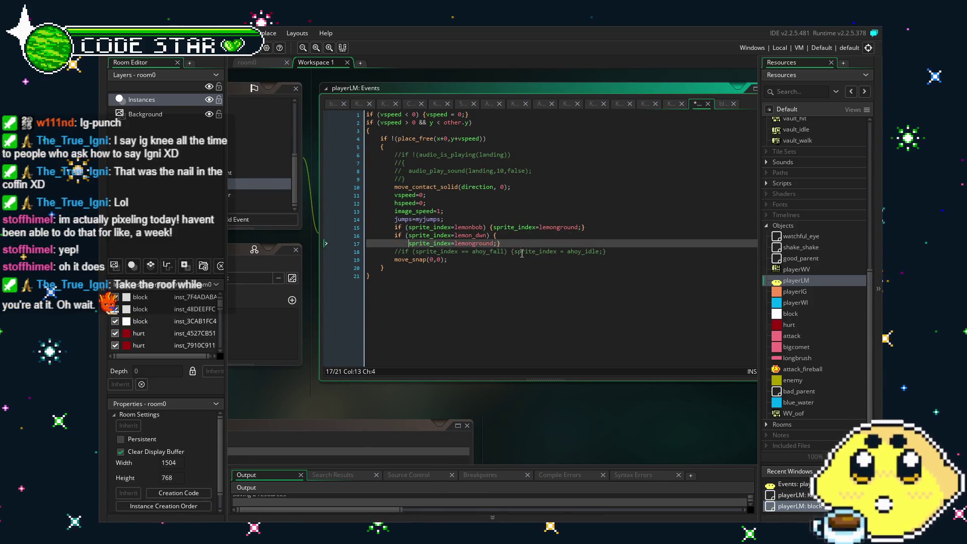
left_click(497, 244)
key("Return")
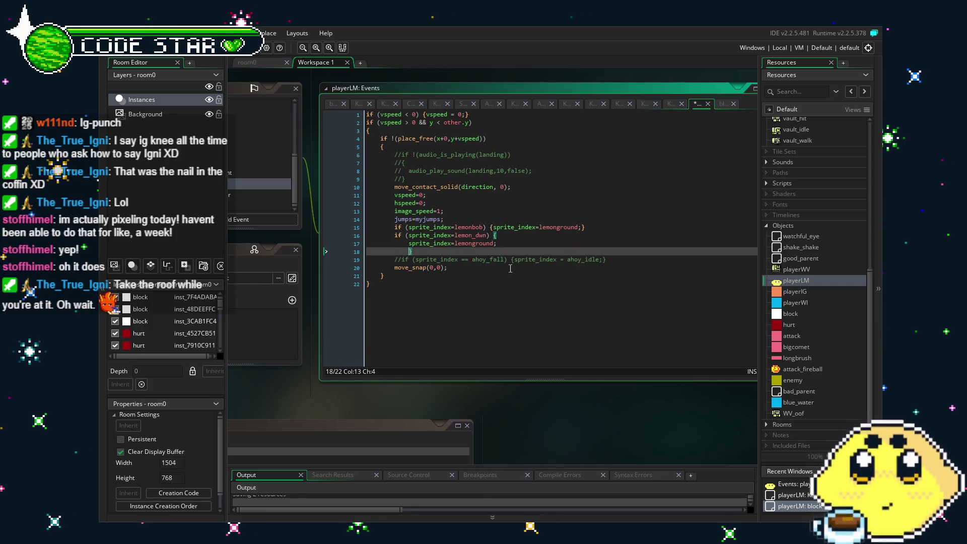
left_click(501, 240)
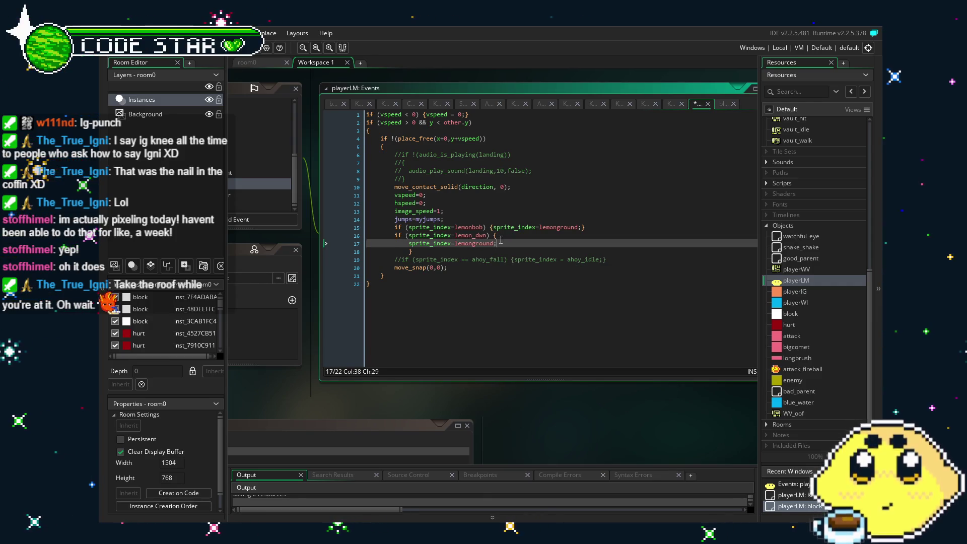
key("Return")
key("ctrl+v")
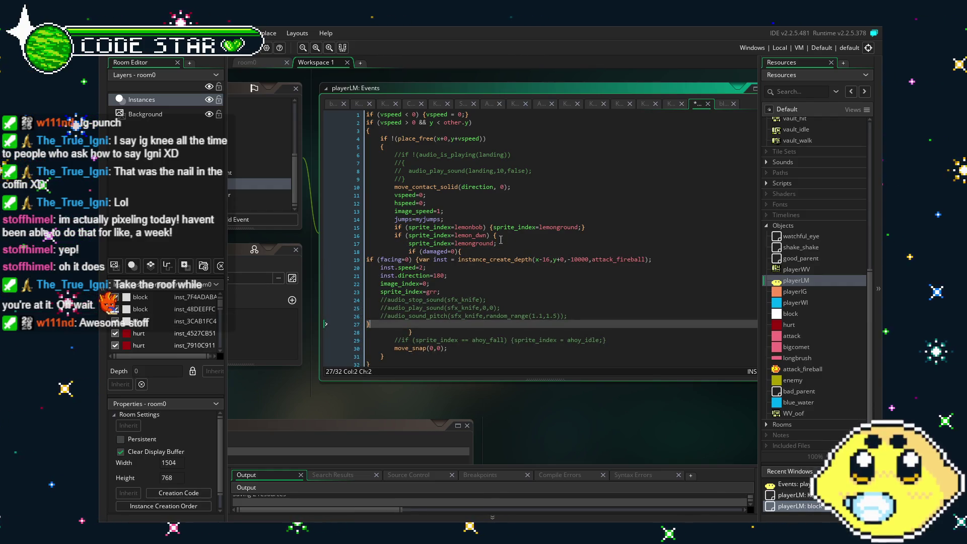
left_click(501, 240)
left_click_drag(496, 243, 409, 244)
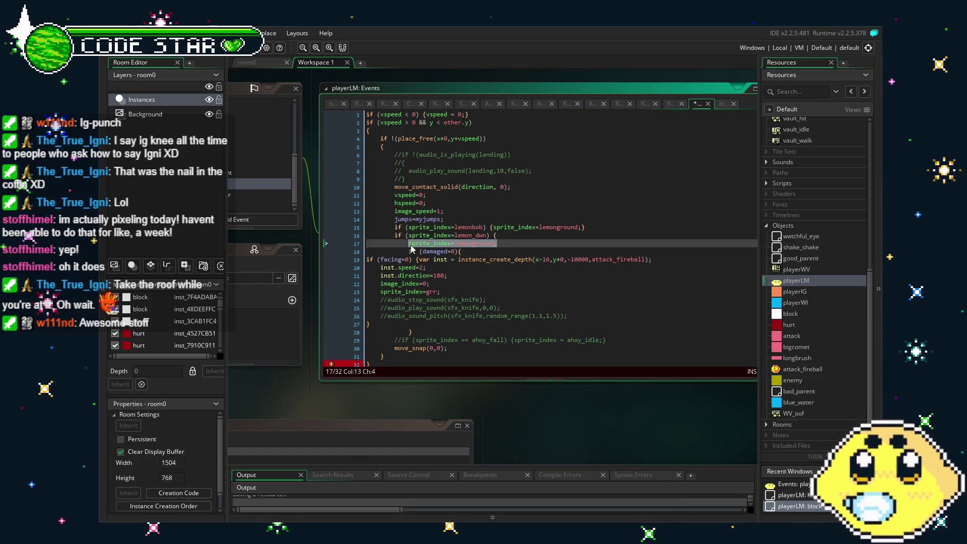
key("ctrl+z")
key("ctrl+z")
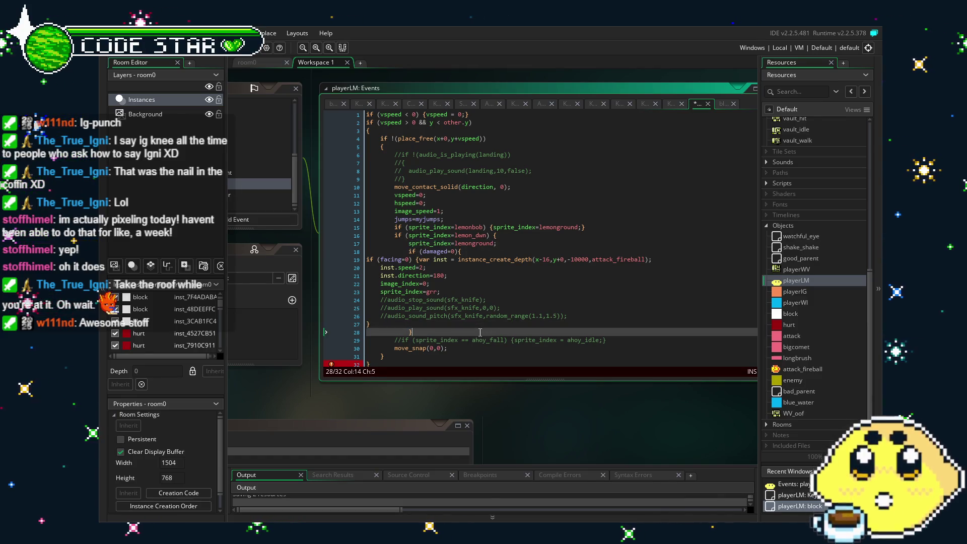
key("Delete")
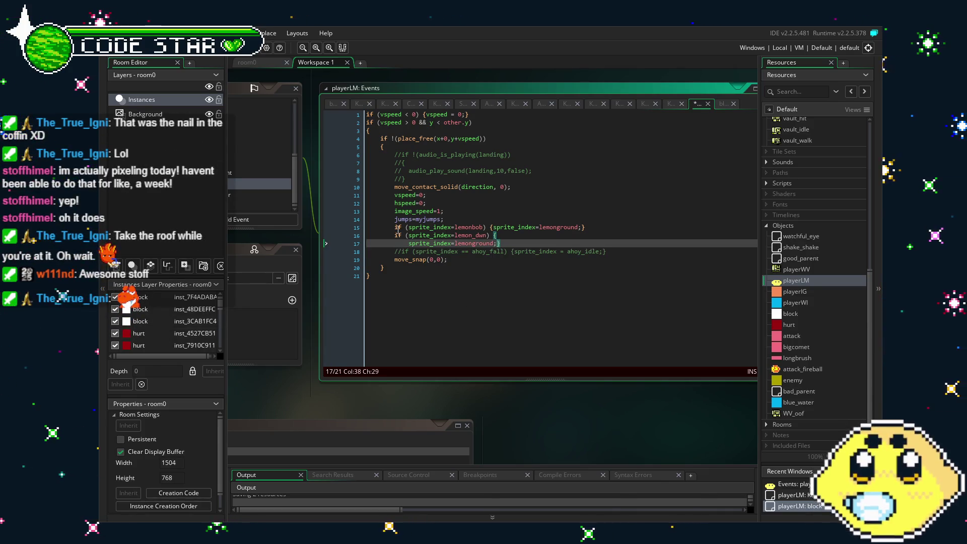
Step: Paste the fireball-spawning block inside the lemon_dwn branch above sprite_index=lemonground
left_click(394, 235)
key("Return")
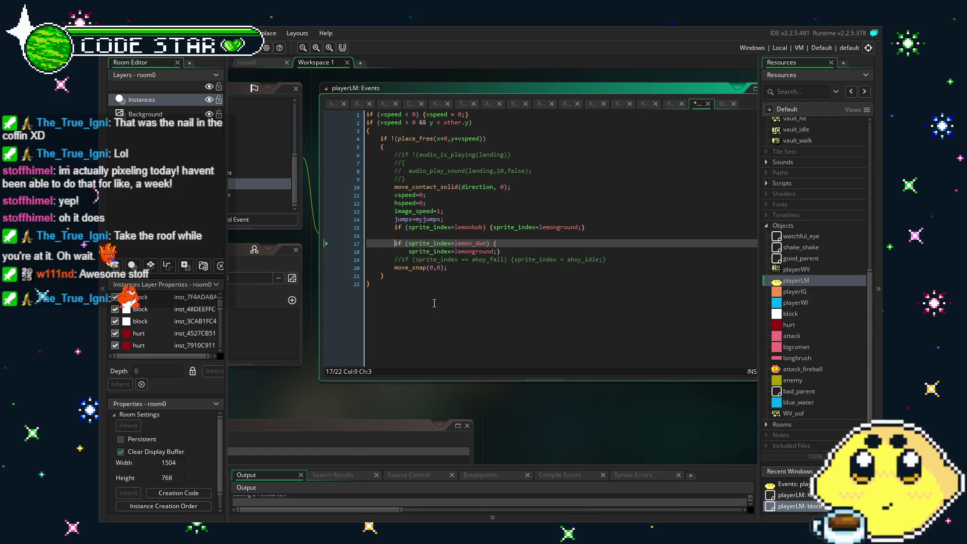
left_click(496, 251)
key("Return")
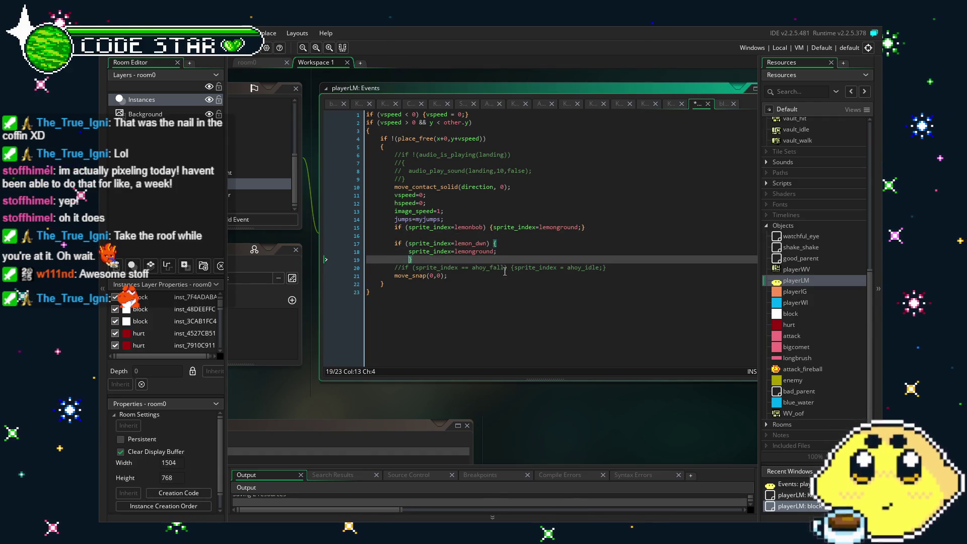
left_click(503, 246)
key("Return")
key("ctrl+v")
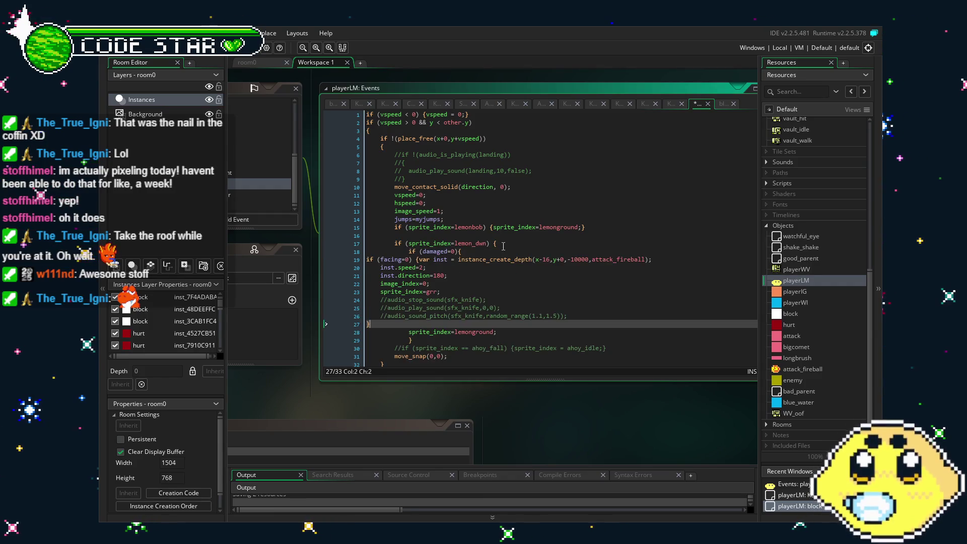
Step: Indent the pasted inst.speed=2, inst.direction=180, image_index=0, sprite_index=grr and audio comment lines
left_click(368, 261)
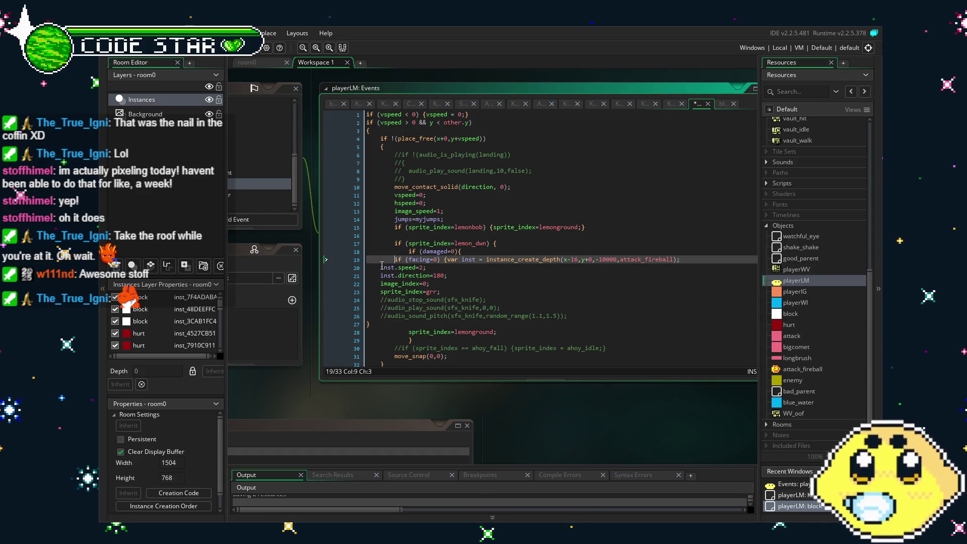
left_click(377, 267)
key("Tab")
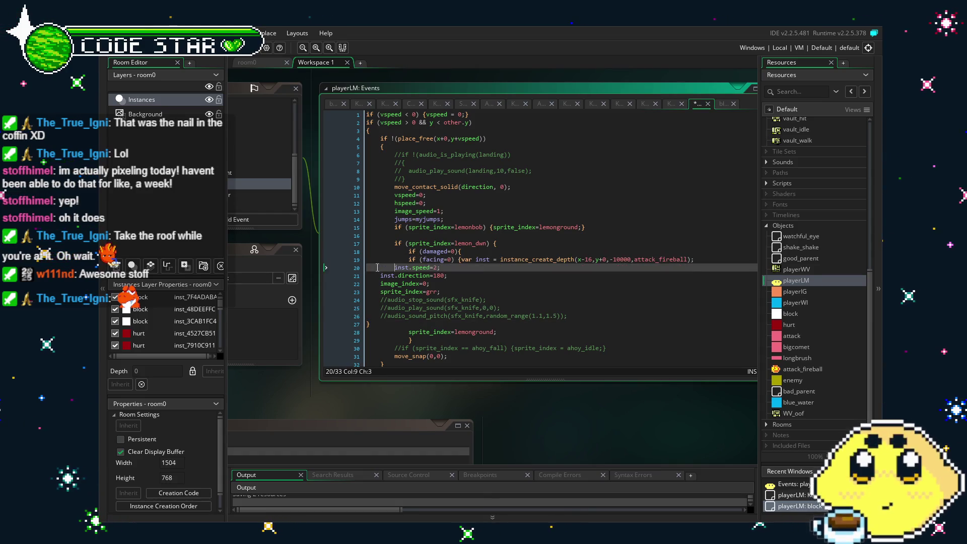
left_click(377, 282)
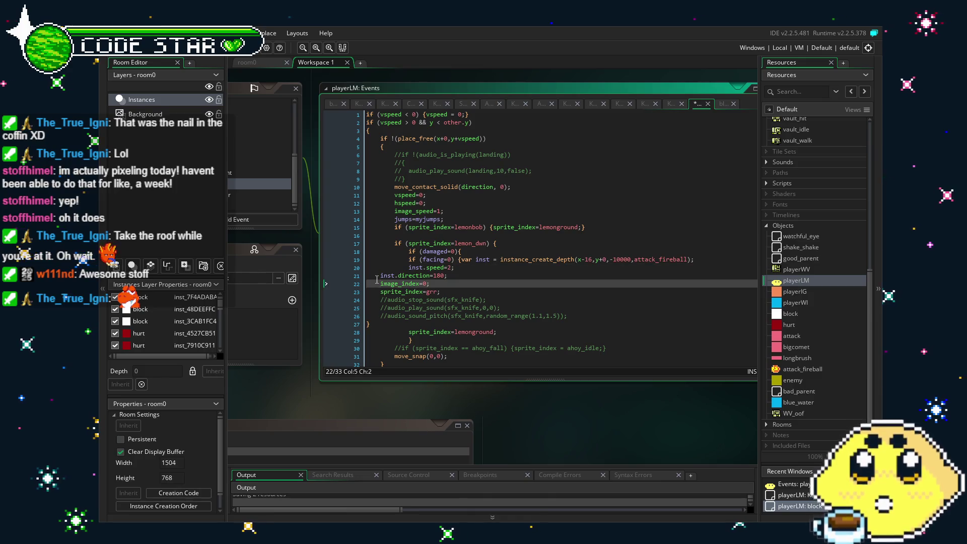
left_click(378, 274)
key("Tab")
key("Tab")
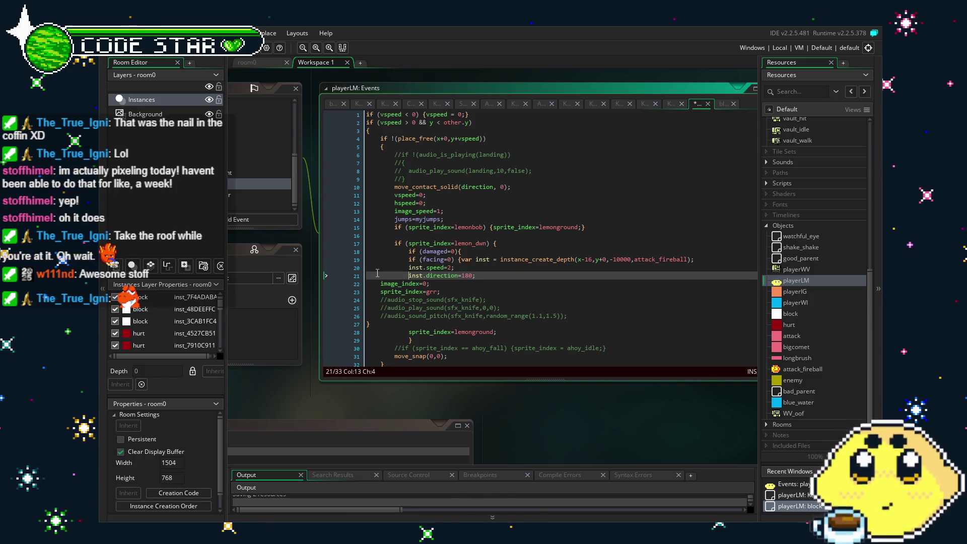
left_click(381, 284)
key("Tab")
key("Tab")
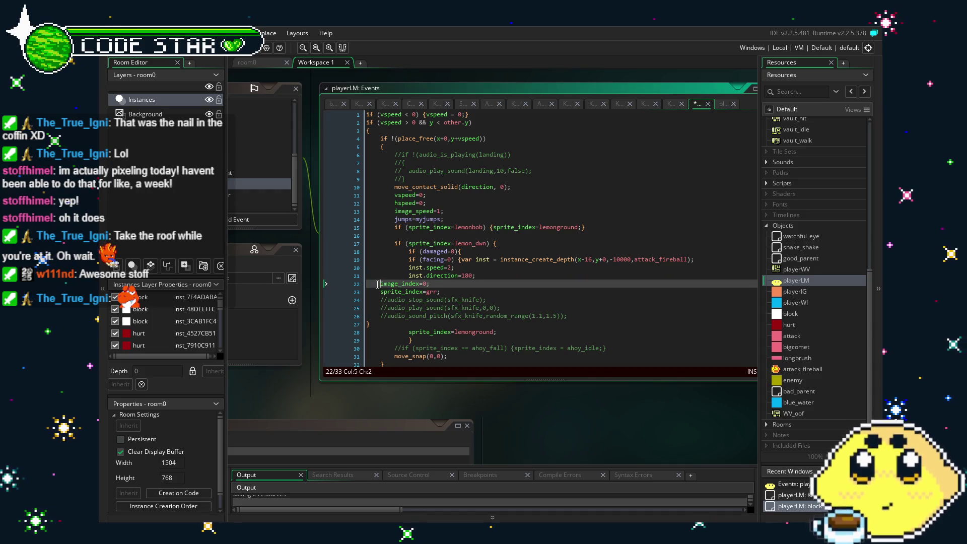
left_click(381, 292)
key("Tab")
key("Tab")
left_click(380, 301)
key("Tab")
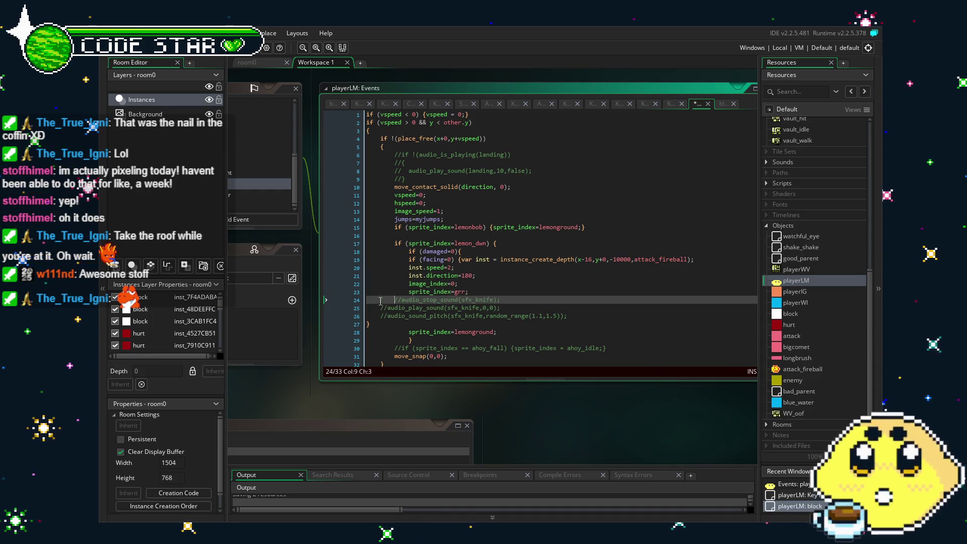
left_click(380, 309)
left_click(381, 315)
key("Tab")
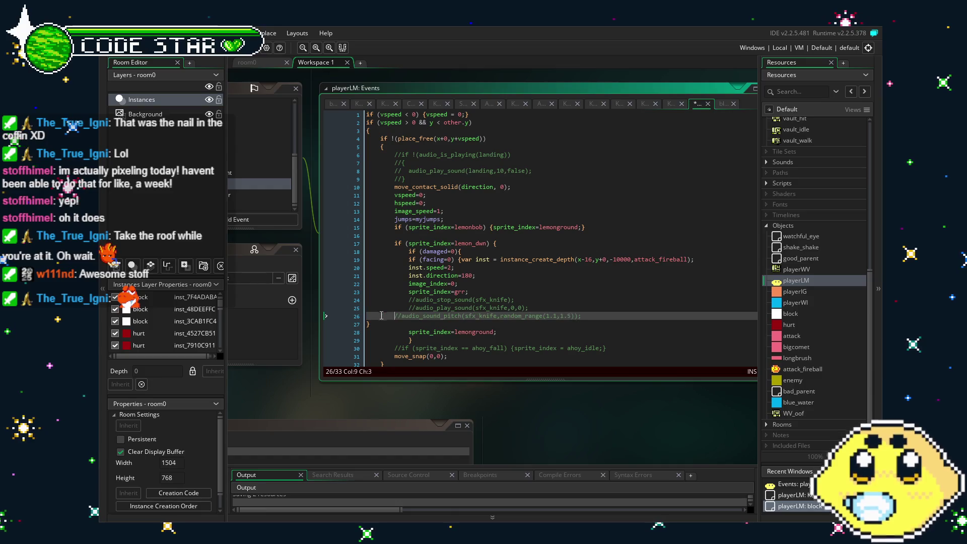
Step: Remove the blank line after the pasted block, give its closing brace its own line, and check brace matching
scroll(489, 334, "down", 1)
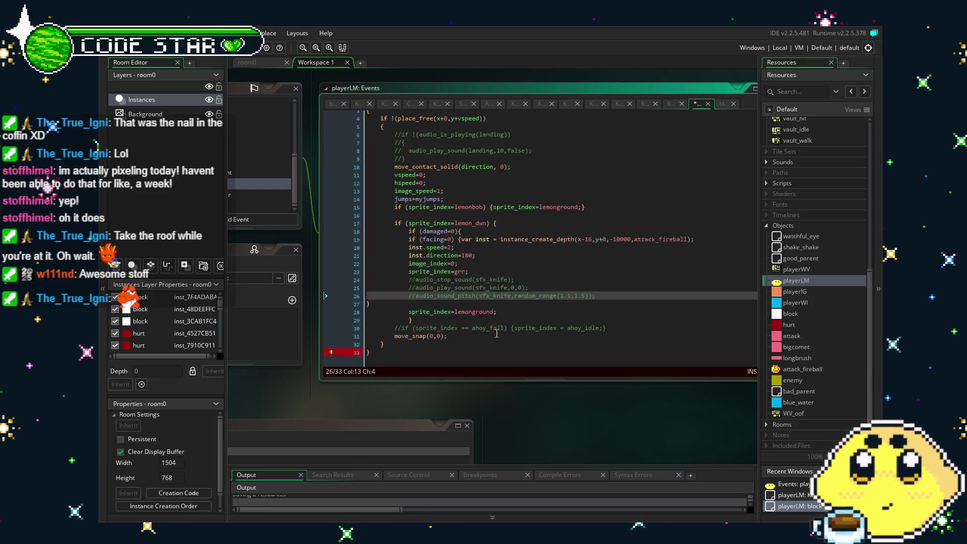
left_click(367, 347)
left_click(382, 331)
left_click(380, 344)
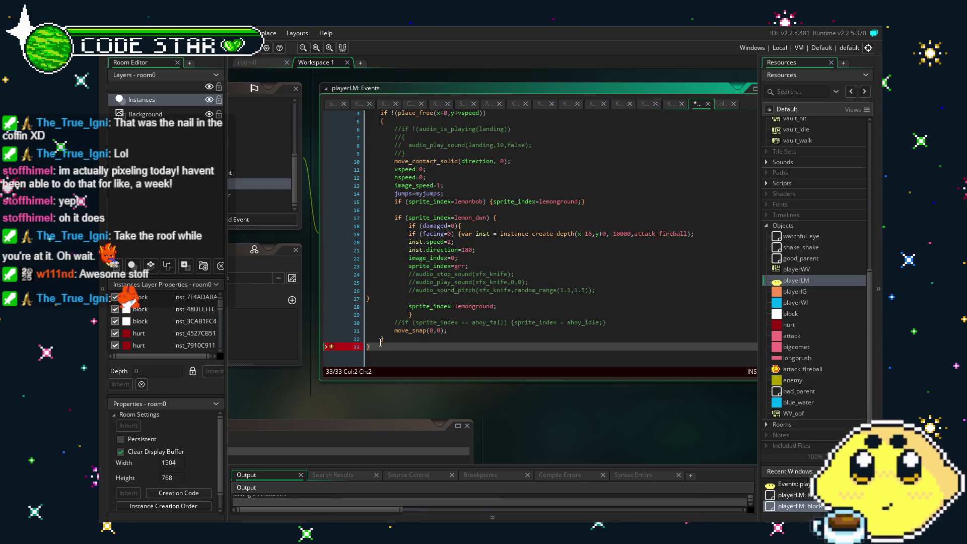
left_click(404, 315)
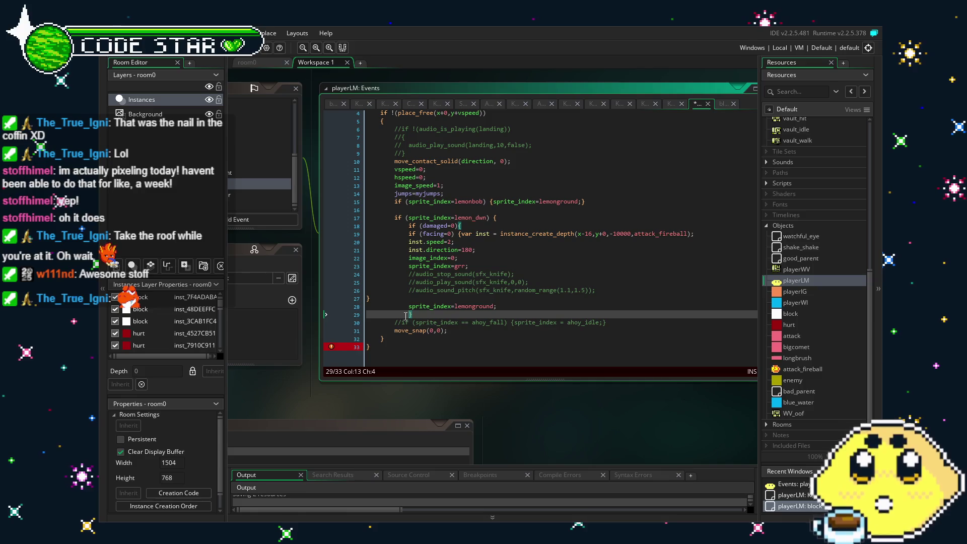
left_click(366, 299)
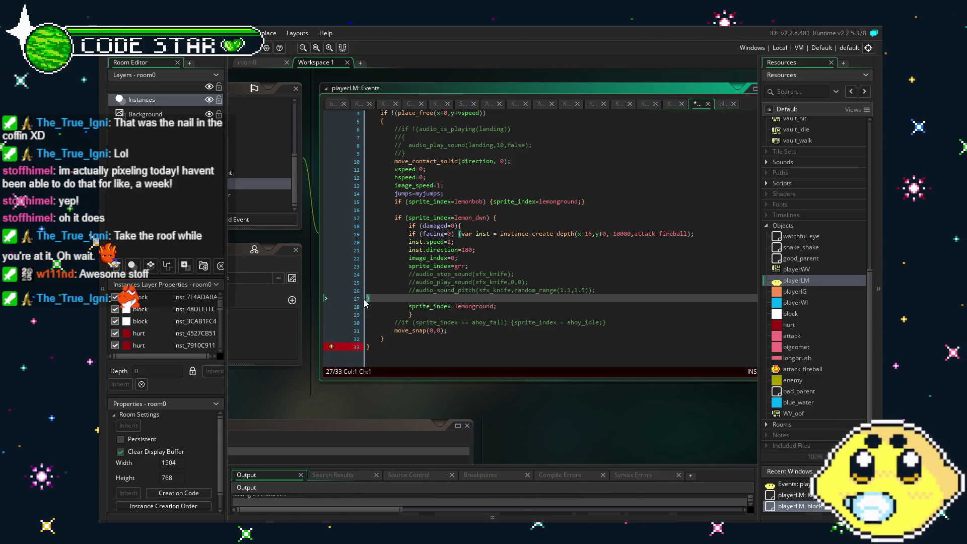
key("BackSpace")
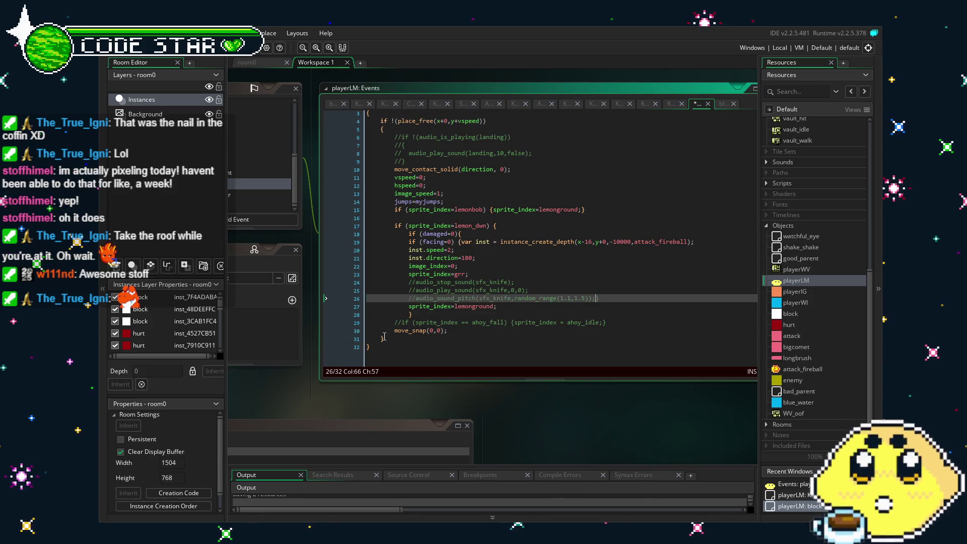
key("Return")
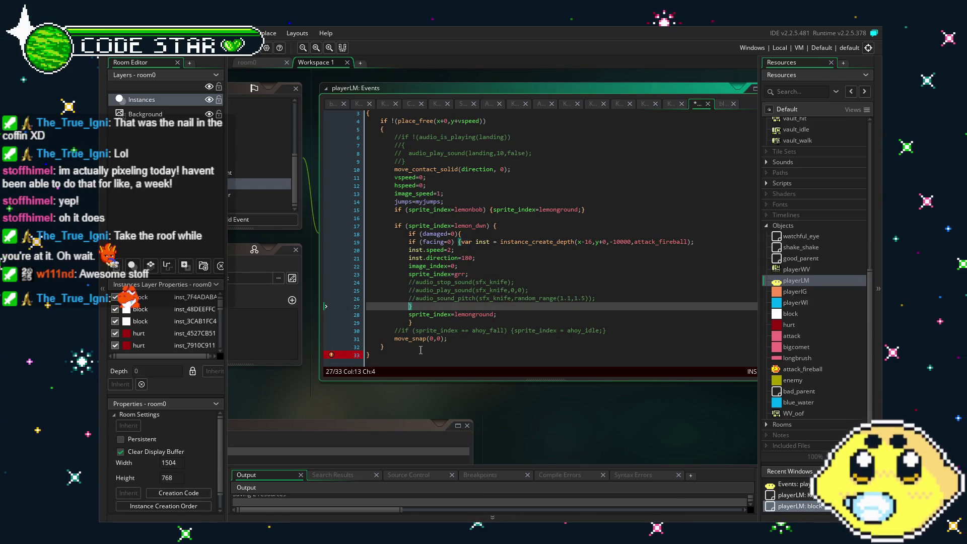
left_click(412, 322)
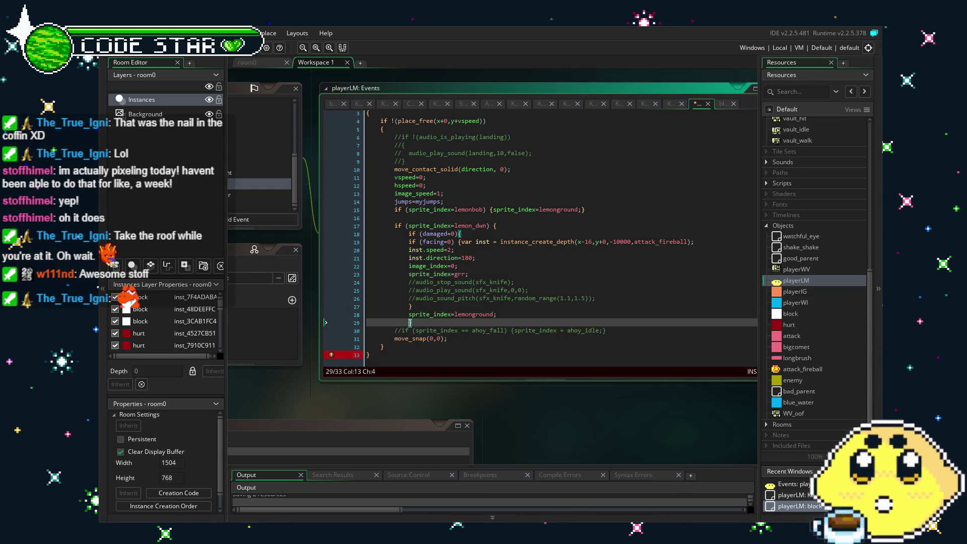
key("ctrl+bracketright")
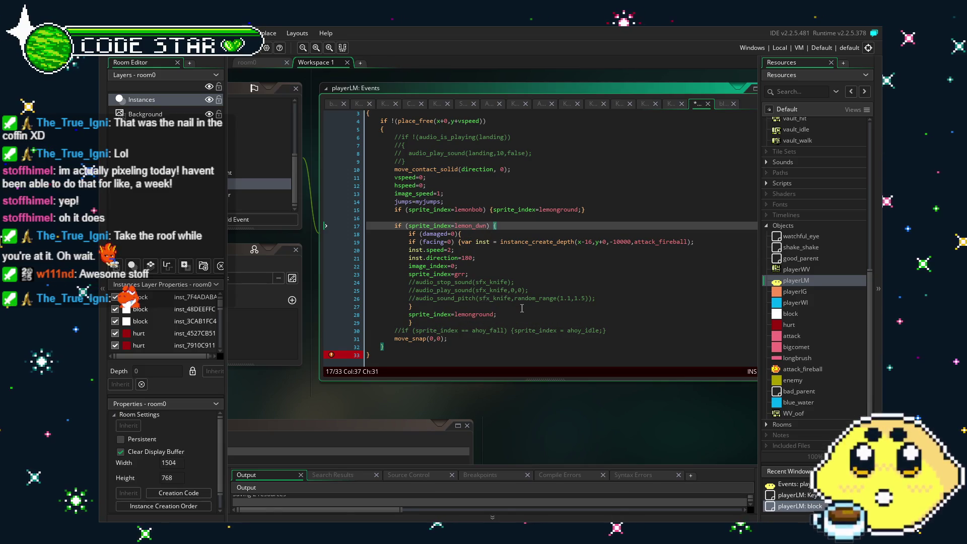
left_click(368, 354)
key("Left")
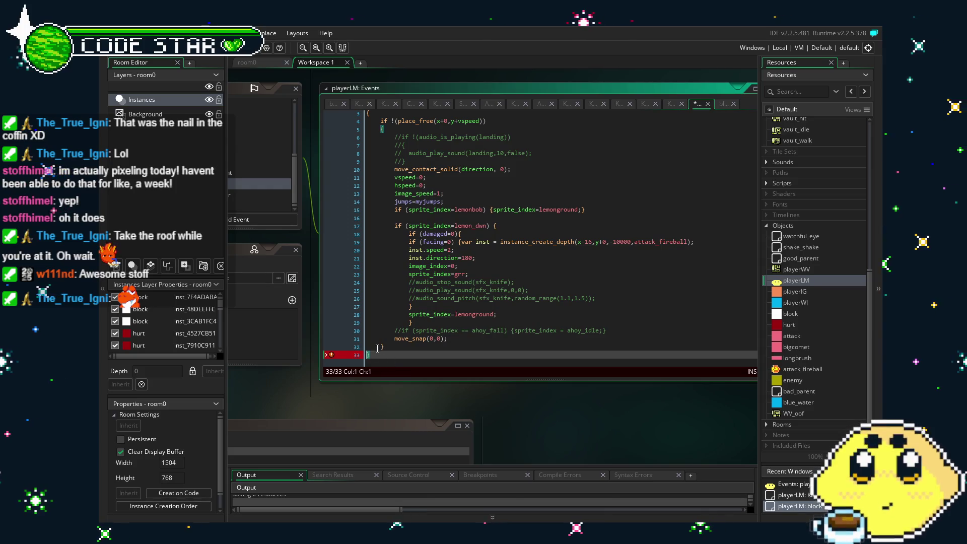
Step: Trace the eof error by checking which opening braces on lines 3 and 5 the closing braces match
mouse_move(354, 360)
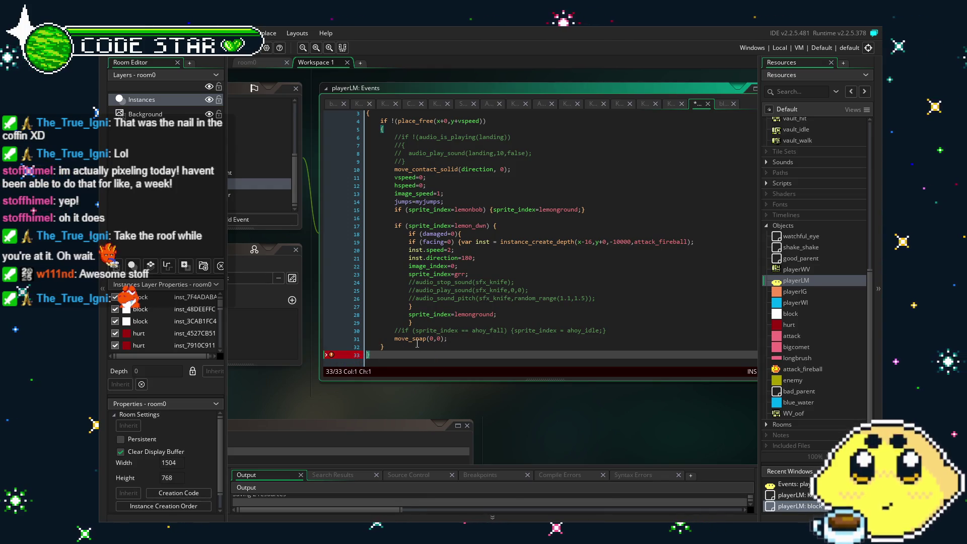
left_click(378, 346)
left_click(381, 348)
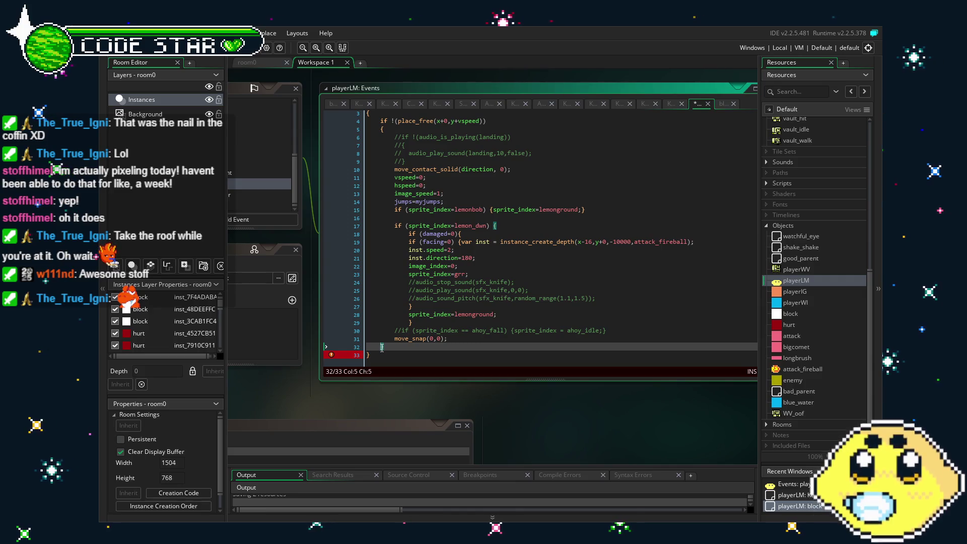
left_click(410, 323)
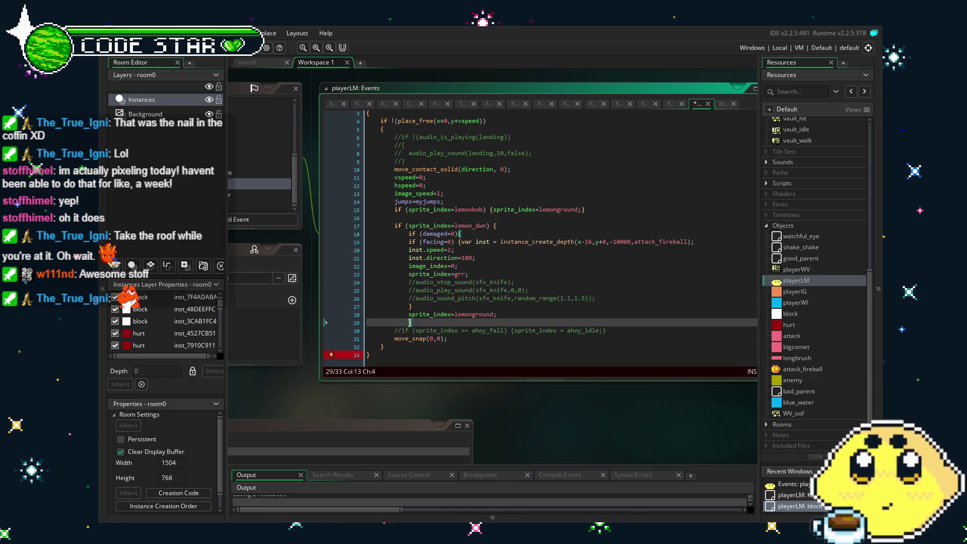
left_click(409, 307)
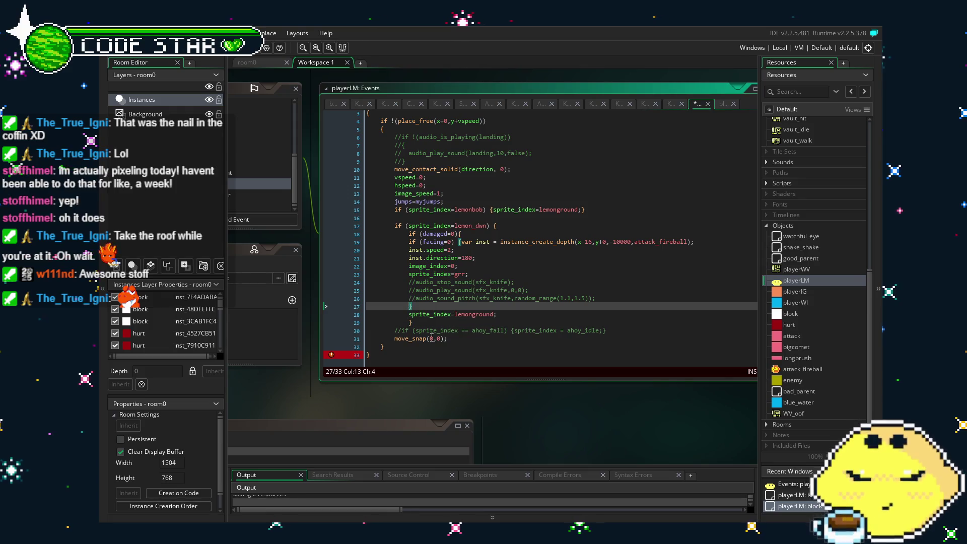
left_click(409, 321)
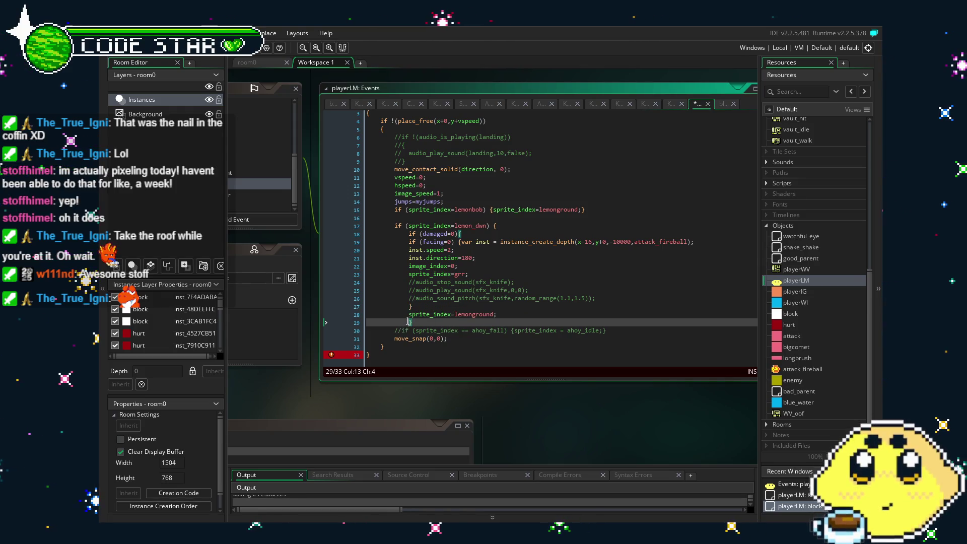
key("Up")
key("Up")
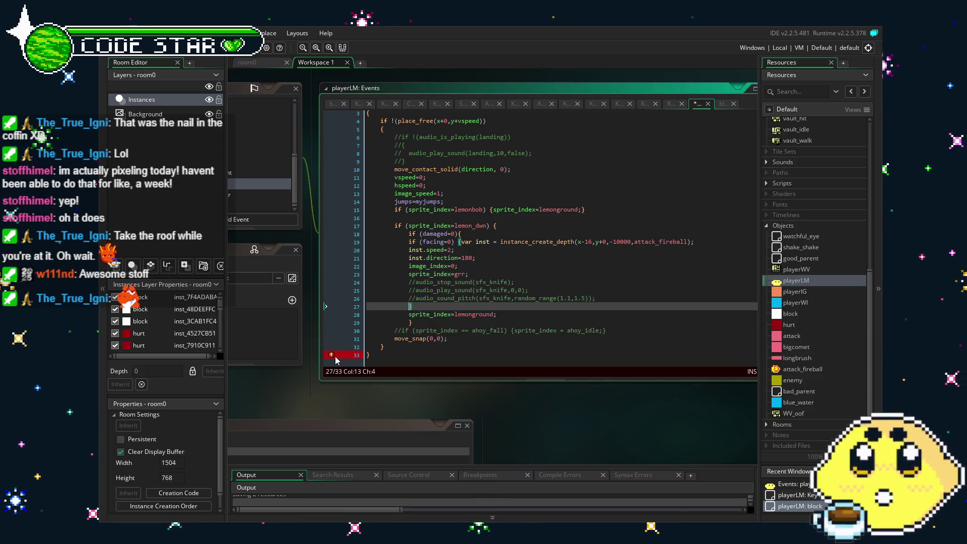
mouse_move(330, 360)
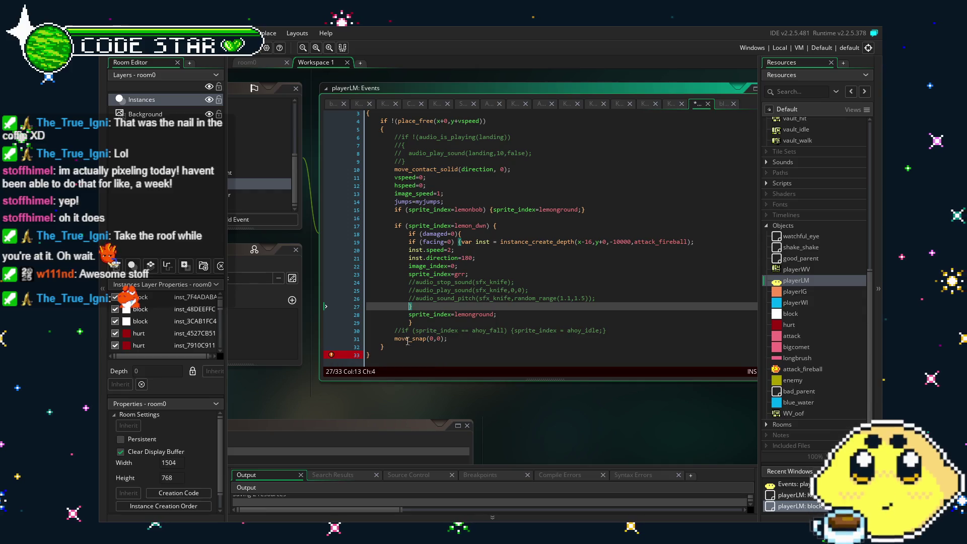
scroll(419, 333, "up", 1)
left_click(380, 147)
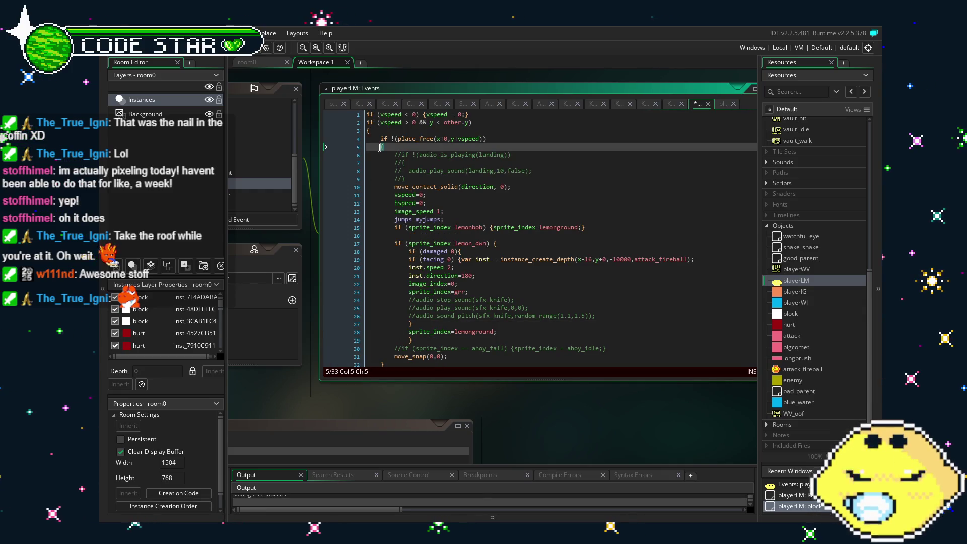
left_click(368, 132)
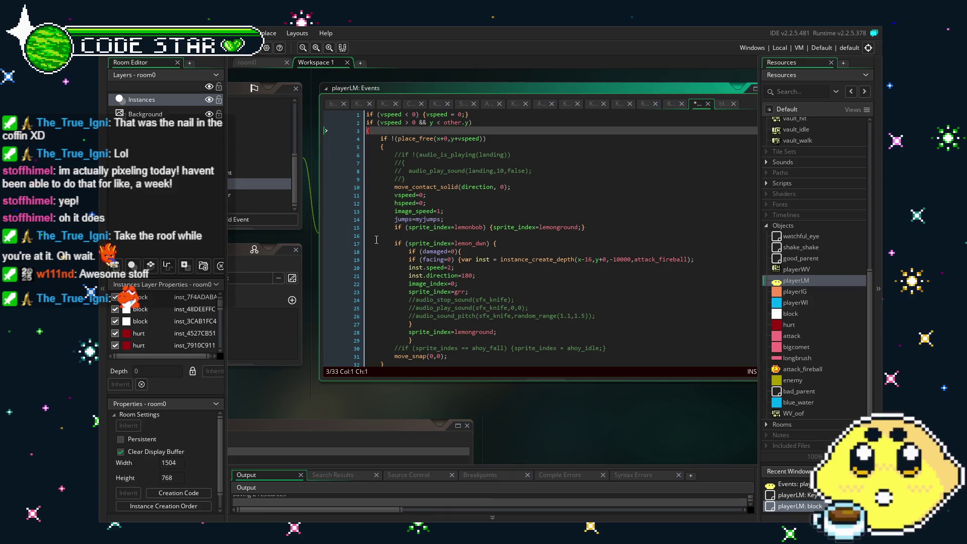
scroll(380, 354, "down", 1)
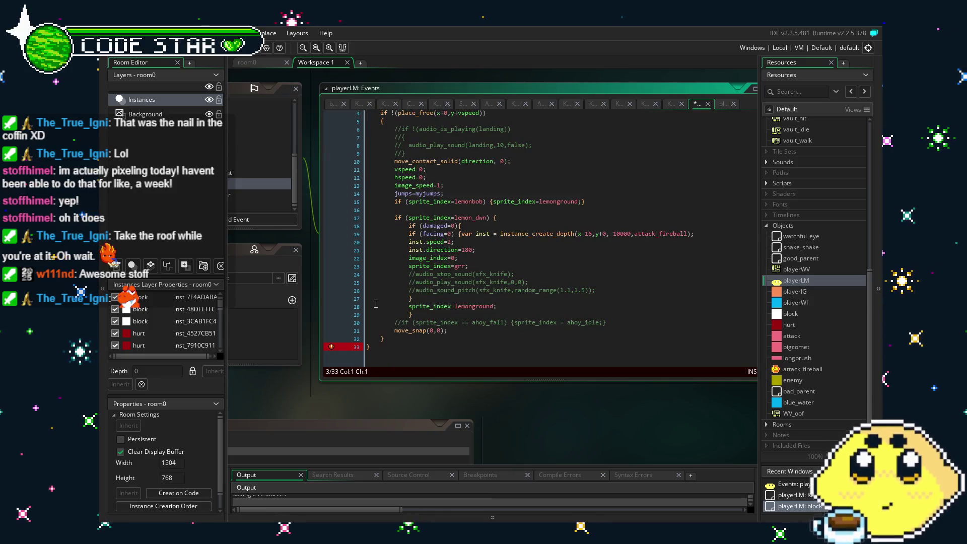
left_click(377, 349)
scroll(418, 301, "up", 1)
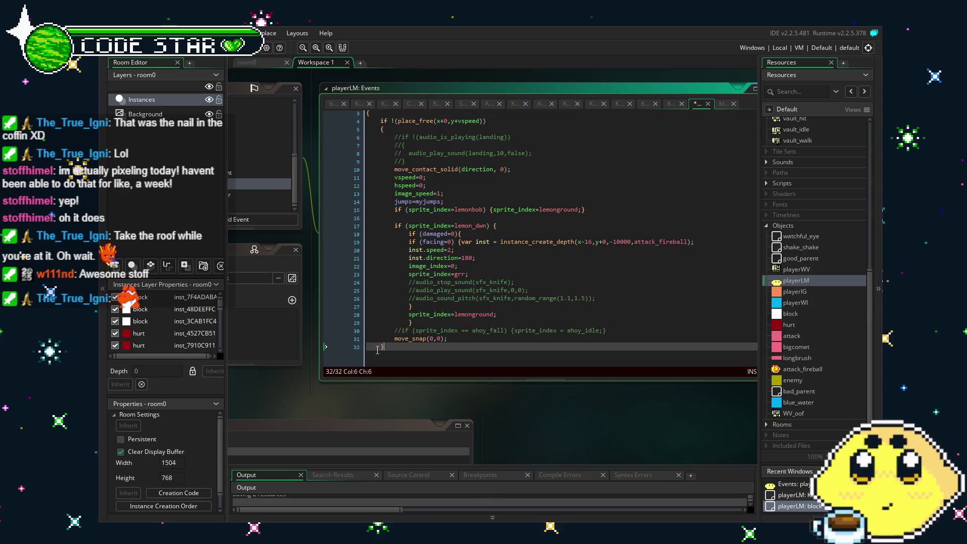
Step: Delete the extra final brace, try re-adding a closing brace, then undo the recent collision-code edits
key("BackSpace")
key("BackSpace")
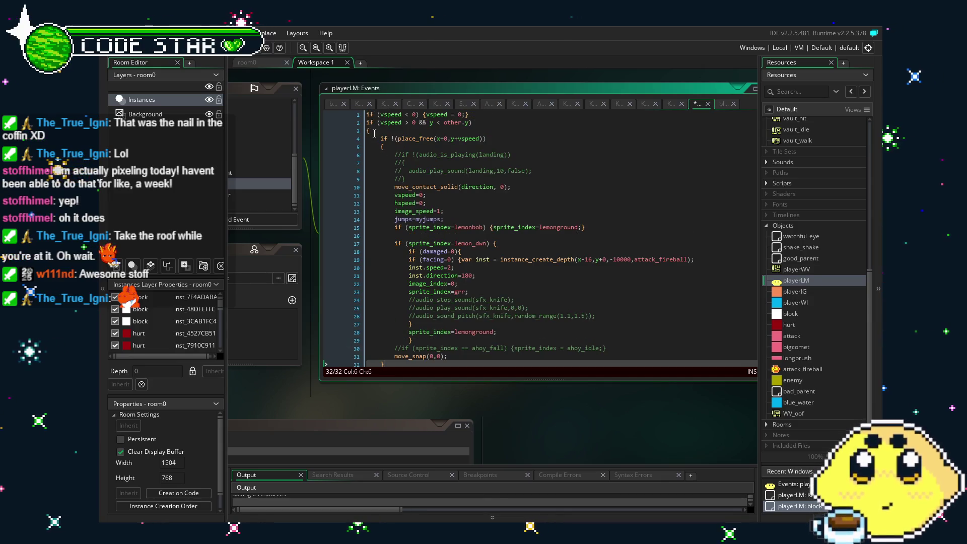
left_click(367, 131)
scroll(441, 250, "down", 1)
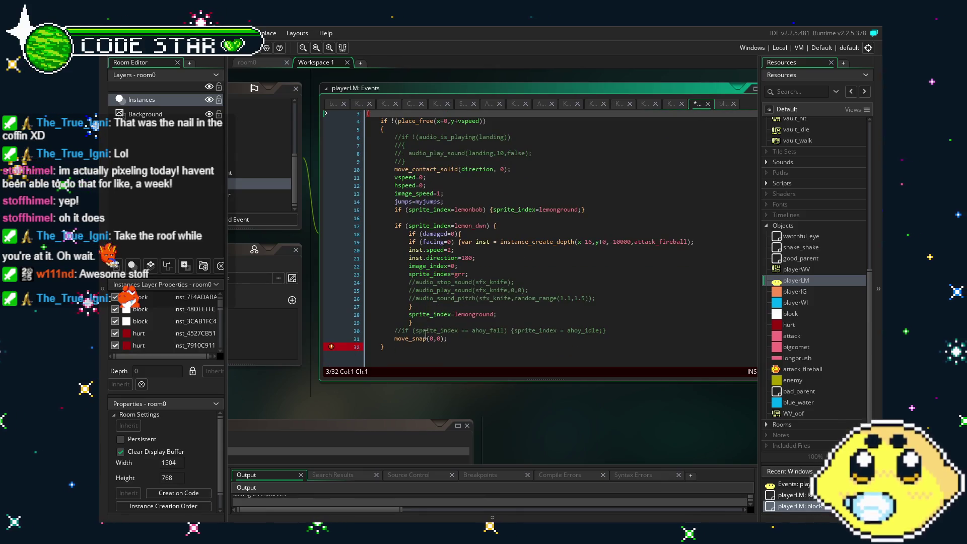
left_click(428, 350)
key("Return")
type("}")
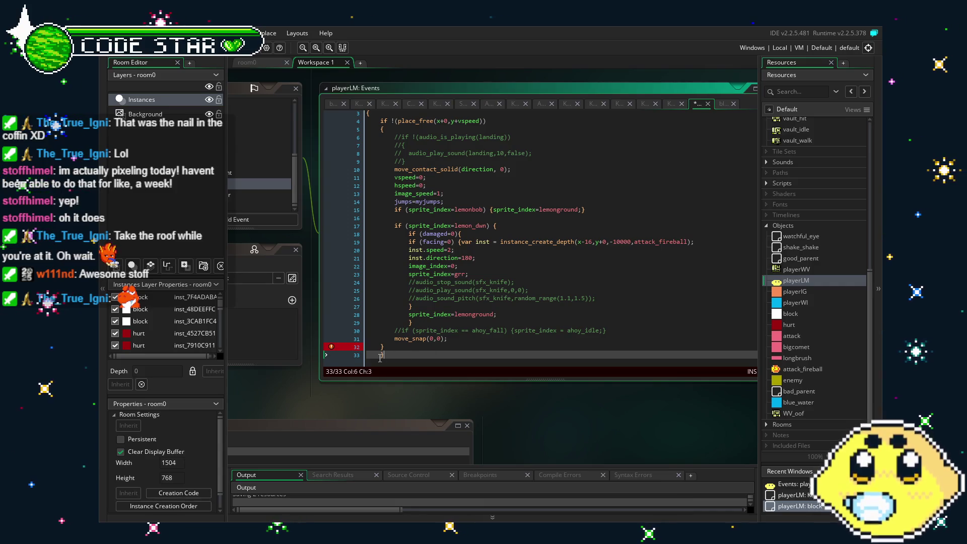
key("Left")
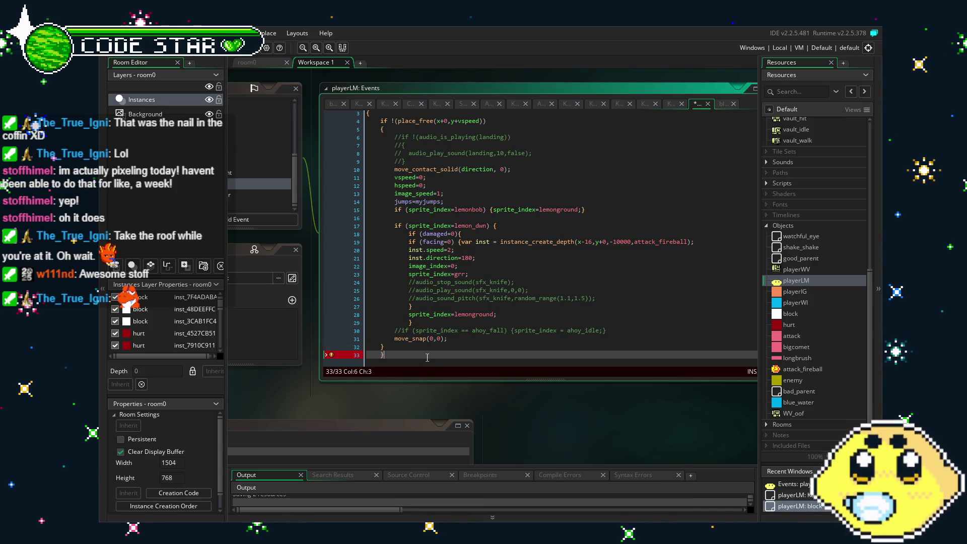
key("ctrl+z")
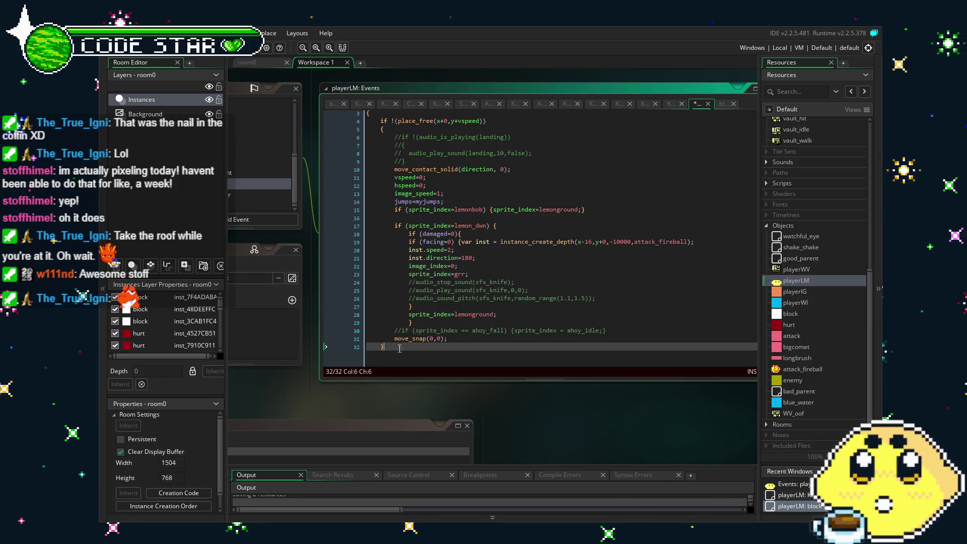
key("F9")
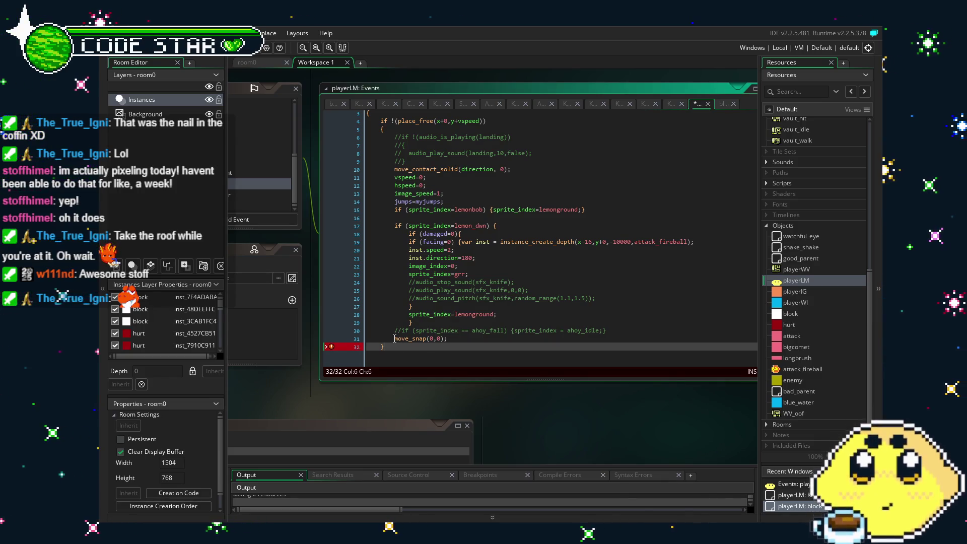
key("Return")
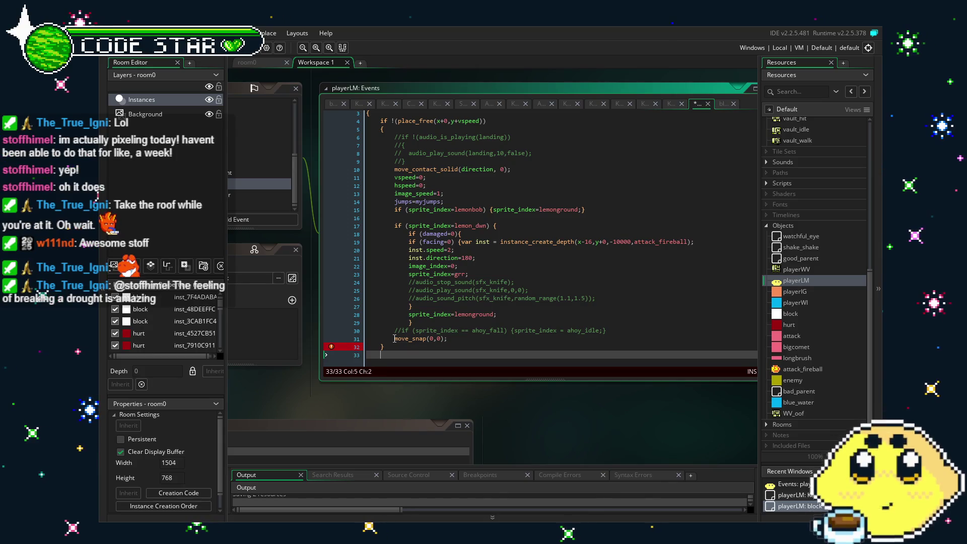
key("ctrl+z")
key("ctrl+z")
key("ctrl+z")
key("ctrl+z")
key("ctrl+z")
key("ctrl+z")
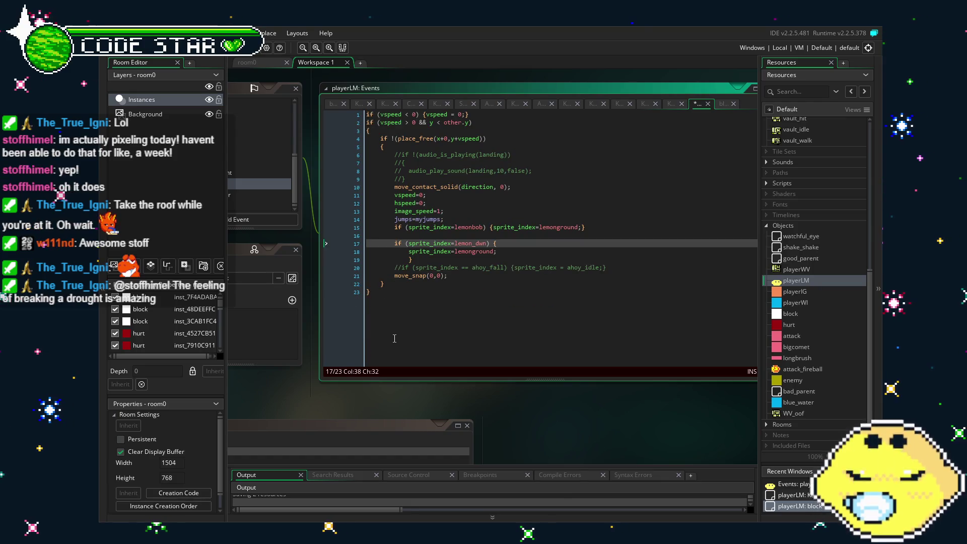
Step: Redo the fireball block and add 'sprite_index=grr;' on a new line after image_index=0
key("ctrl+y")
key("ctrl+y")
key("ctrl+y")
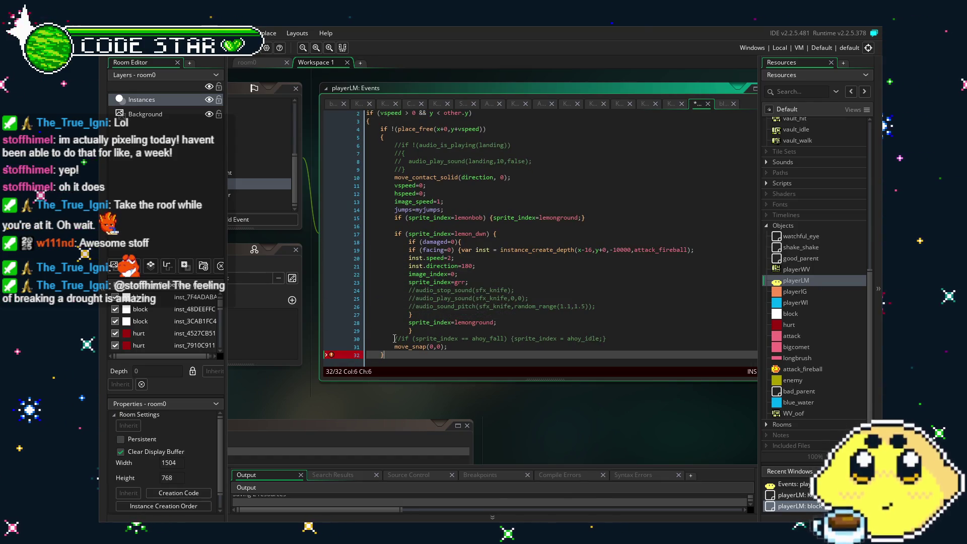
scroll(429, 290, "down", 1)
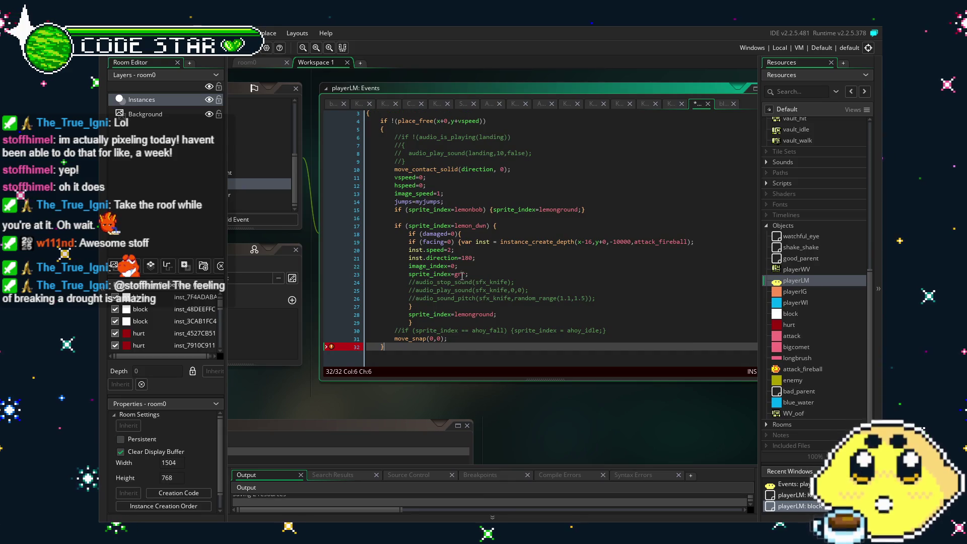
left_click(423, 276)
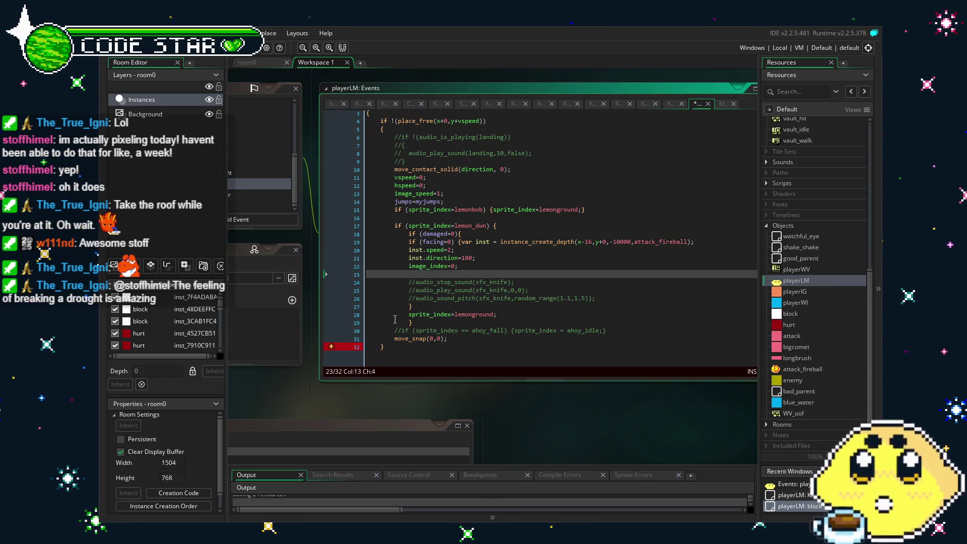
key("BackSpace")
key("BackSpace")
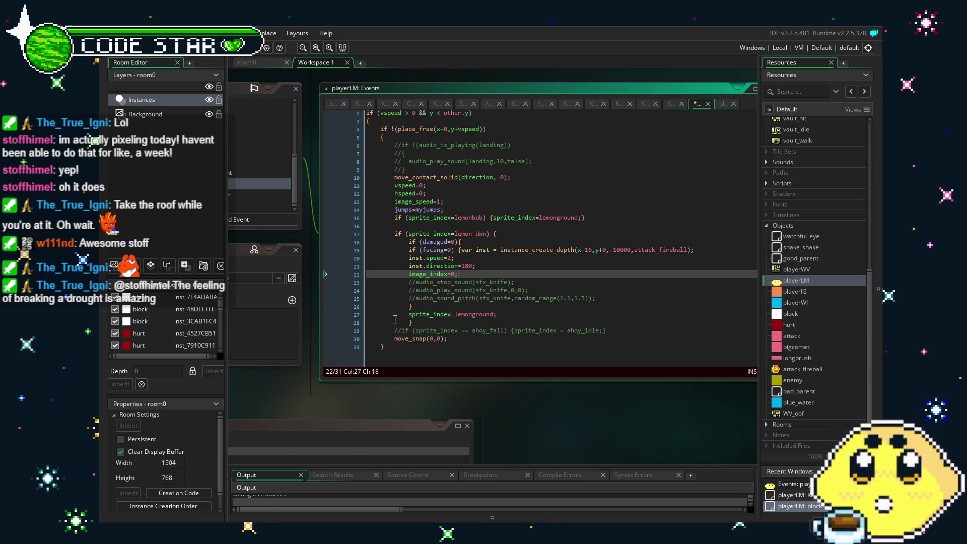
key("Return")
type("sprite_index=grr;")
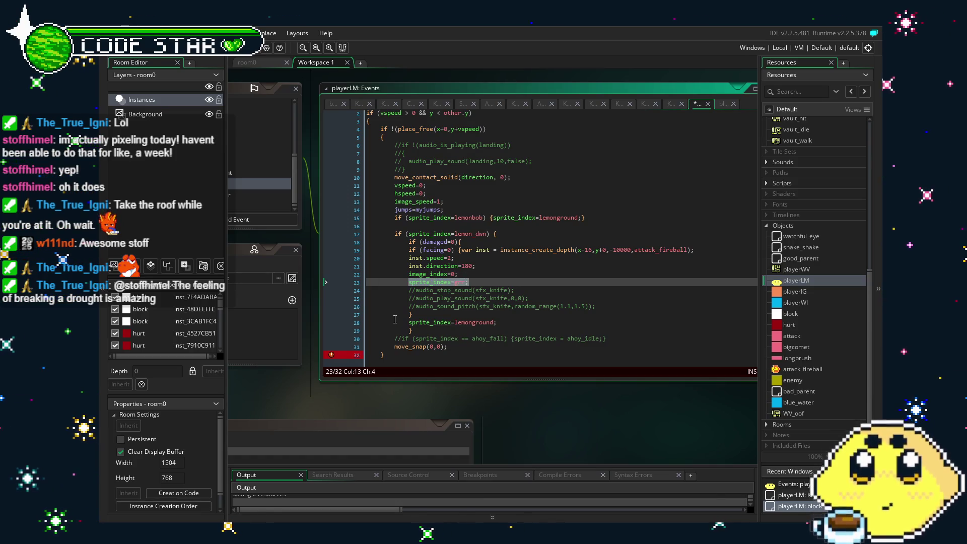
Step: Check the final closing brace at the end of the 32-line collision code
left_click(436, 339)
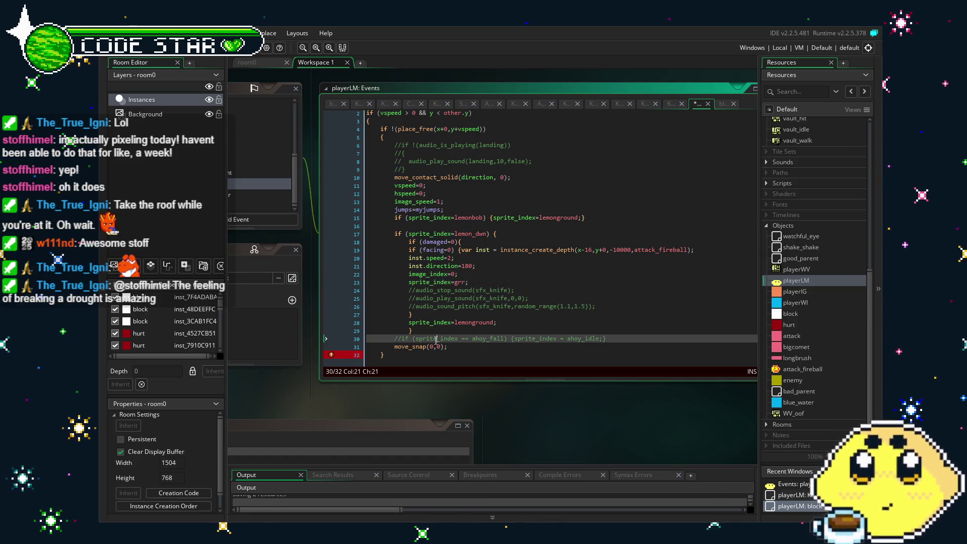
left_click(374, 358)
scroll(392, 339, "down", 1)
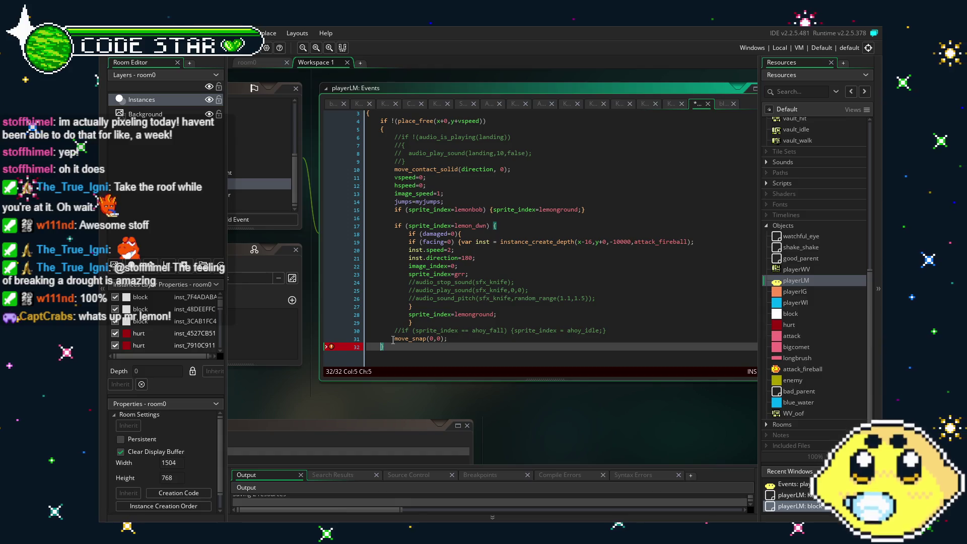
key("End")
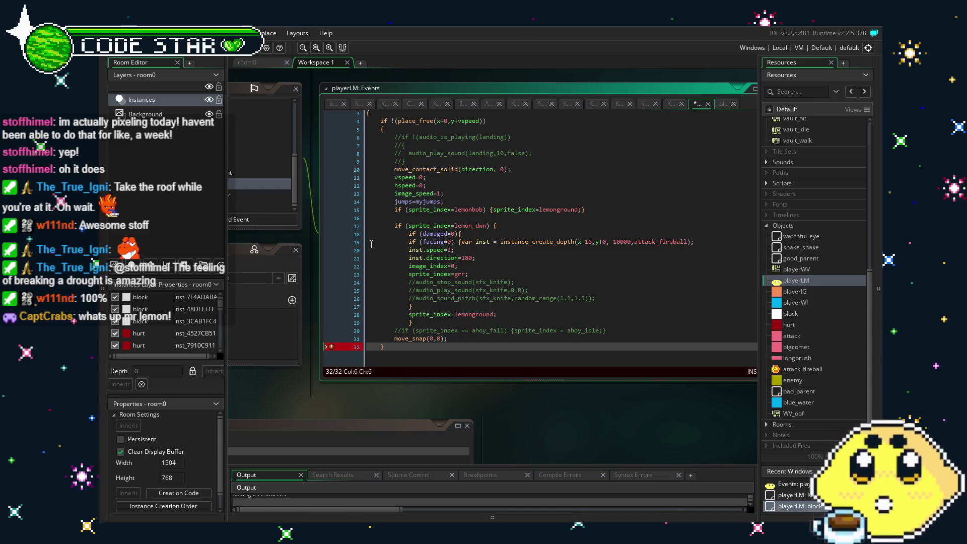
scroll(369, 238, "up", 1)
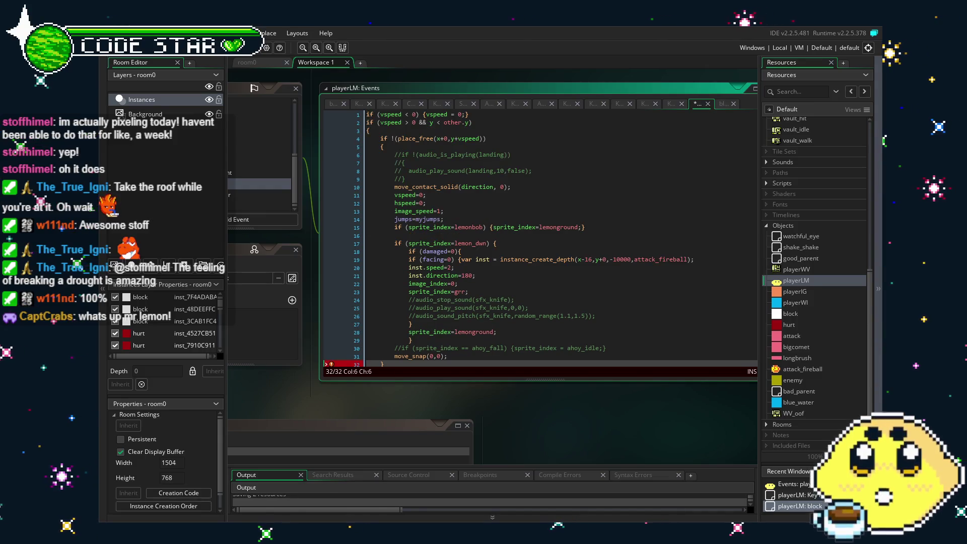
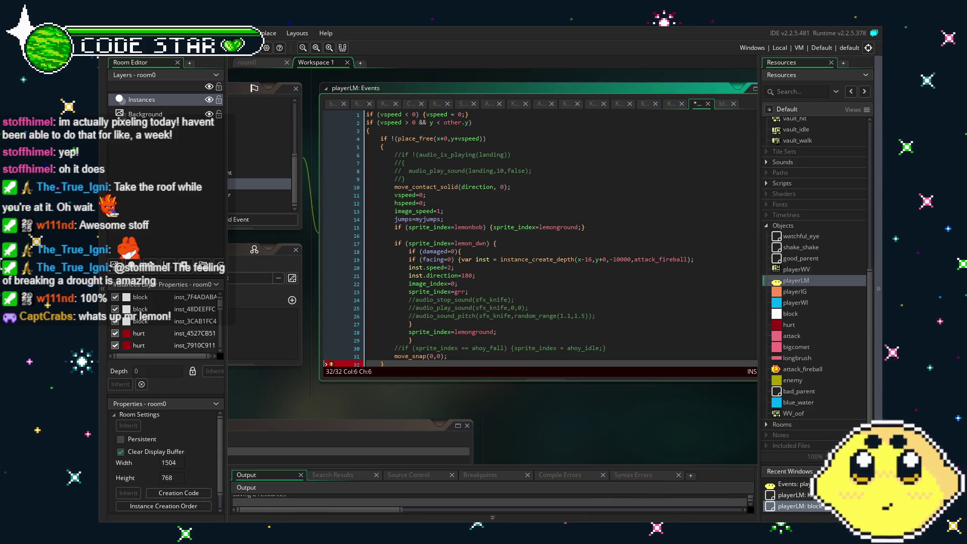
Step: Undo the edits until line 16's lemon_dwn check only resets sprite_index to lemonground, without fireball code
scroll(453, 226, "down", 2)
left_click(460, 257)
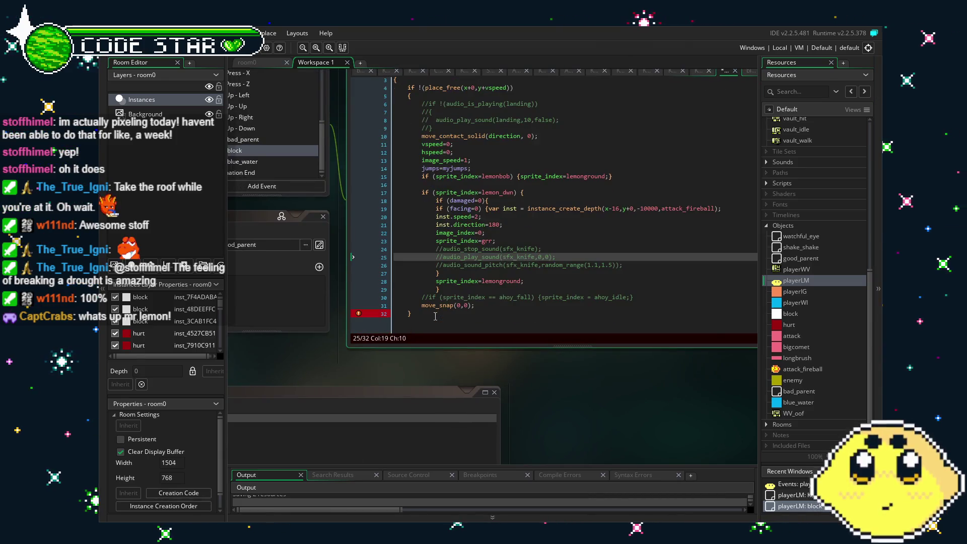
scroll(407, 127, "up", 1)
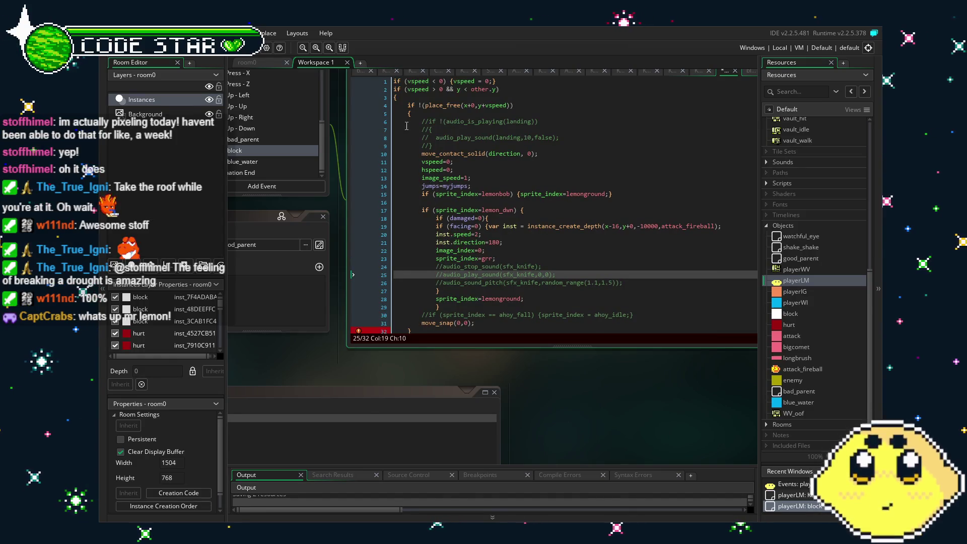
left_click(408, 113)
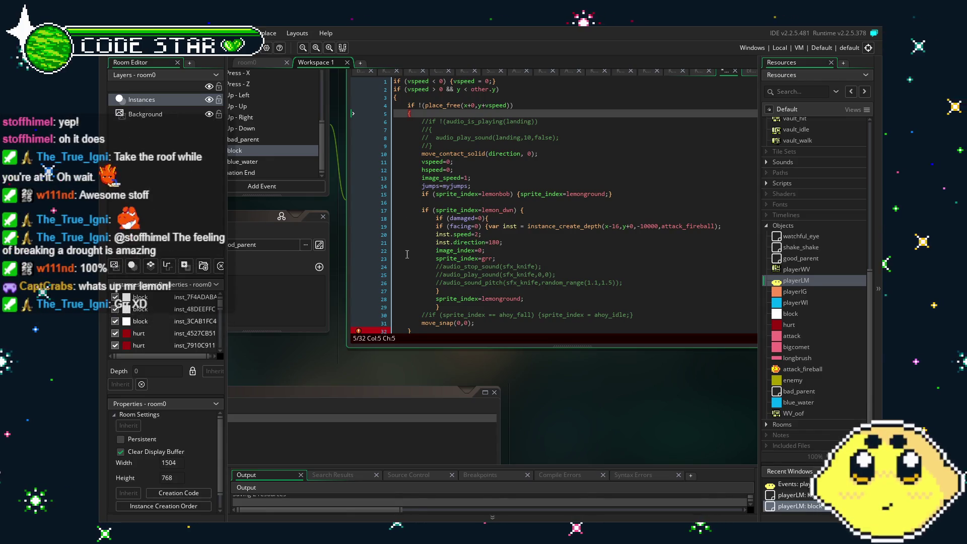
left_click(532, 316)
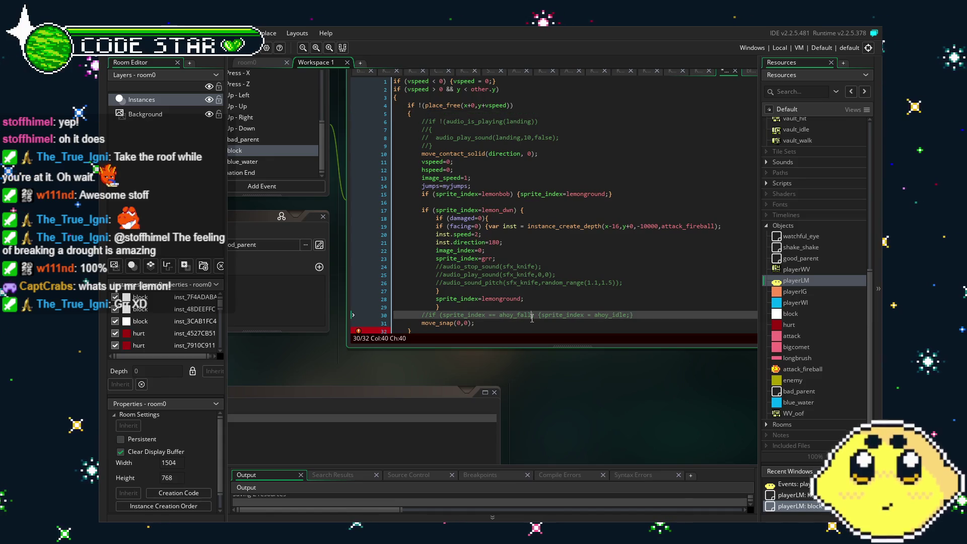
key("ctrl+z")
key("ctrl+z")
key("ctrl+z")
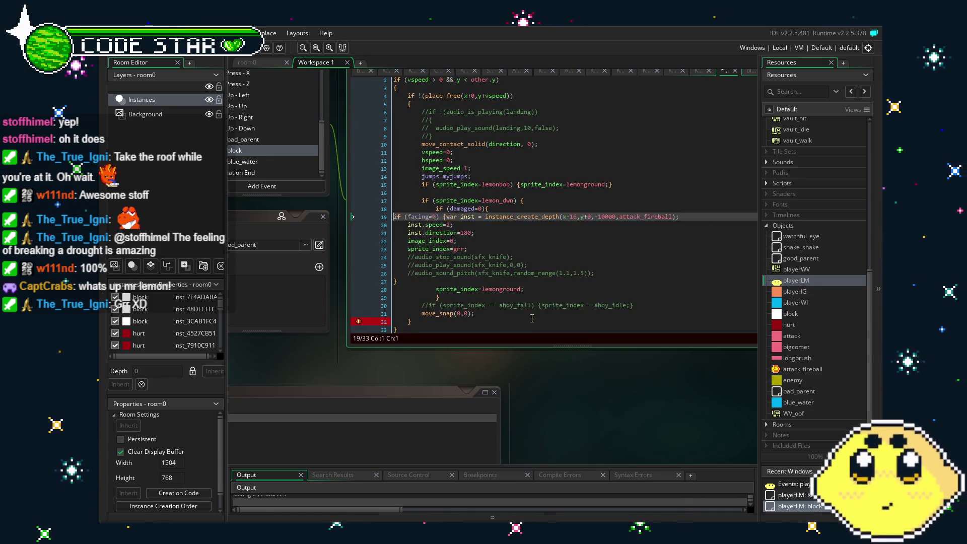
key("ctrl+z")
key("ctrl+z")
key("ctrl+z")
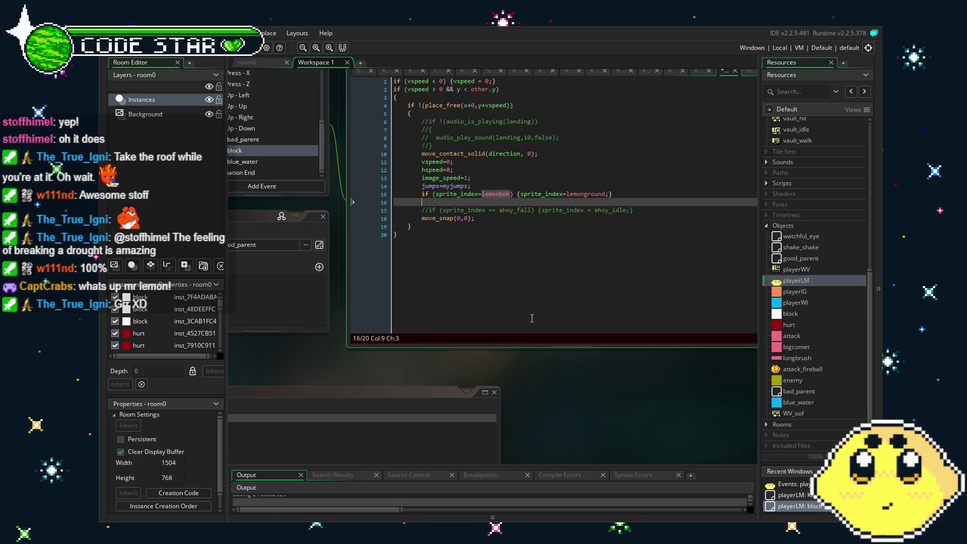
key("ctrl+z")
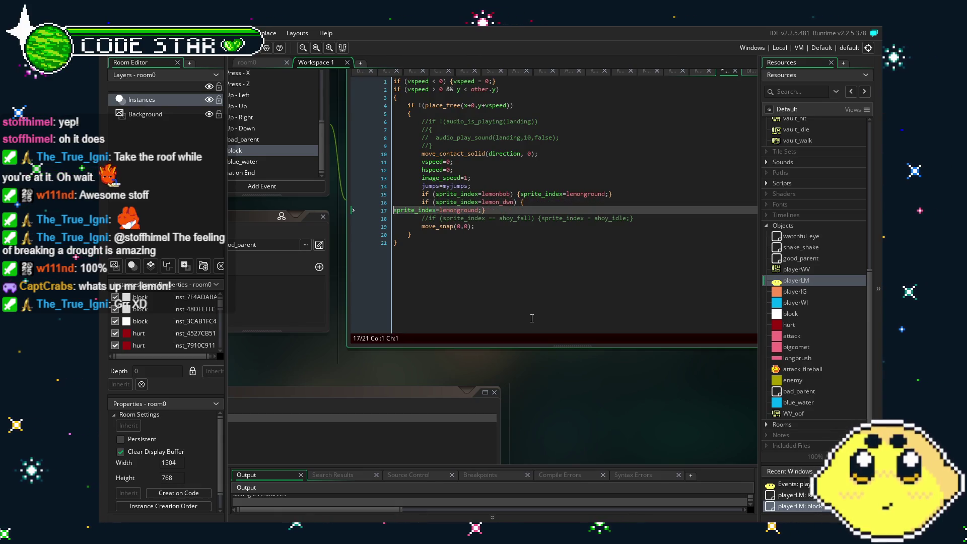
key("ctrl+z")
left_click(540, 277)
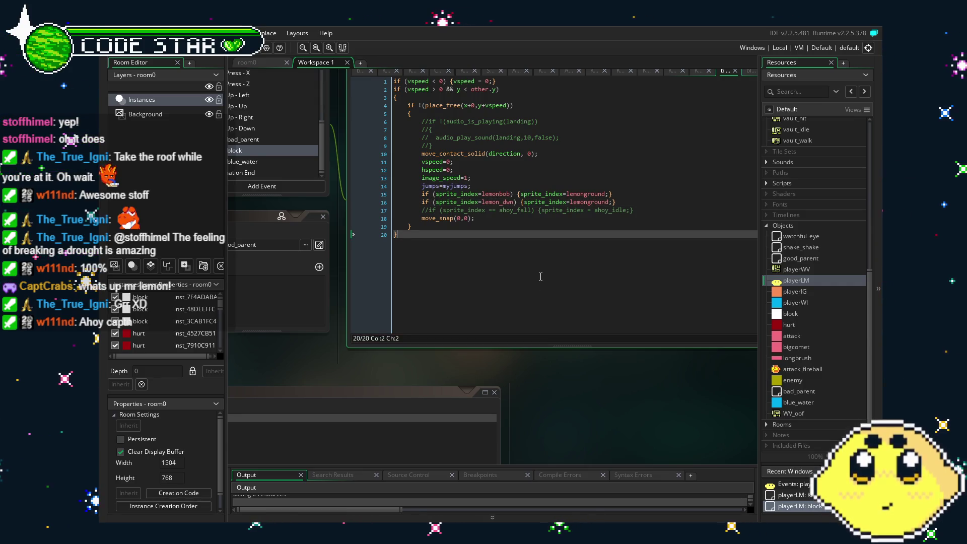
scroll(541, 276, "up", 2)
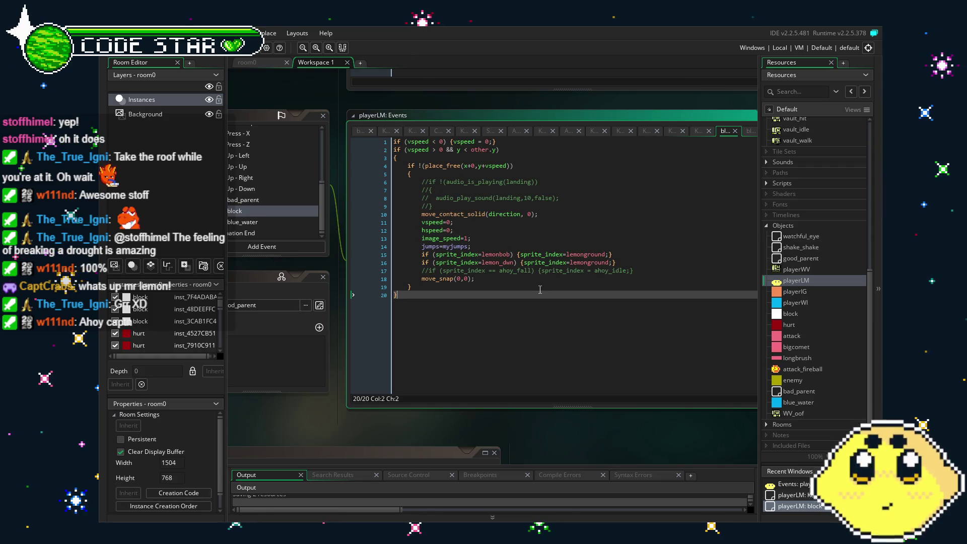
key("Return")
key("Return")
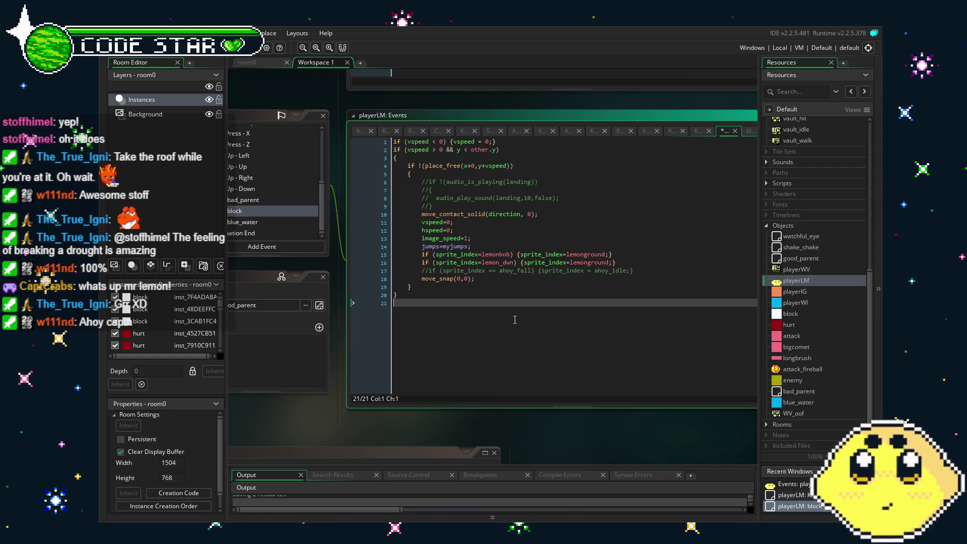
type("if (damaged=0){ if (facing=0) {var inst = instance_create_depth(x-16,y+0,-10000,attack_fireball);     inst.speed=2;     inst.direction=180;     image_index=0;     sprite_index=grr;     //audio_stop_sound(sfx_knife);     //audio_play_sound(sfx_knife,0,0);     //audio_sound_pitch(sfx_knife,random_range(1.1,1.5)); }")
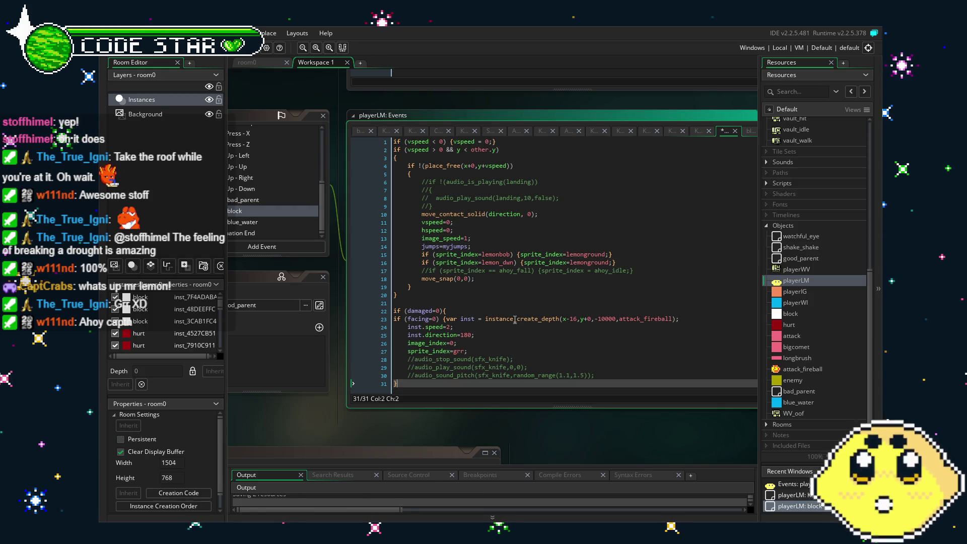
left_click(445, 311)
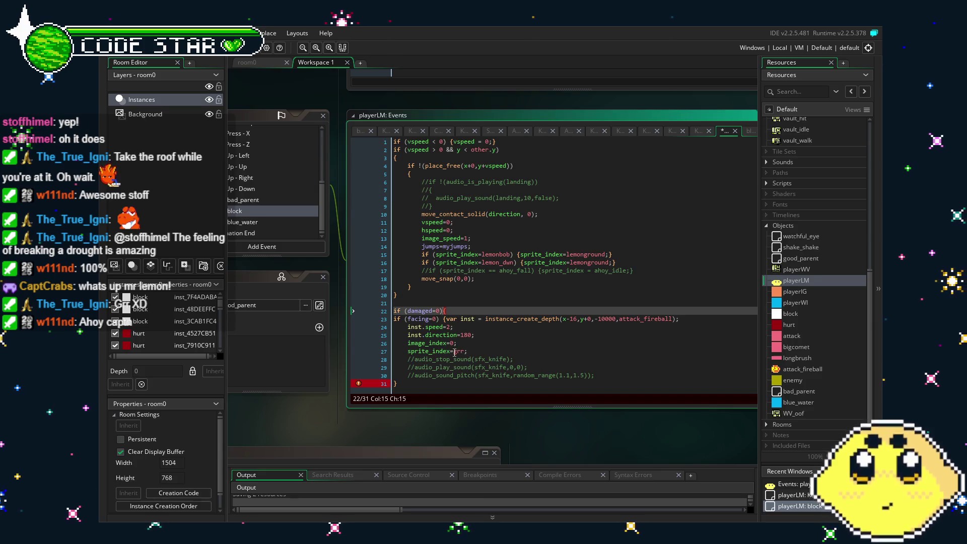
left_click(395, 383)
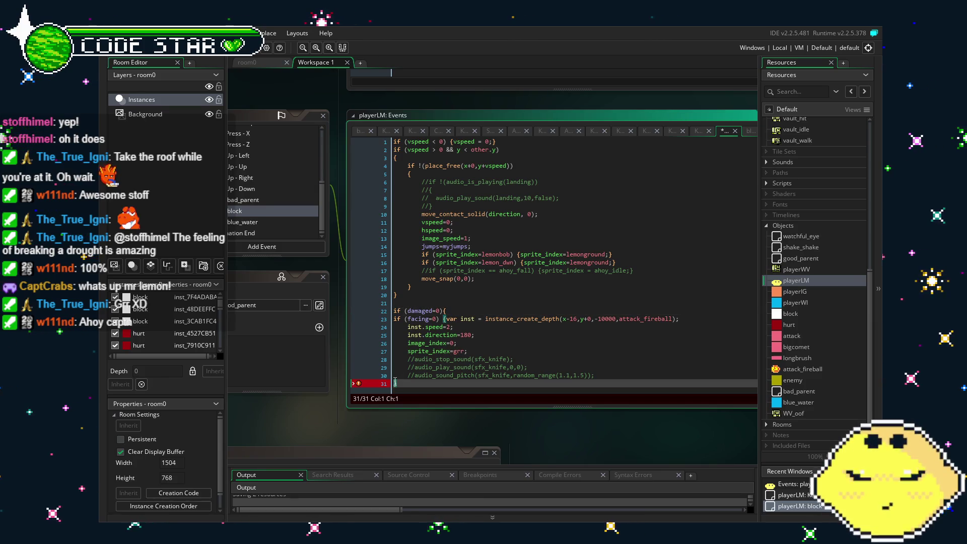
left_click(464, 311)
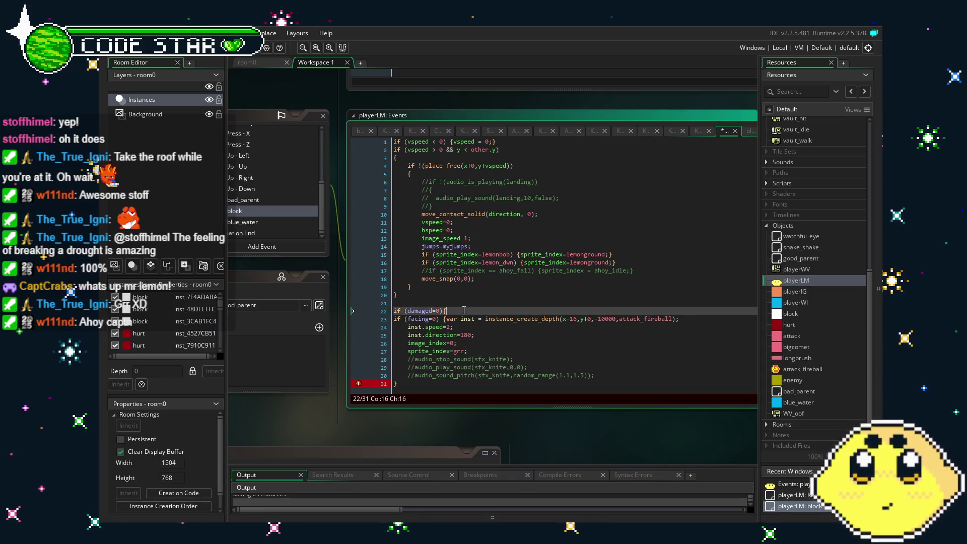
left_click(441, 383)
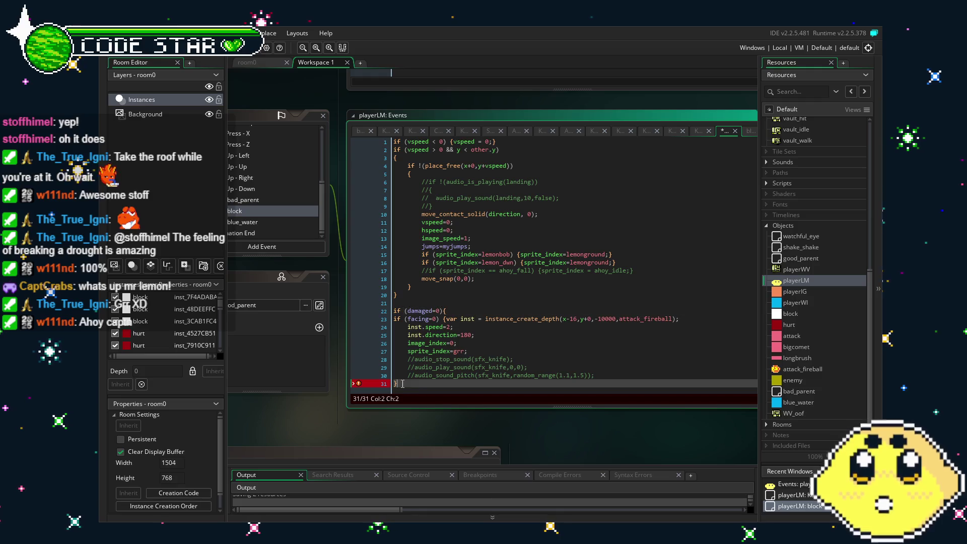
key("Left")
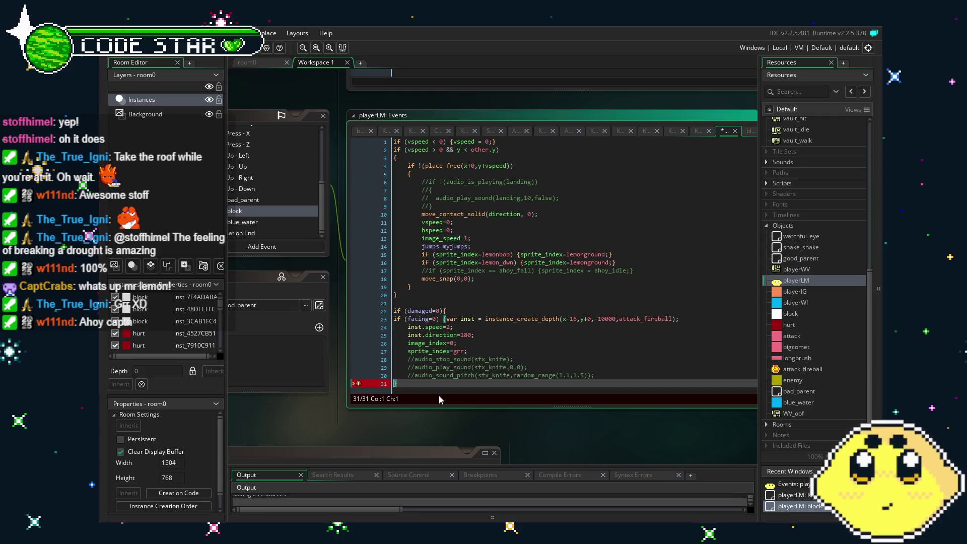
key("ctrl+z")
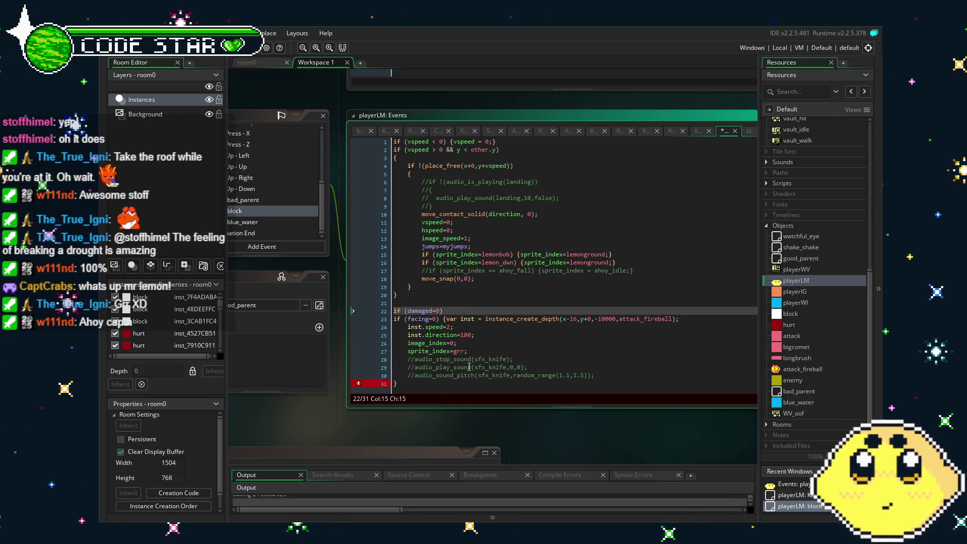
left_click(444, 319)
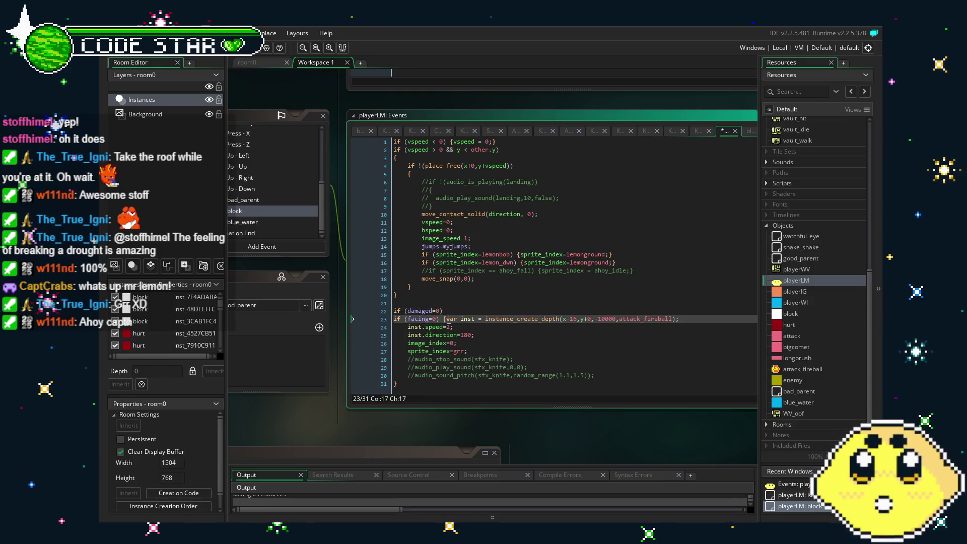
key("Return")
left_click(509, 343)
scroll(509, 345, "down", 1)
left_click_drag(398, 374, 385, 294)
key("ctrl+c")
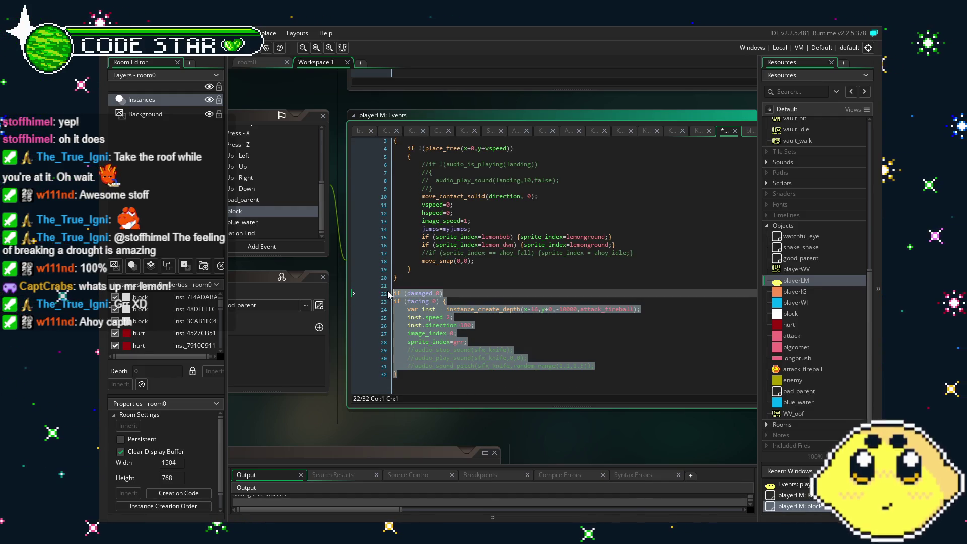
key("Delete")
key("BackSpace")
key("BackSpace")
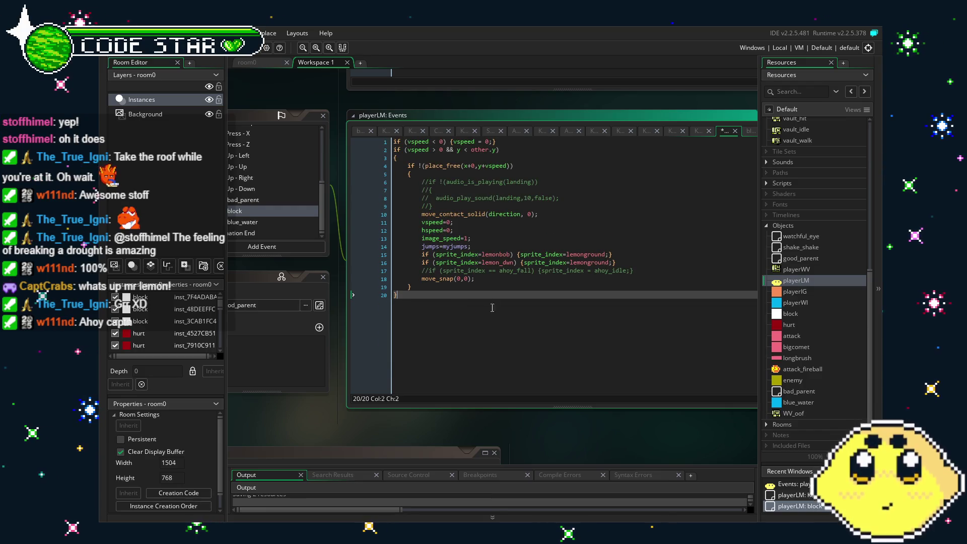
Step: Paste the damaged/facing fireball code inside the lemon_dwn branch on line 16
left_click(524, 255)
left_click(527, 262)
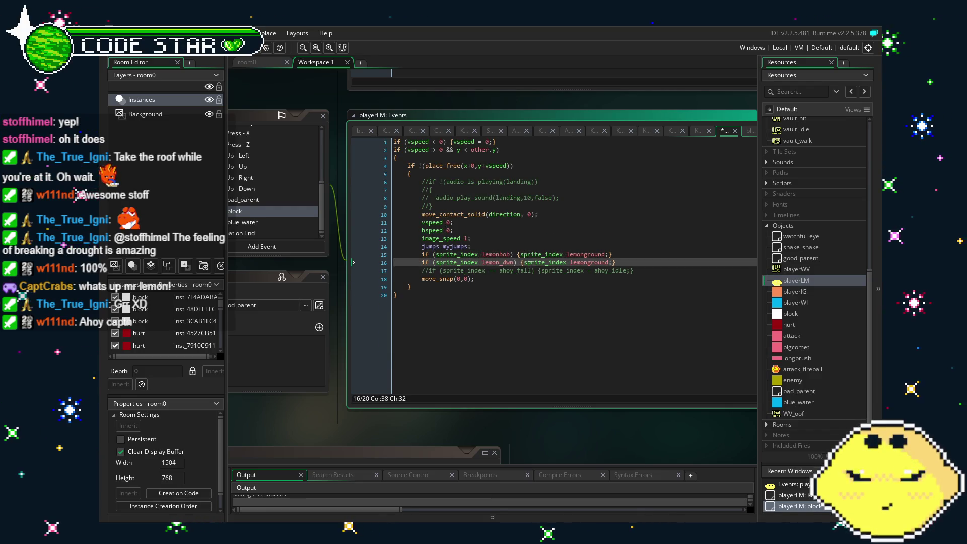
key("Return")
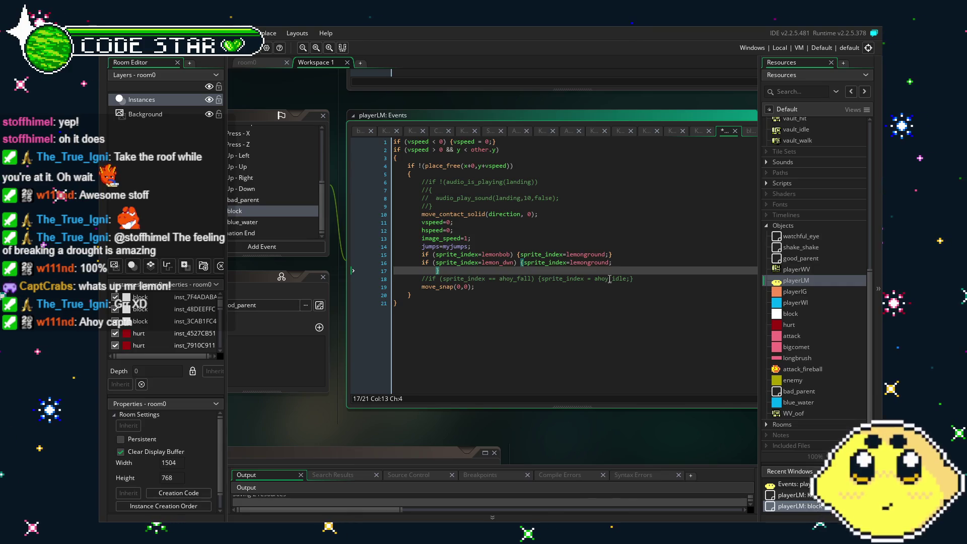
key("ctrl+v")
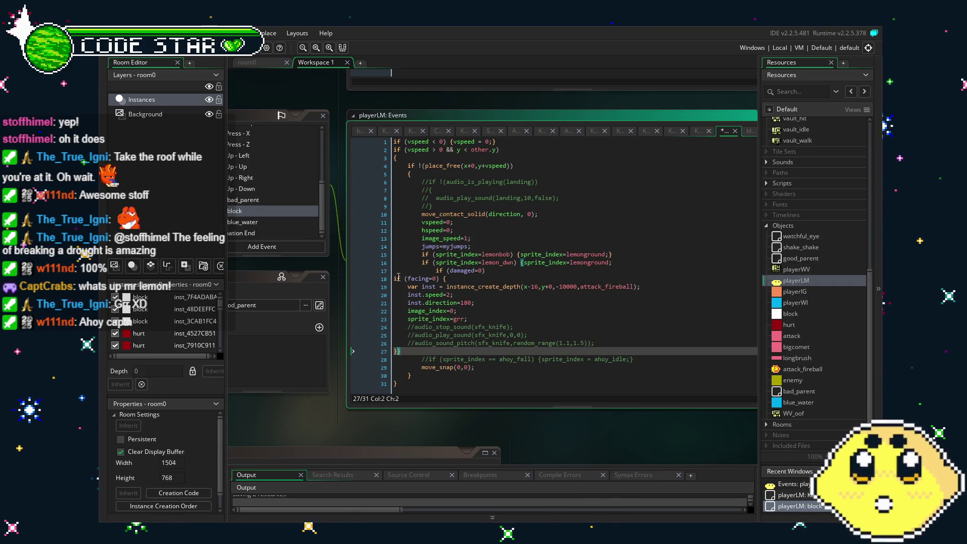
Step: Indent the pasted var inst, speed, direction, image_index, grr and sound lines under if (facing=0)
left_click(395, 278)
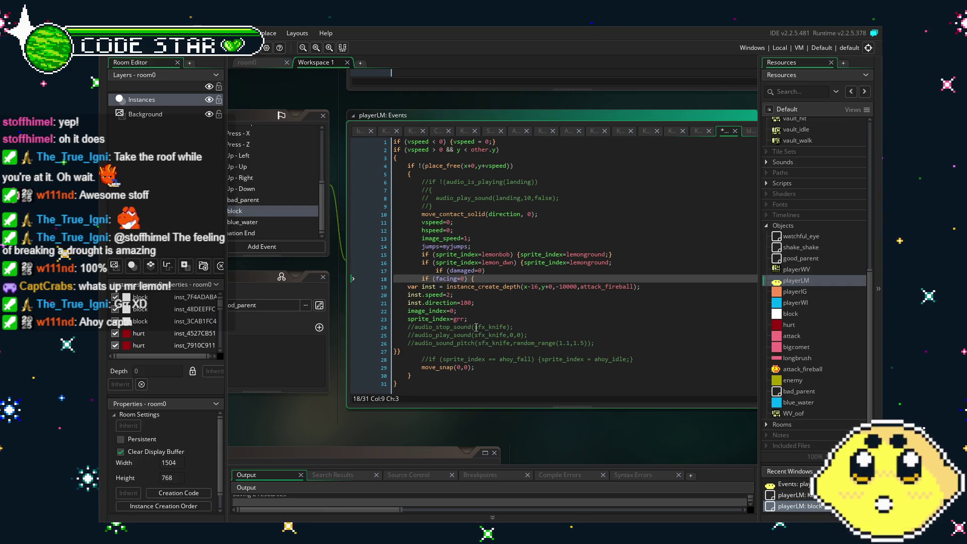
left_click(410, 291)
key("Tab")
key("Tab")
left_click(406, 297)
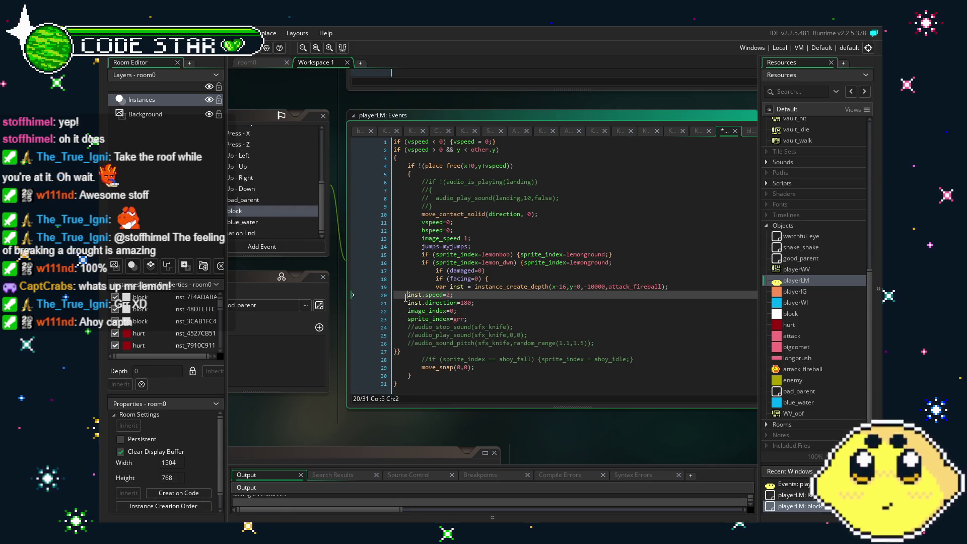
key("Tab")
key("Tab")
left_click(406, 303)
key("Tab")
key("Tab")
left_click(406, 311)
key("Tab")
key("Tab")
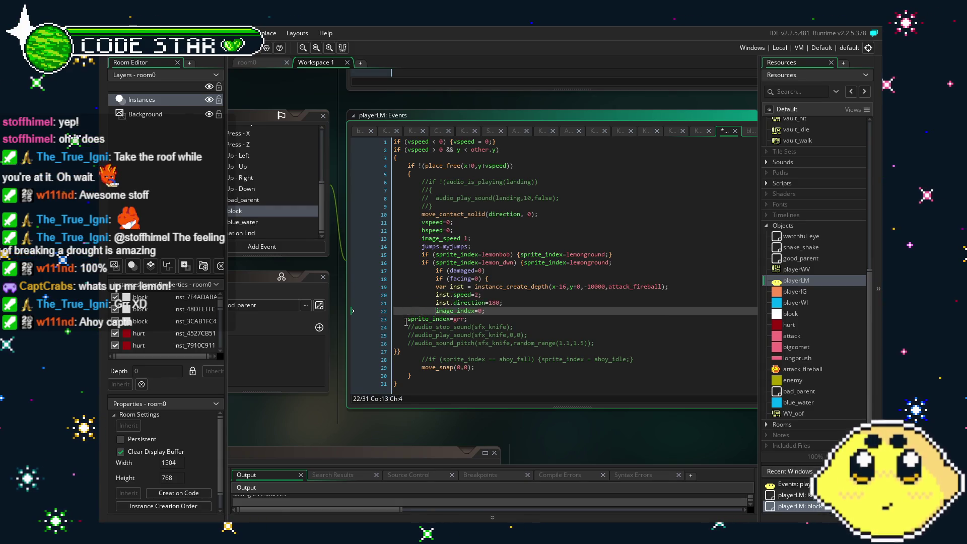
left_click(406, 319)
key("Tab")
key("Tab")
left_click(407, 327)
key("Tab")
key("Tab")
left_click(407, 334)
key("Tab")
key("Tab")
left_click(409, 343)
key("Tab")
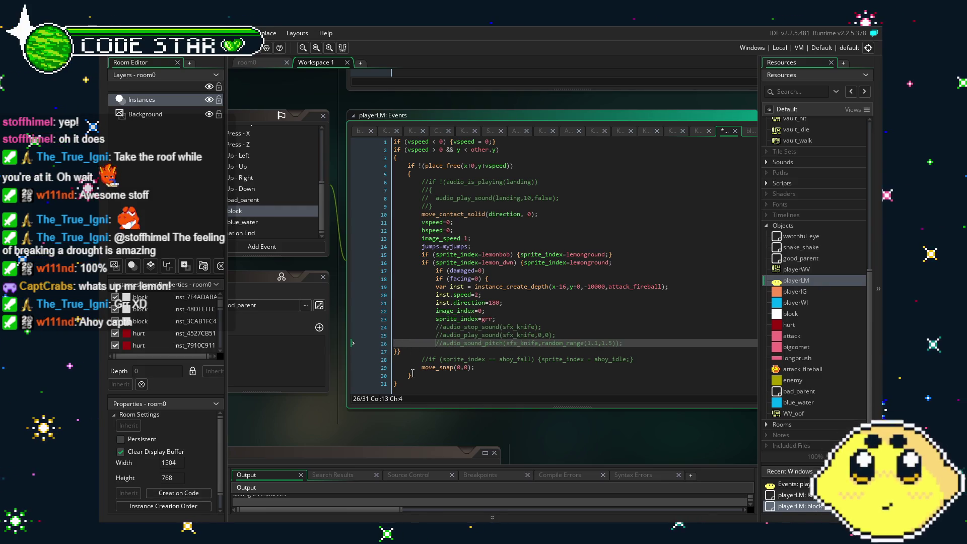
left_click(394, 352)
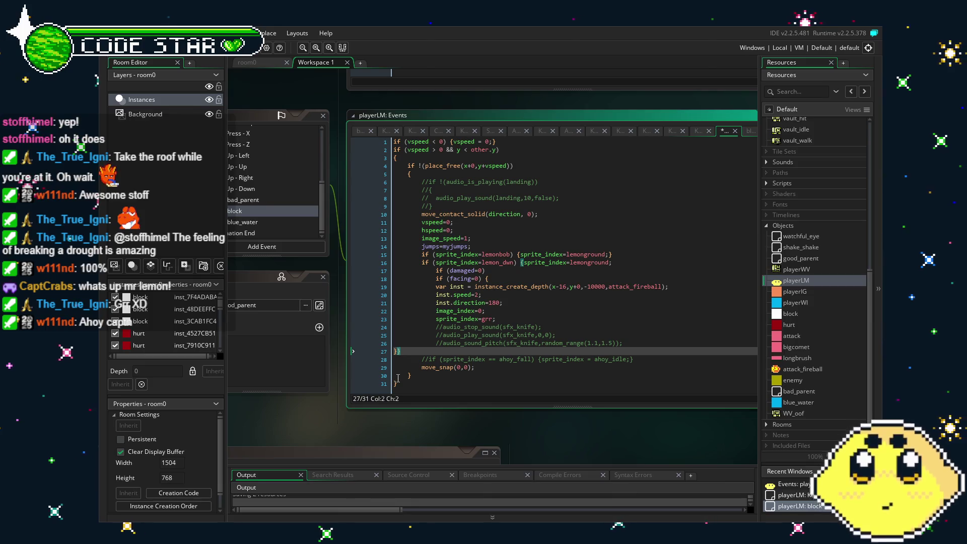
Step: Replace sprite_index=grr on line 23 with sprite_index=lemonground
left_click(525, 263)
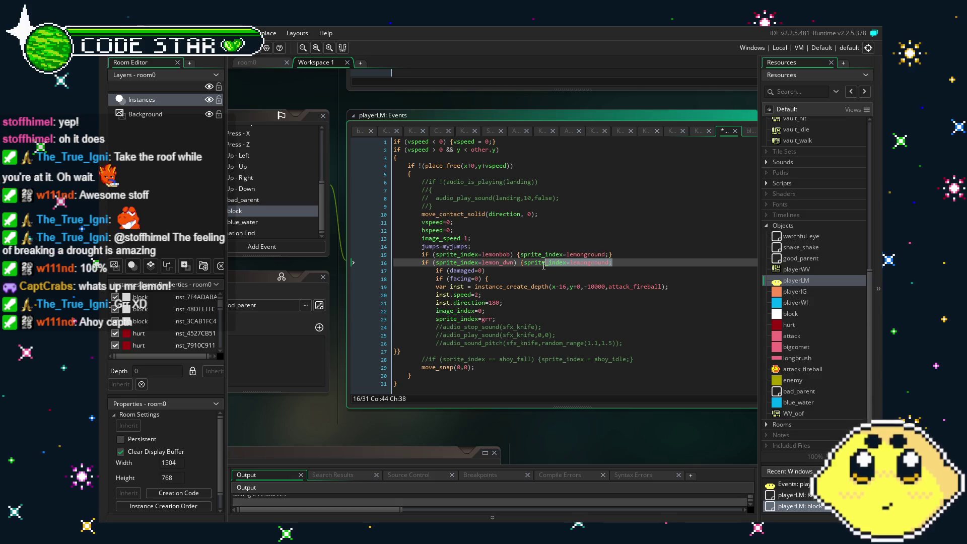
key("BackSpace")
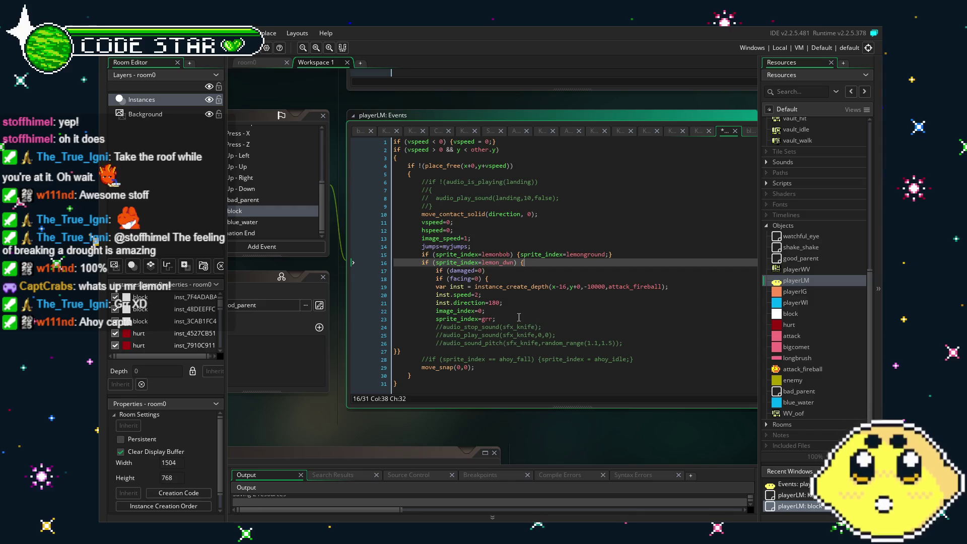
key("ctrl+z")
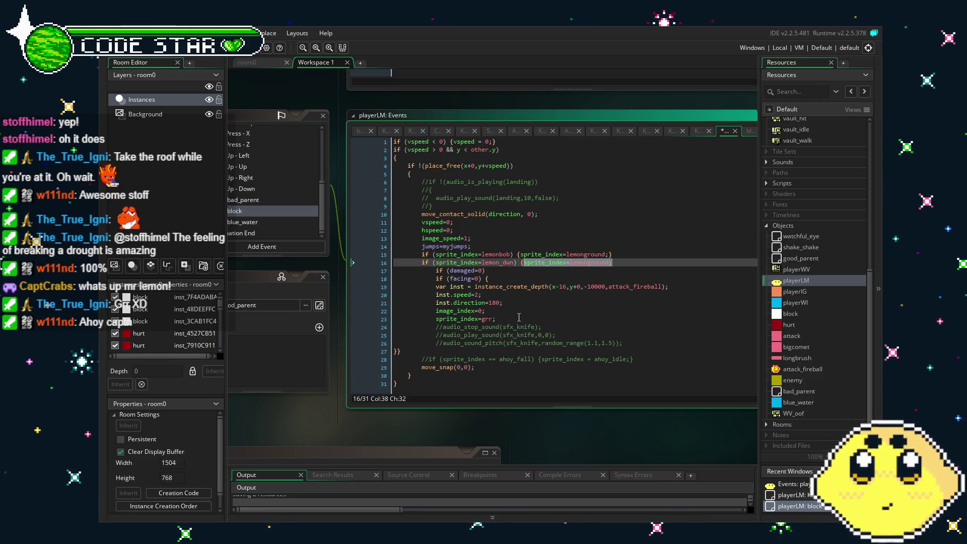
left_click(519, 317)
left_click_drag(611, 262, 524, 262)
key("BackSpace")
left_click_drag(496, 319, 448, 319)
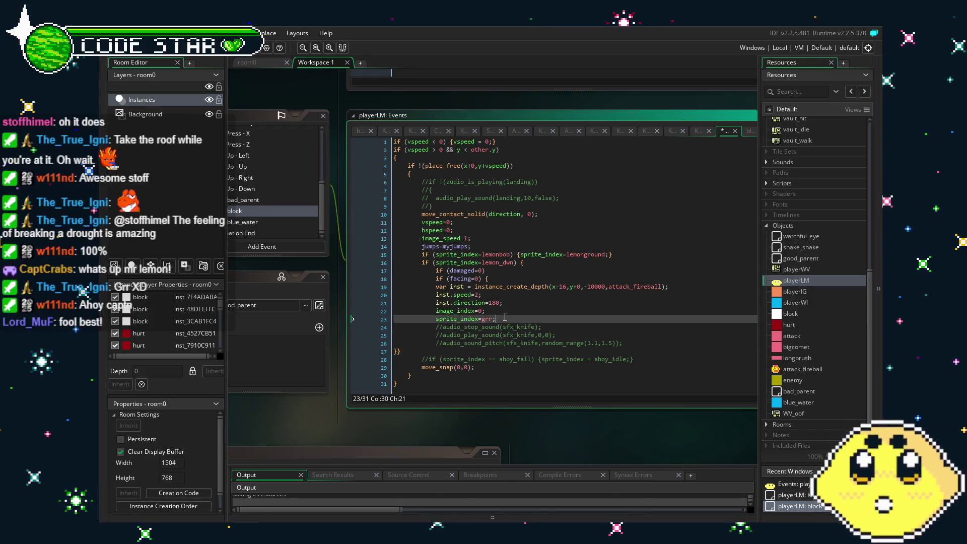
key("BackSpace")
key("BackSpace")
key("BackSpace")
type("prite_index=lemonground;")
left_click(396, 383)
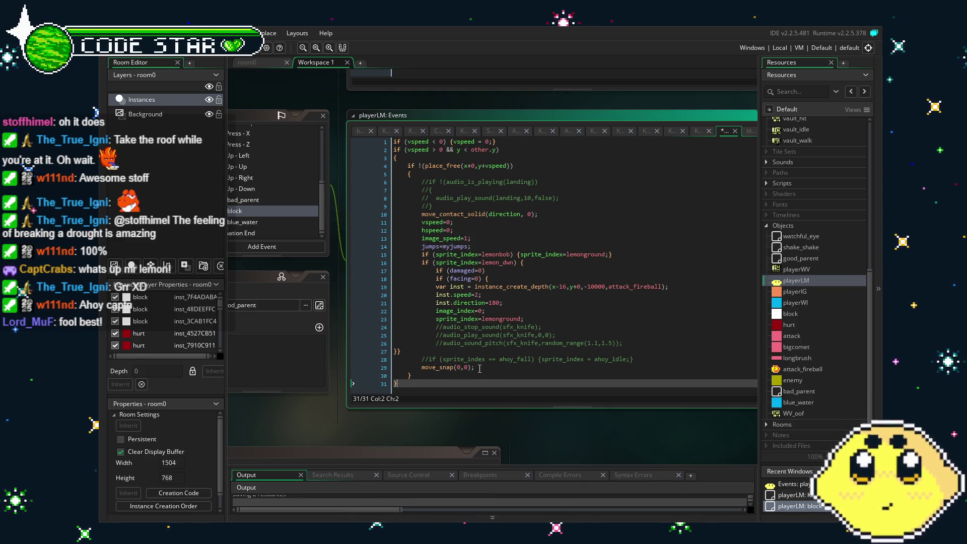
left_click(418, 368)
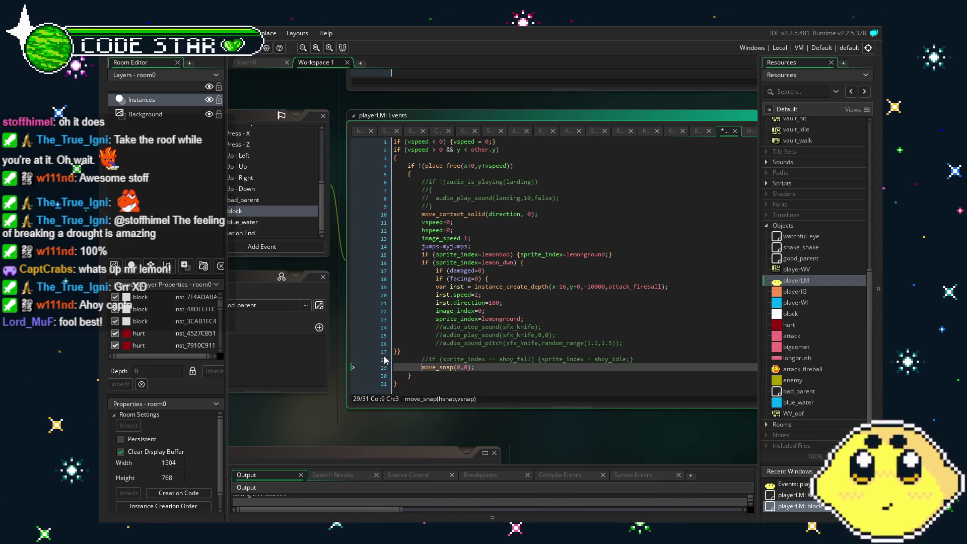
left_click(395, 351)
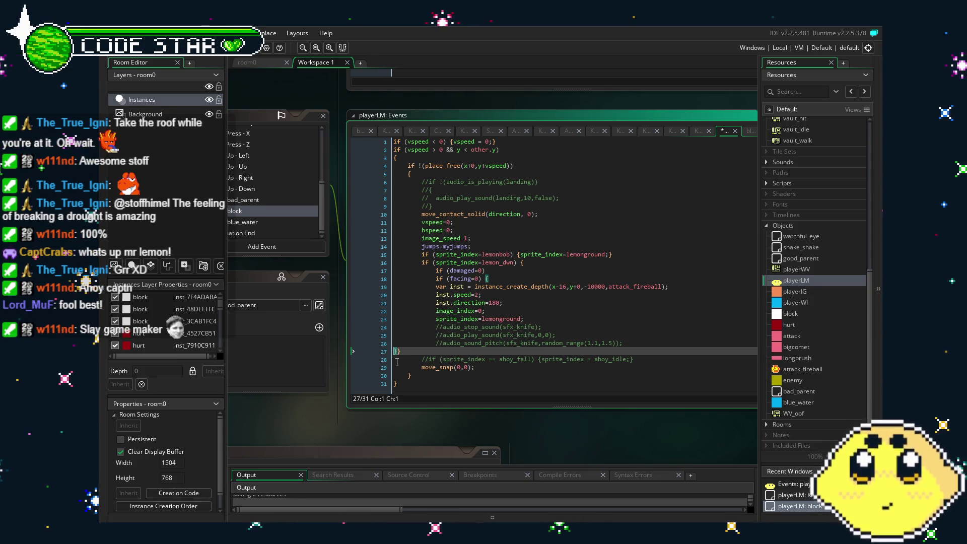
Step: Indent the doubled closing braces on line 27 and split them onto separate lines
key("Tab")
key("Tab")
key("Tab")
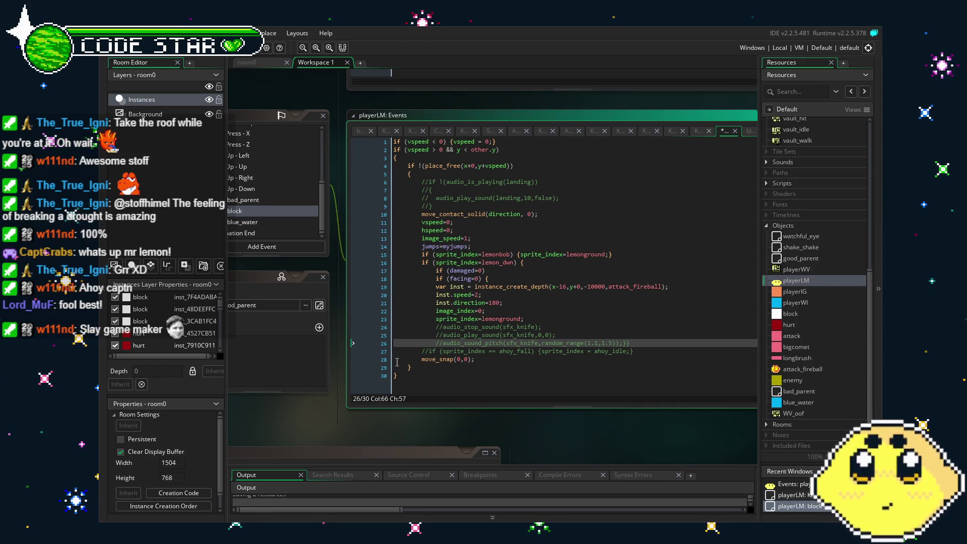
key("Return")
left_click(419, 286)
left_click(418, 293)
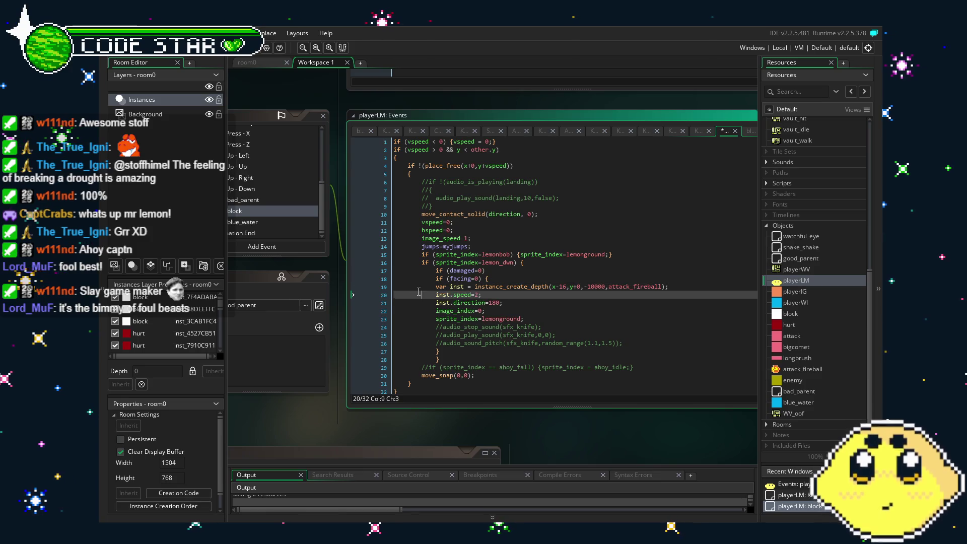
left_click(496, 343)
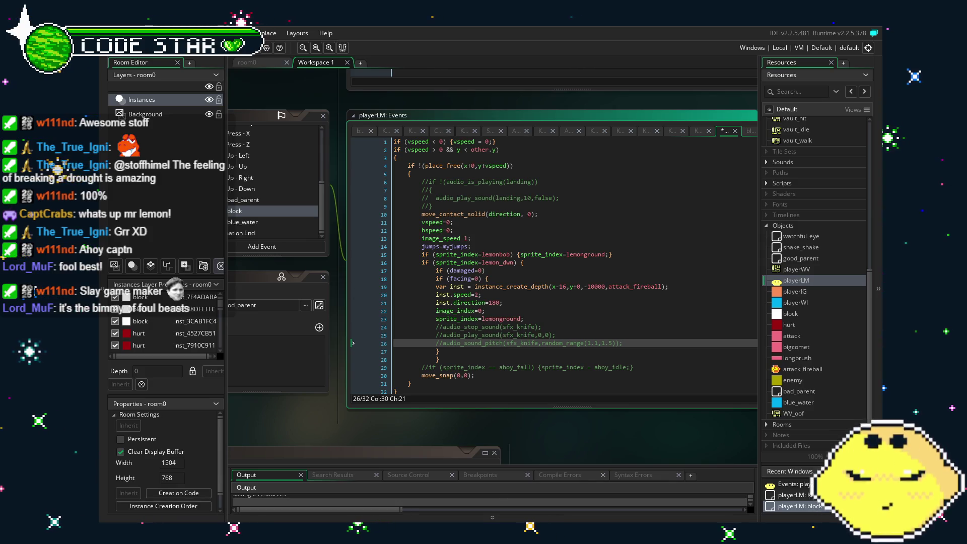
Step: Commit the block collision code and pan the workspace to show the Events panel
left_click(307, 246)
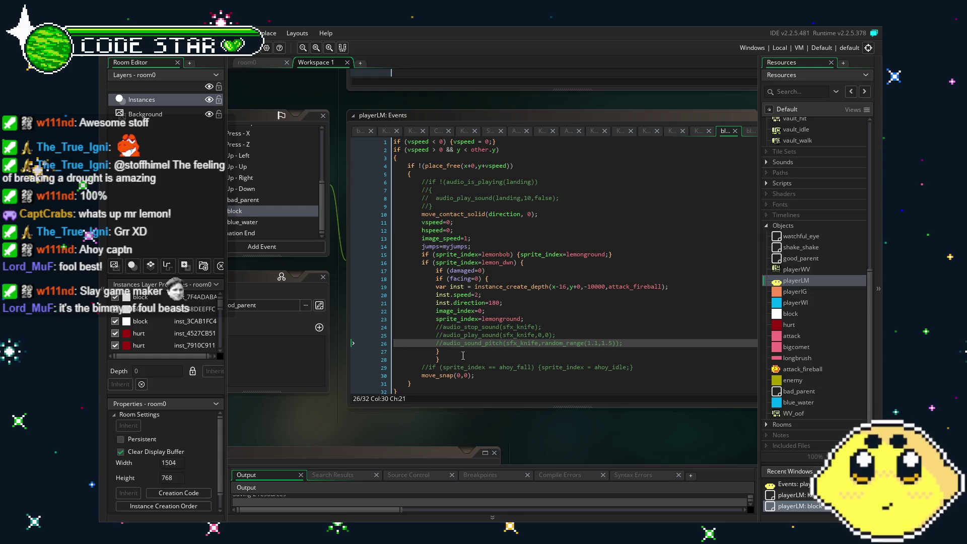
scroll(463, 355, "down", 1)
scroll(463, 356, "up", 1)
mouse_move(334, 438)
left_mouse_down()
mouse_move(432, 418)
mouse_move(458, 447)
left_mouse_up()
scroll(354, 214, "up", 5)
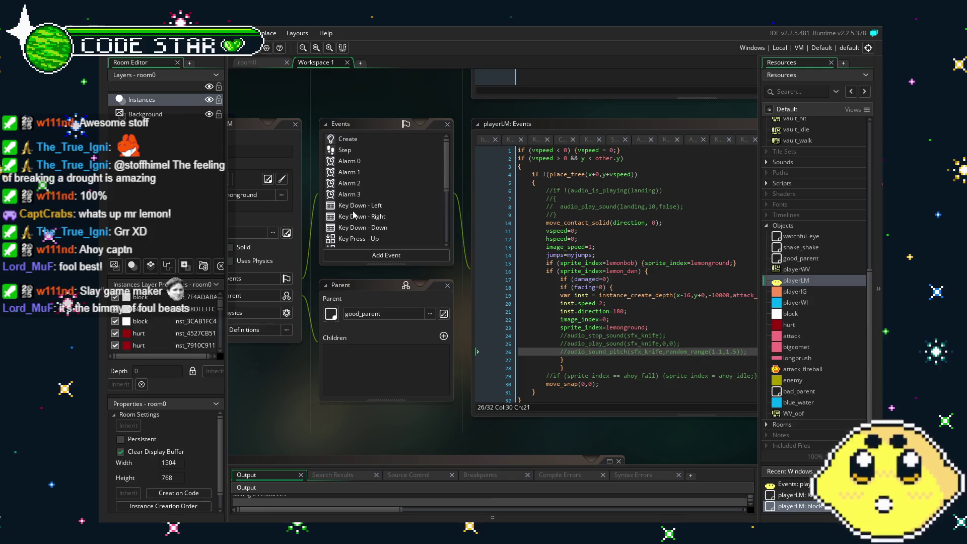
Step: Open playerLM's Create event code and start a test run of the game
left_click(343, 144)
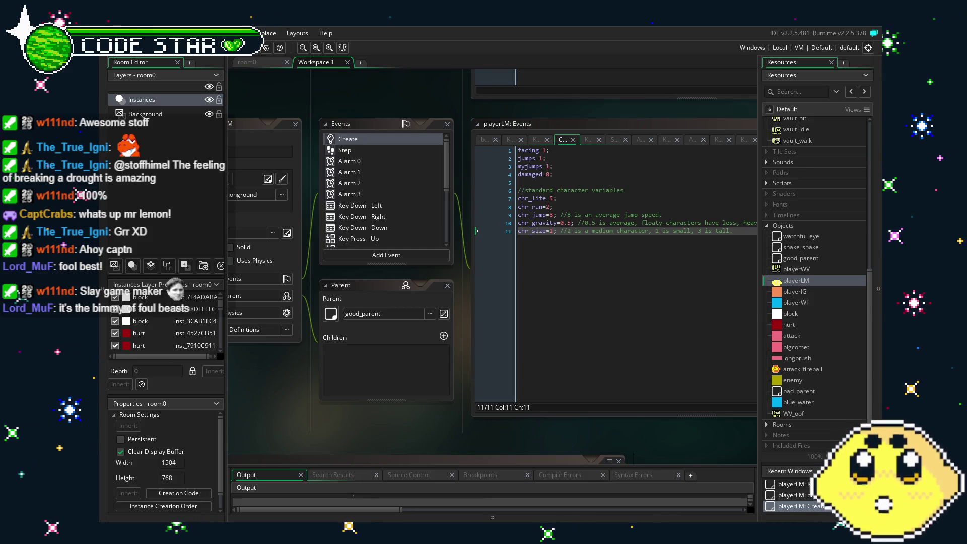
key("Right")
key("Up")
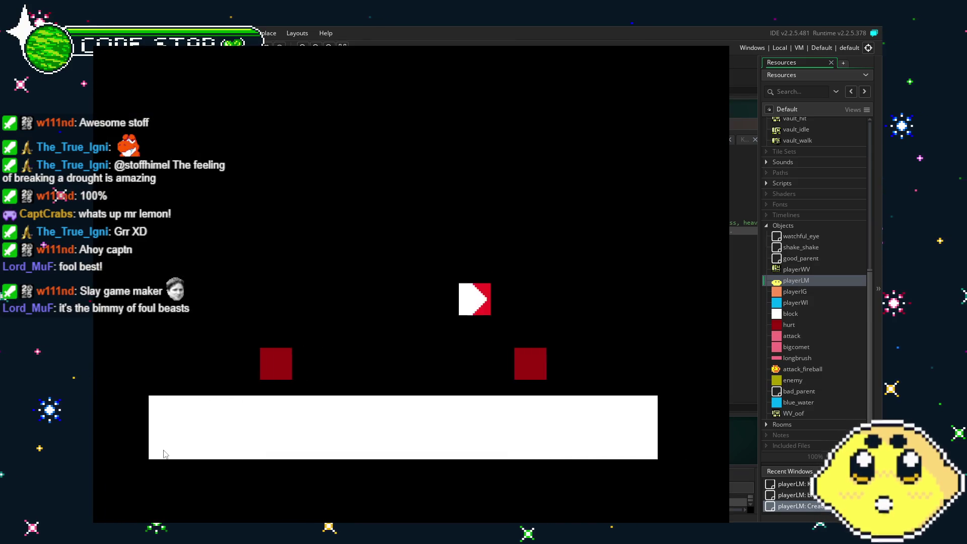
Step: Jump up the staircase and fire attacks with x while moving left and right
key("Up")
key("Up")
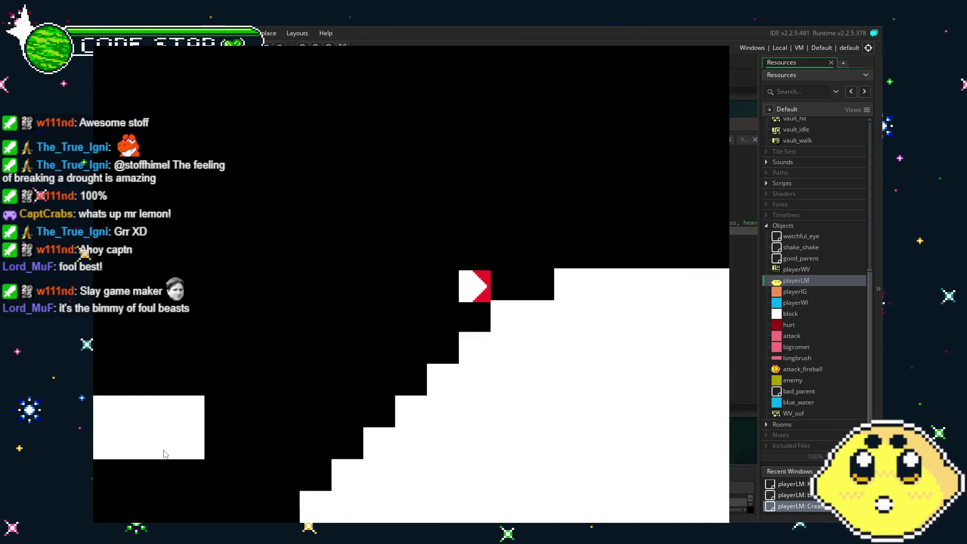
key("Up")
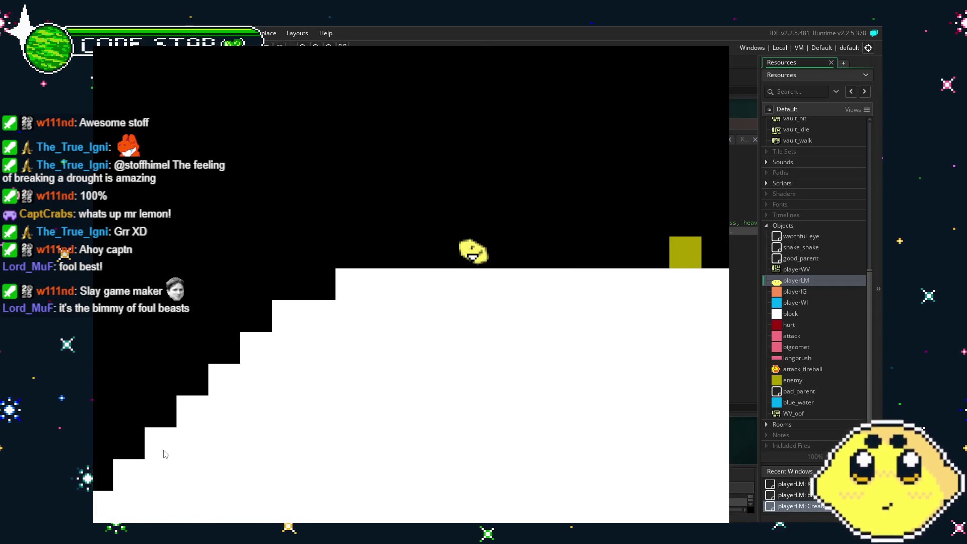
key("x")
key("Up")
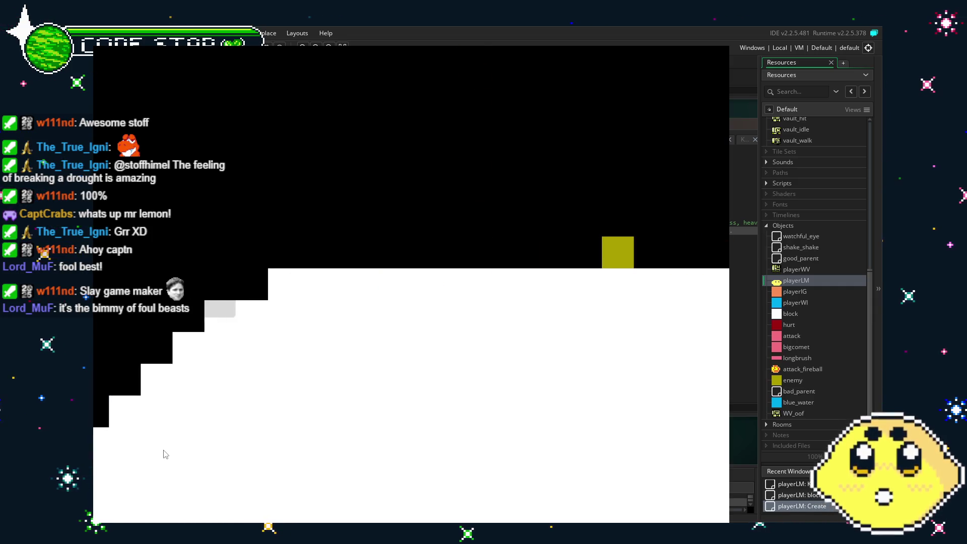
key("x")
key("Up")
key("Left")
key("x")
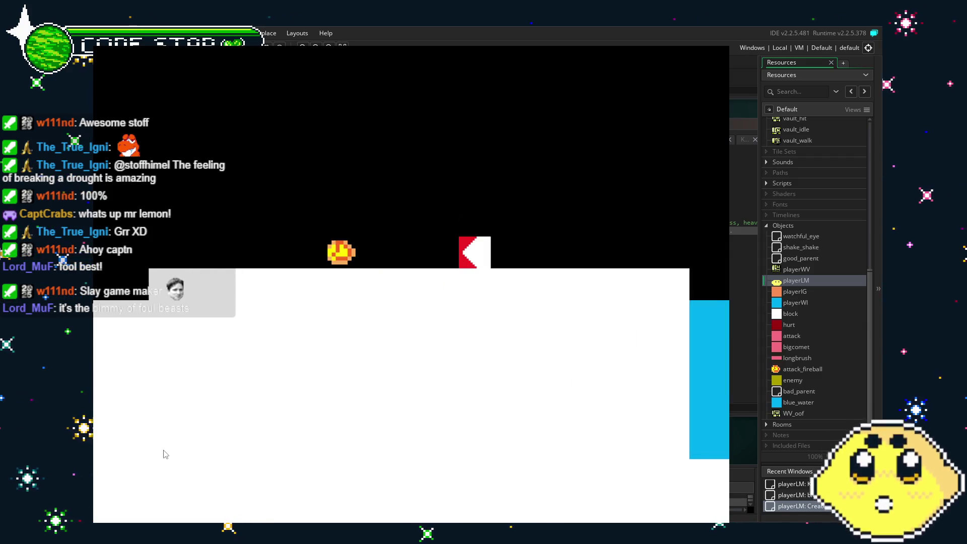
key("Right")
key("x")
key("Up")
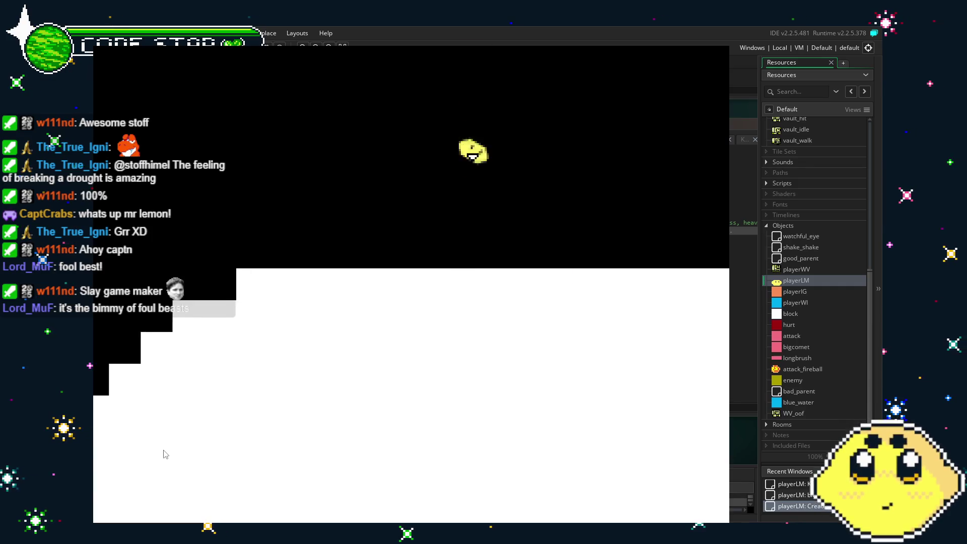
key("Right")
key("x")
key("Up")
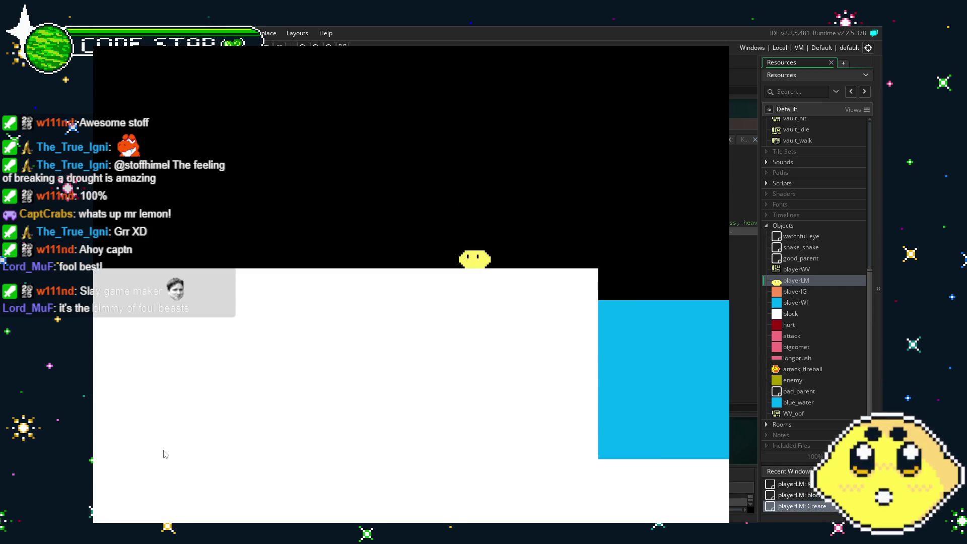
key("x")
key("x")
key("x")
Step: Keep jumping and attacking across the platforms, then quit the game with Escape
key("Up")
key("Up")
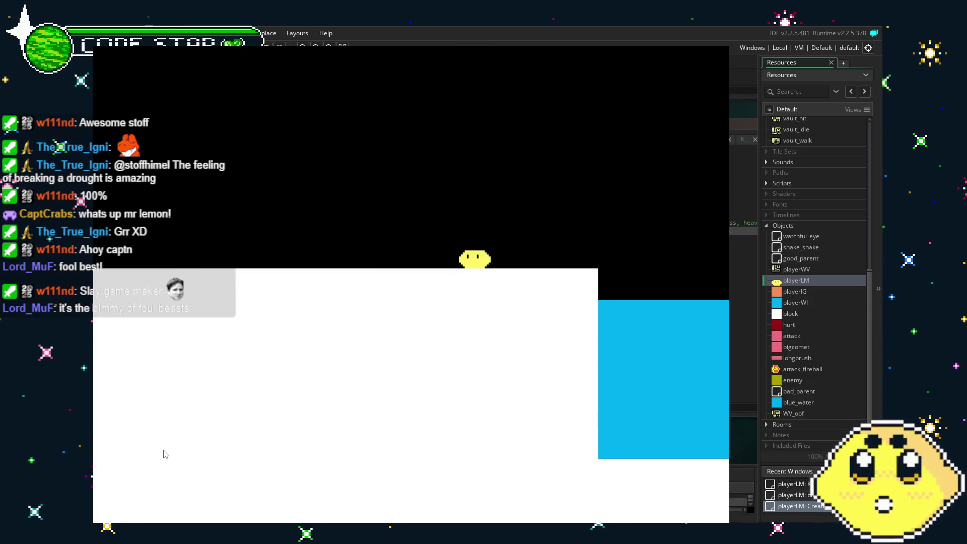
key("Left")
key("Up")
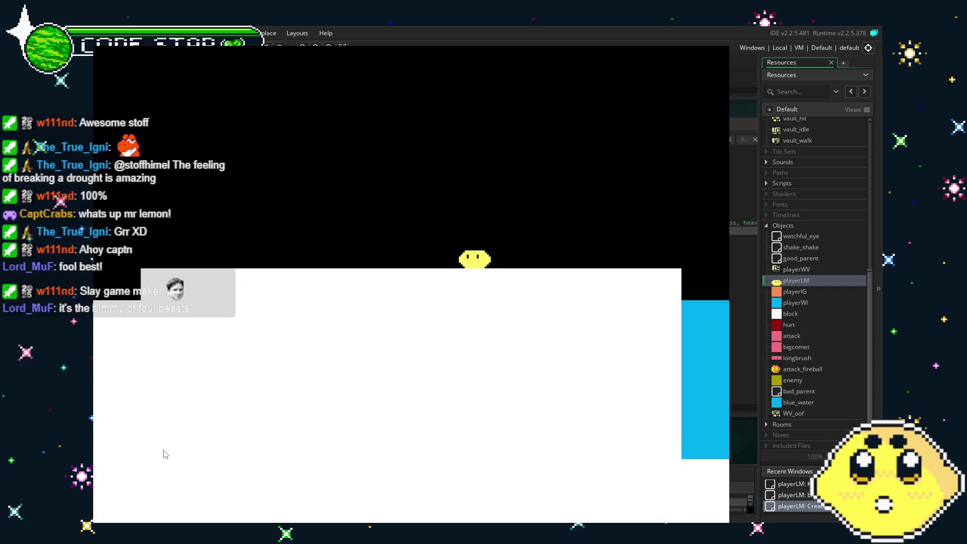
key("x")
key("x")
key("Up")
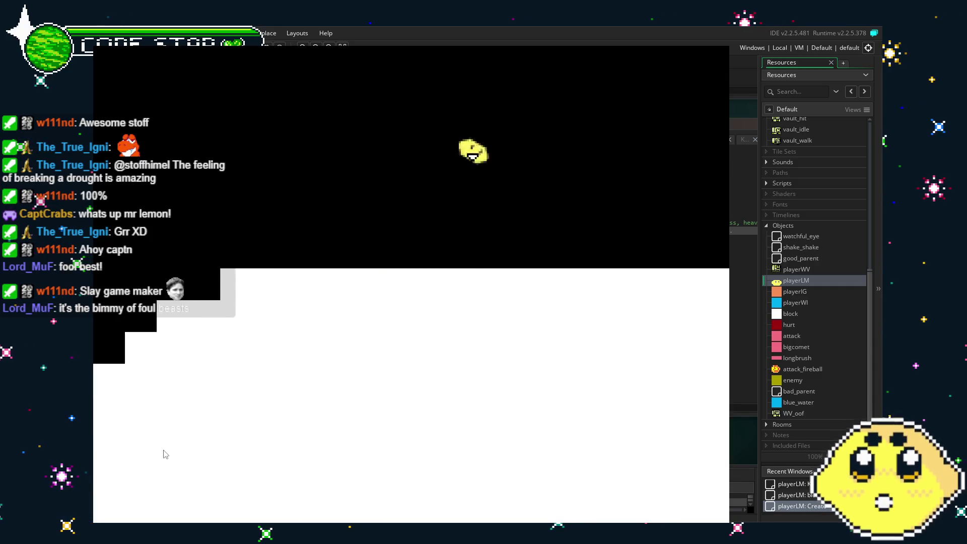
key("Right")
key("x")
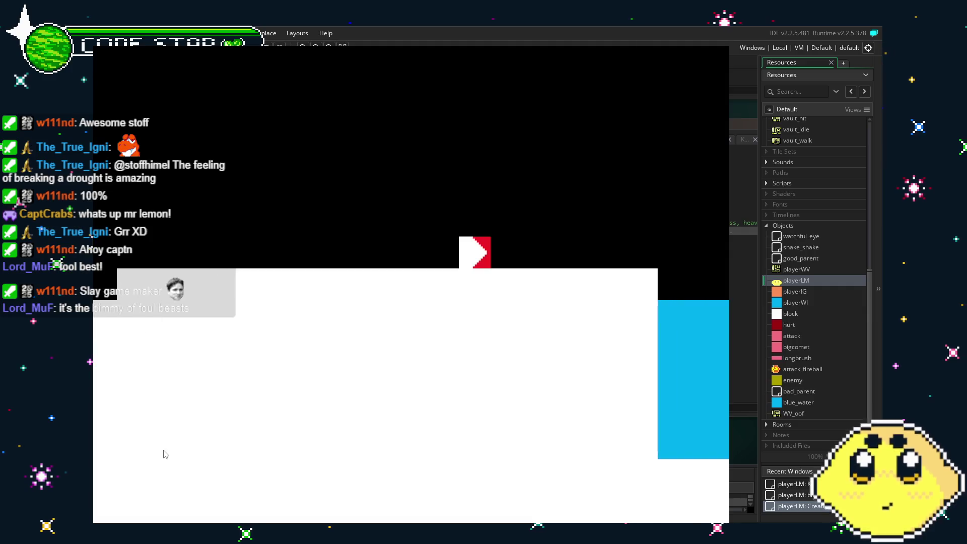
key("Up")
key("Up")
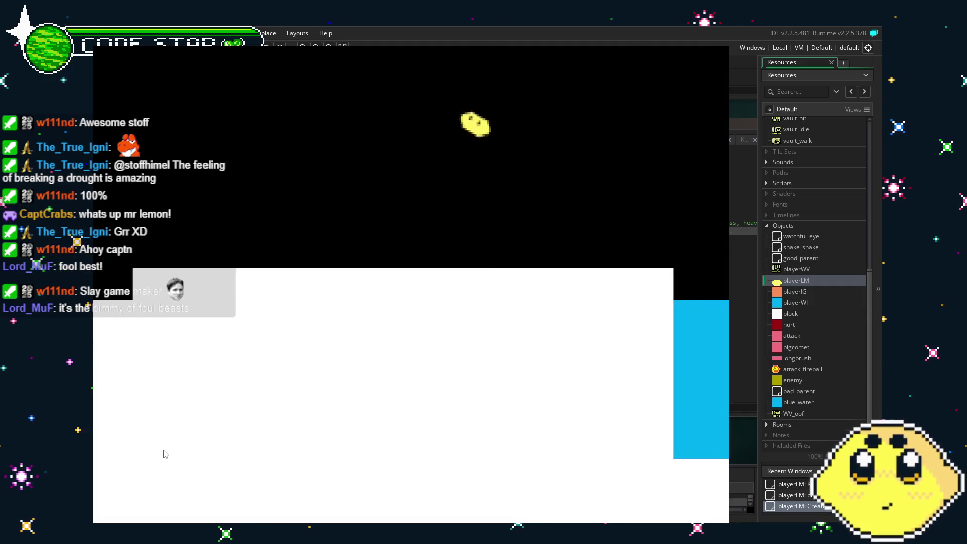
key("x")
key("Left")
key("Up")
key("Up")
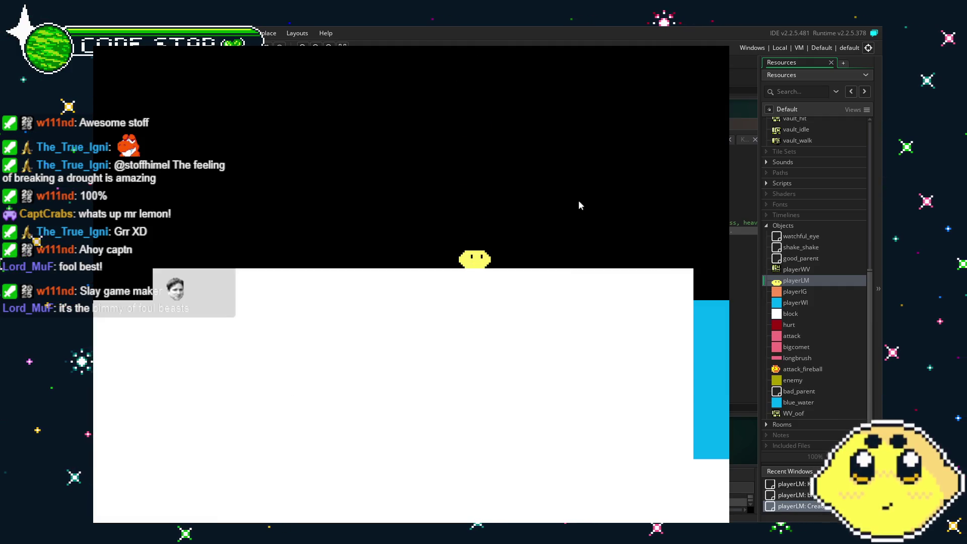
key("Escape")
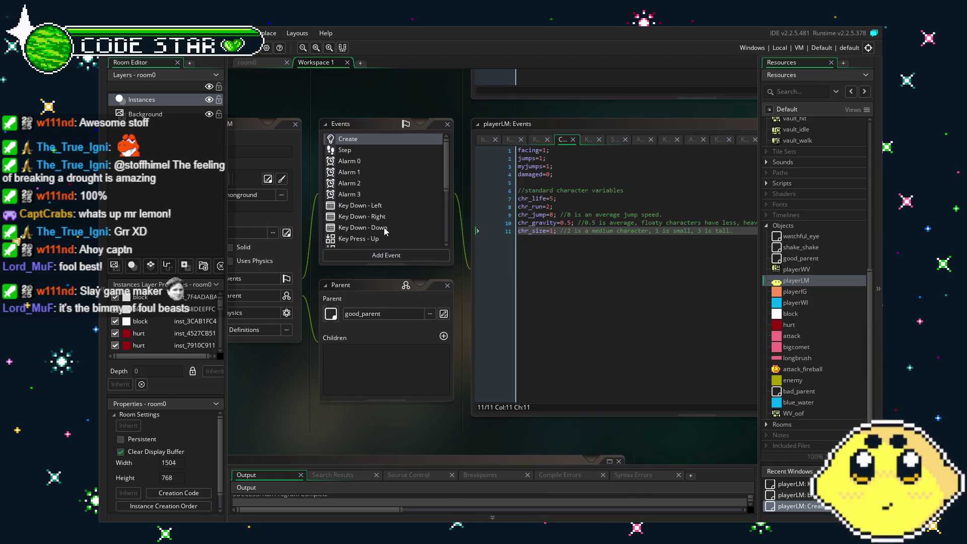
Step: Select the facing=0 fireball block (lines 18–27) in the block collision code
left_click_drag(297, 388, 364, 390)
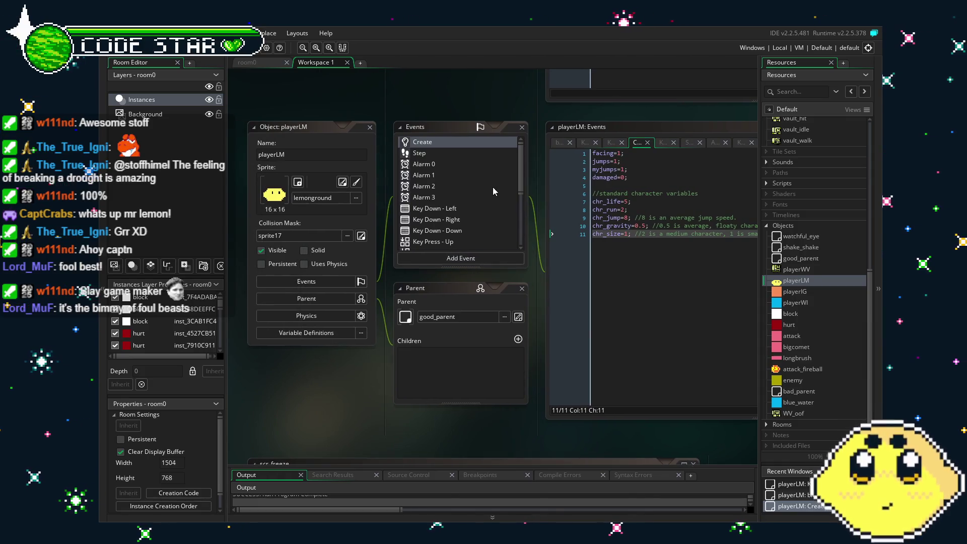
scroll(493, 188, "down", 2)
scroll(493, 187, "down", 2)
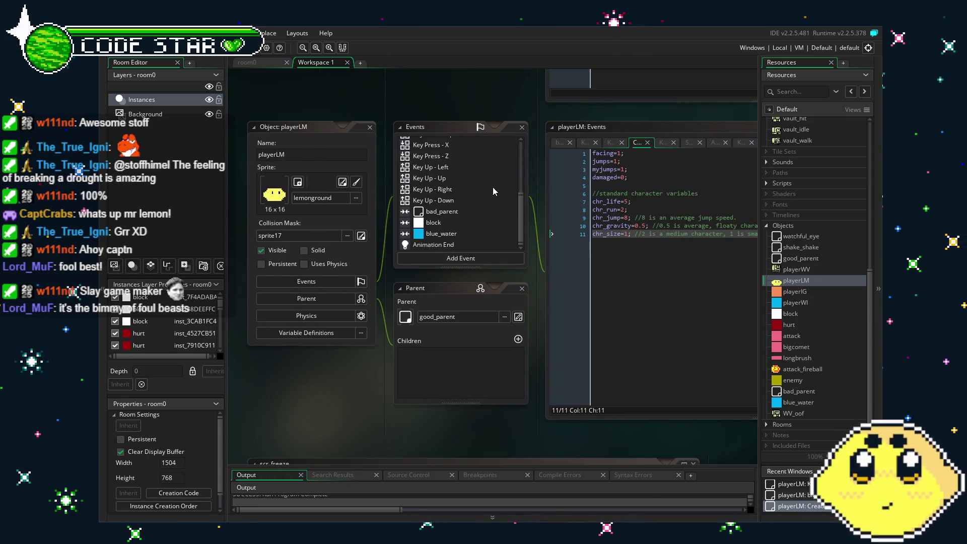
left_click(455, 224)
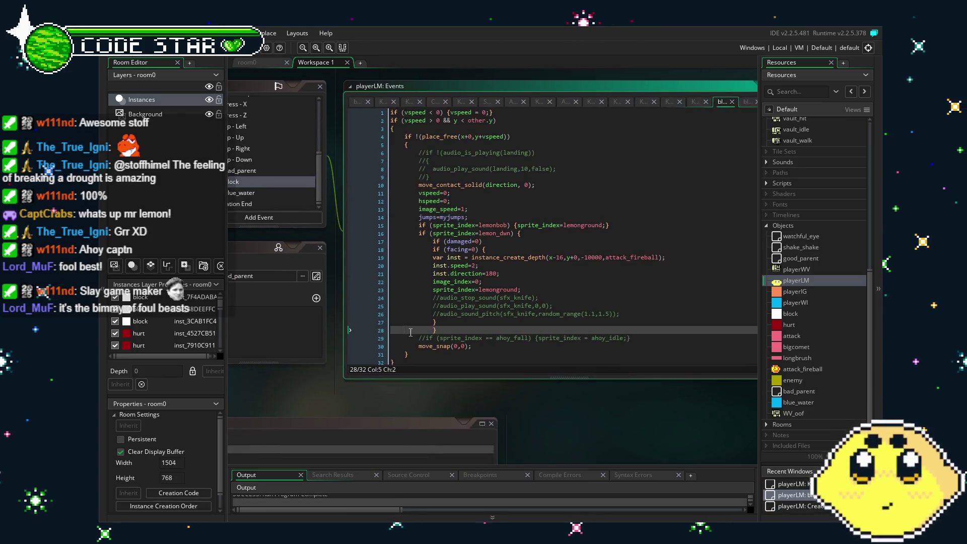
left_click(432, 249)
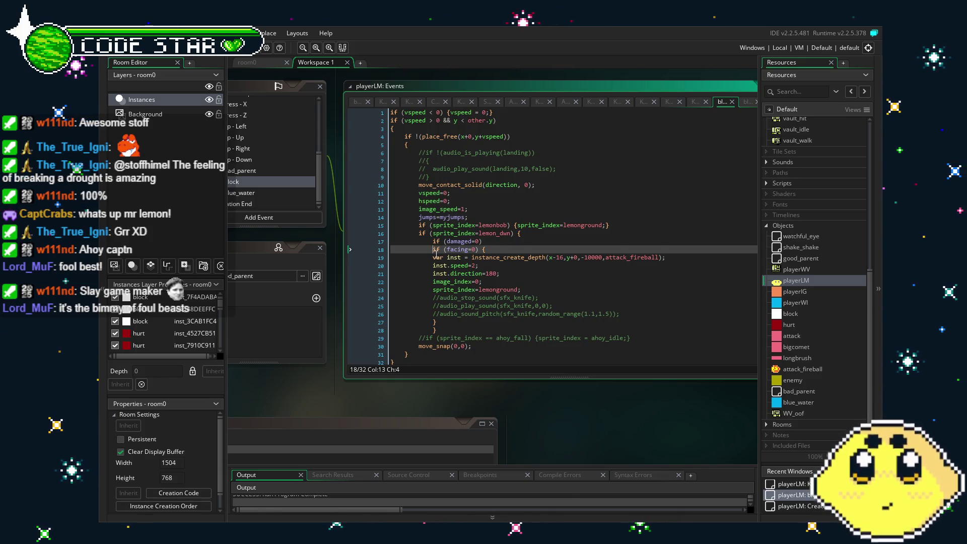
left_click(436, 258)
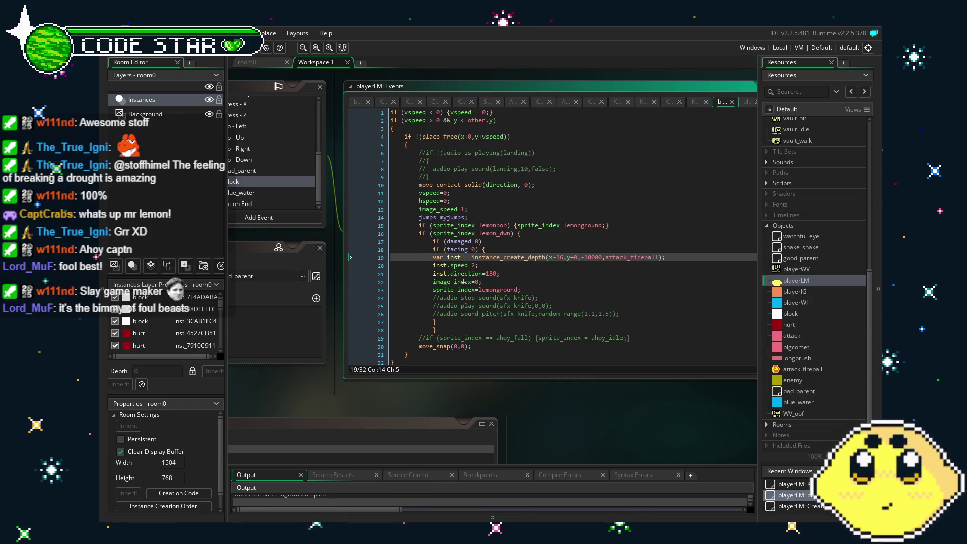
scroll(464, 278, "down", 1)
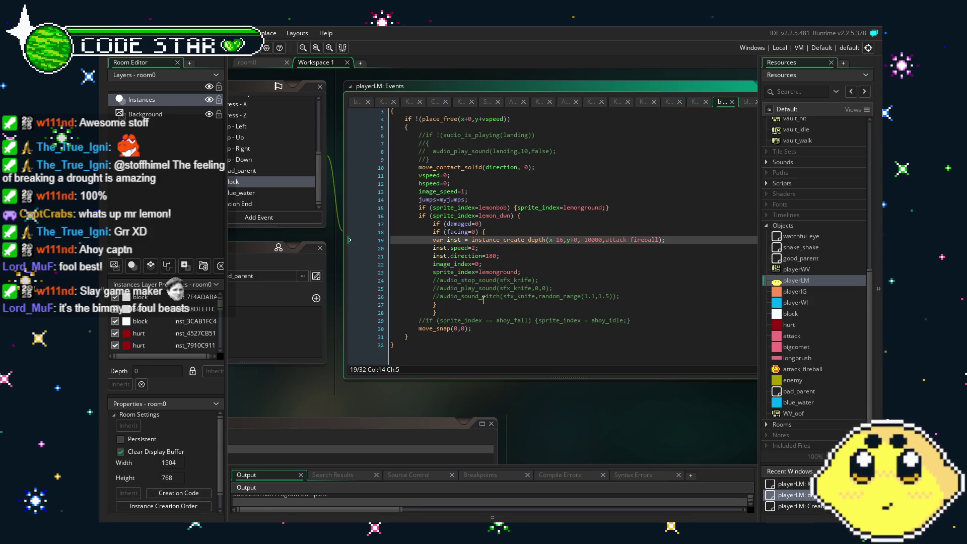
left_click(436, 305)
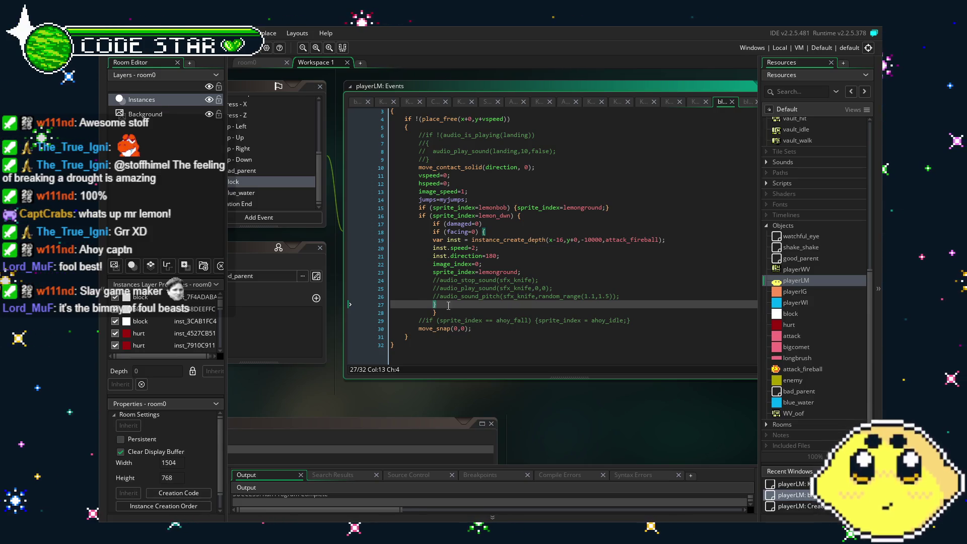
key("shift+Up")
key("shift+Up")
key("shift+Up")
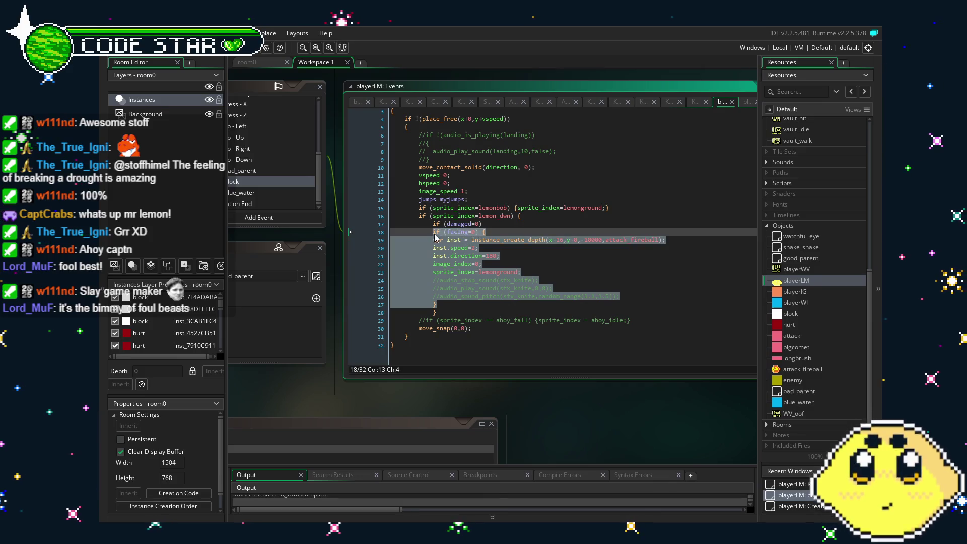
left_click(450, 303)
Step: Duplicate the block below as a facing=1 branch spawning the fireball at x+16
key("Return")
key("Return")
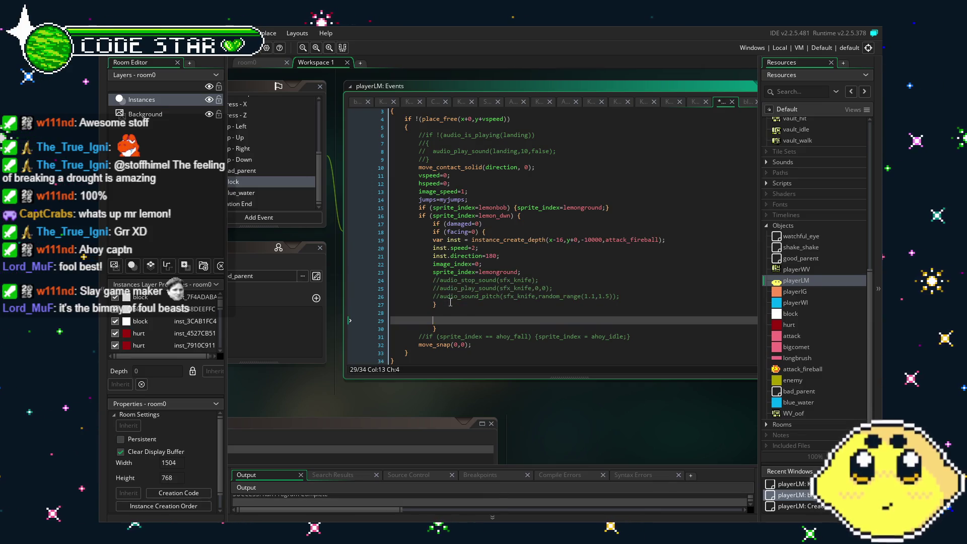
type("if (facing=0) { \t\t\tvar inst = instance_create_depth(x-16,y+0,-10000,attack_fireball); \t\t\tinst.speed=2; \t\t\tinst.direction=180; \t\t\timage_index=0; \t\t\tsprite_index=lemonground; \t\t\t//audio_stop_sound(sfx_knife); \t\t\t//audio_play_sound(sfx_knife,0,0); \t\t\t//audio_sound_pitch(sfx_knife,random_range(1.1,1.5)); \t\t\t}")
type("}")
double_click(470, 288)
type("1")
left_click(556, 297)
key("BackSpace")
type("+")
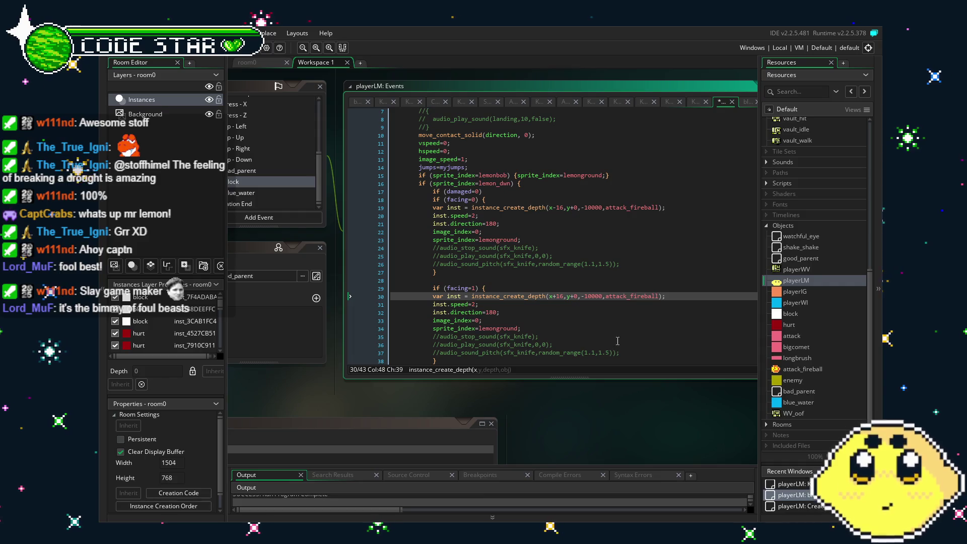
Step: Set the copied branch's 180 direction value to 0 and run the game with F5
scroll(569, 317, "down", 3)
left_click(494, 255)
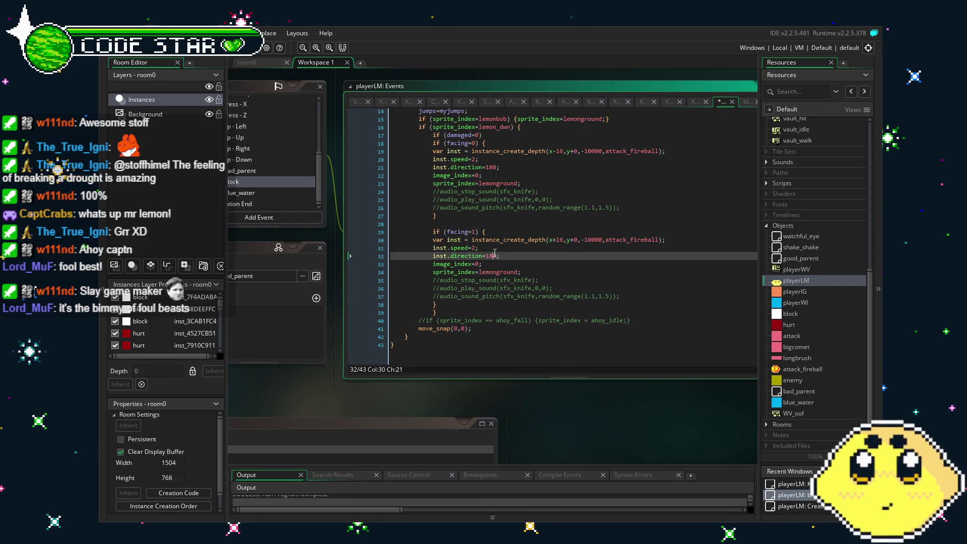
left_click(493, 256)
left_click(535, 320)
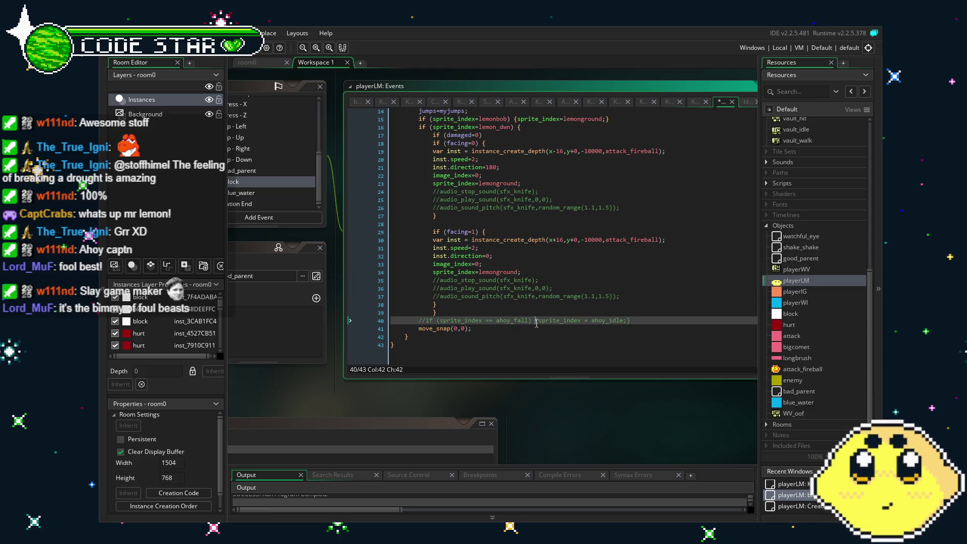
key("F5")
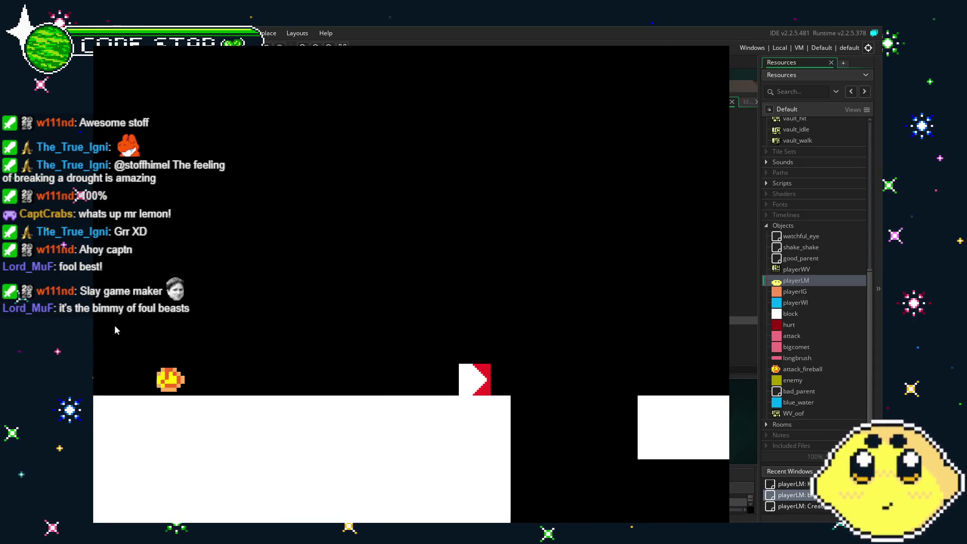
Step: Run the lemon left and right across the stairs and ledge, jumping and crouching
key("space")
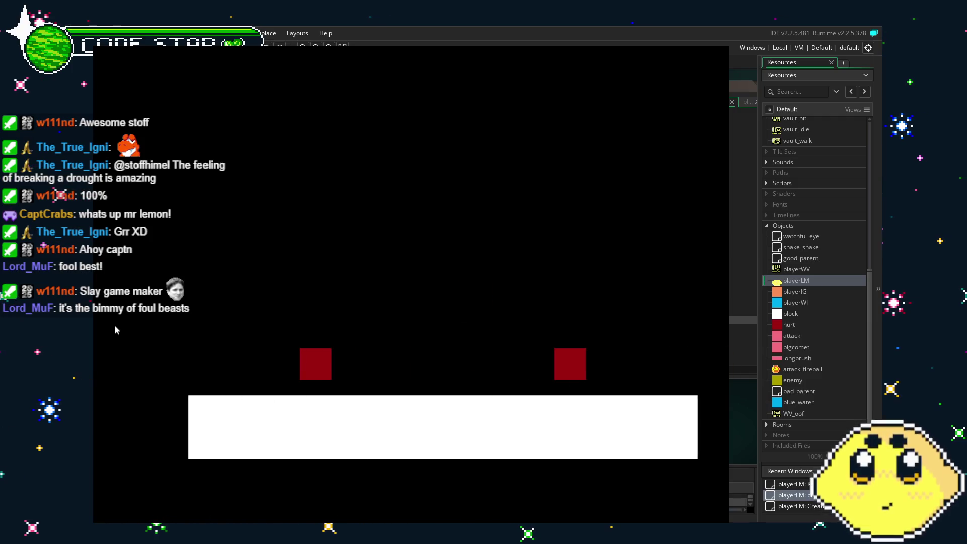
key("Right")
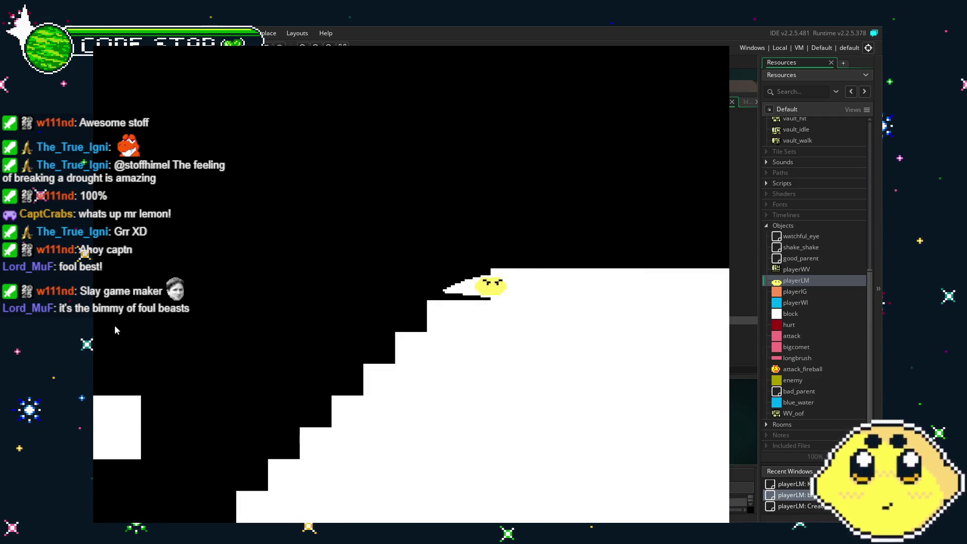
key("Right")
key("Right")
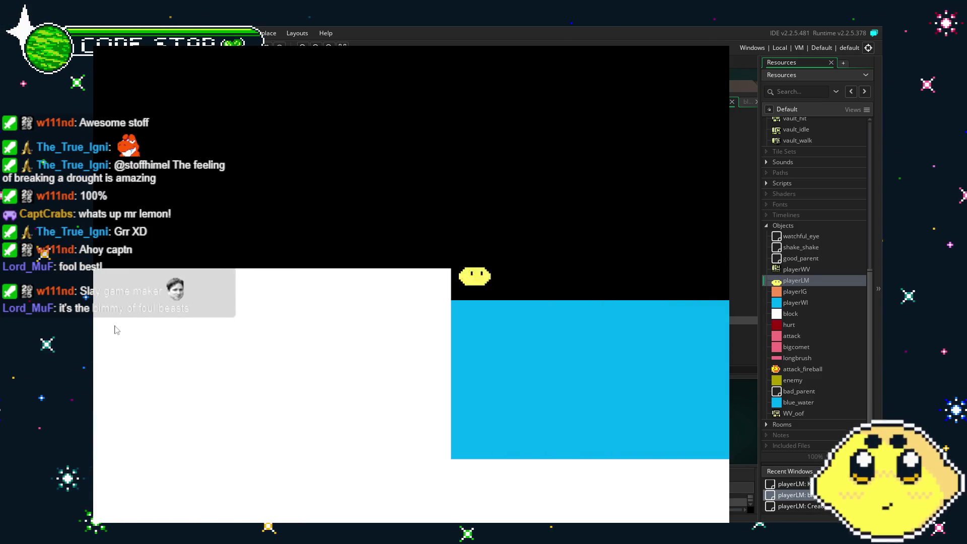
key("Left")
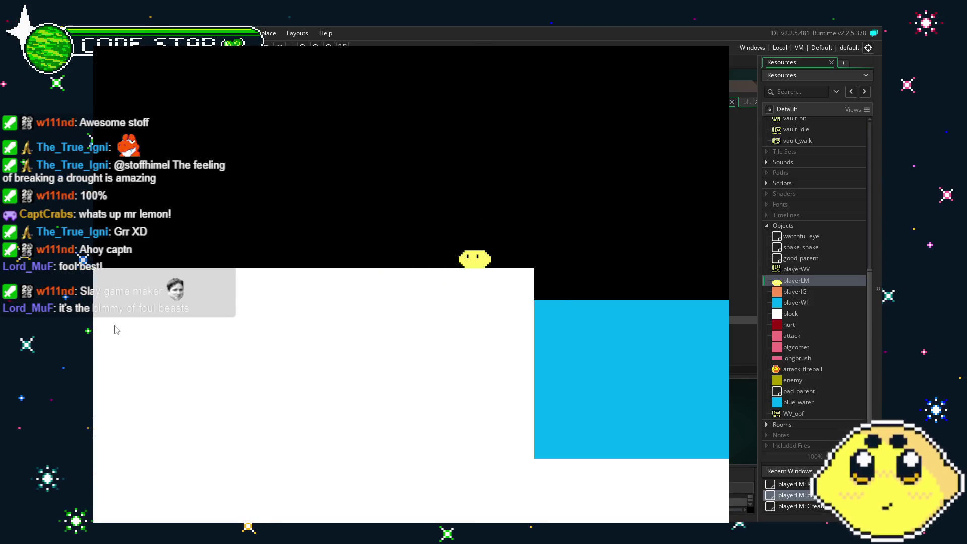
key("Left")
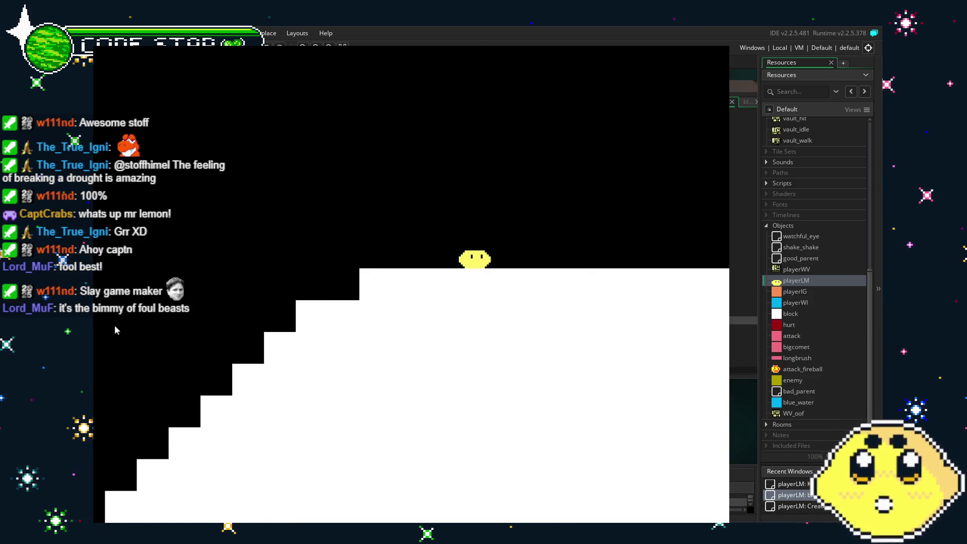
key("Up")
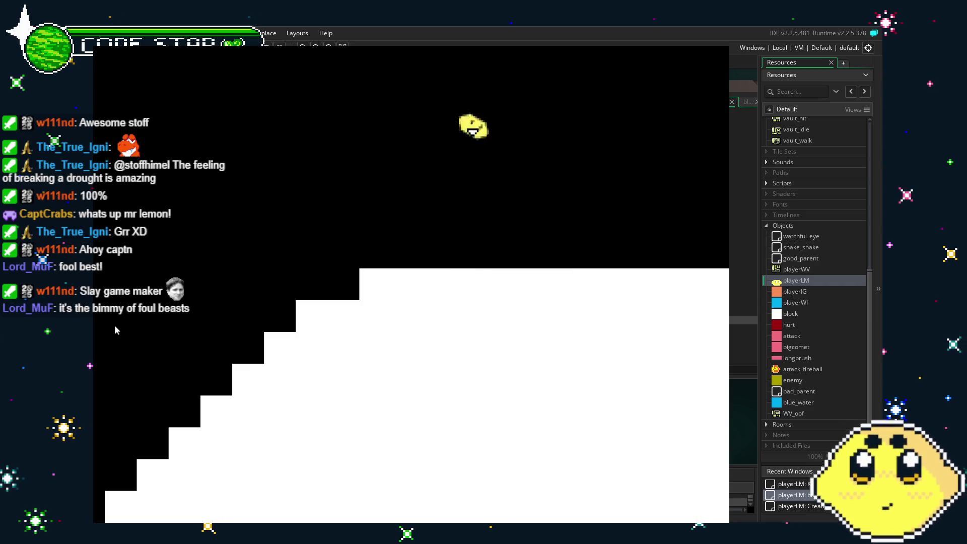
key("Up")
key("Right")
key("Up")
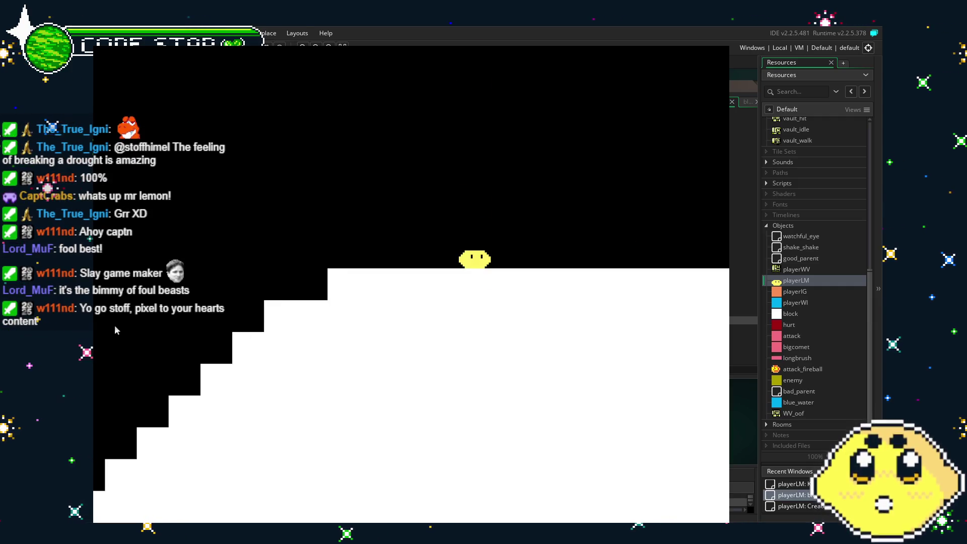
key("Up")
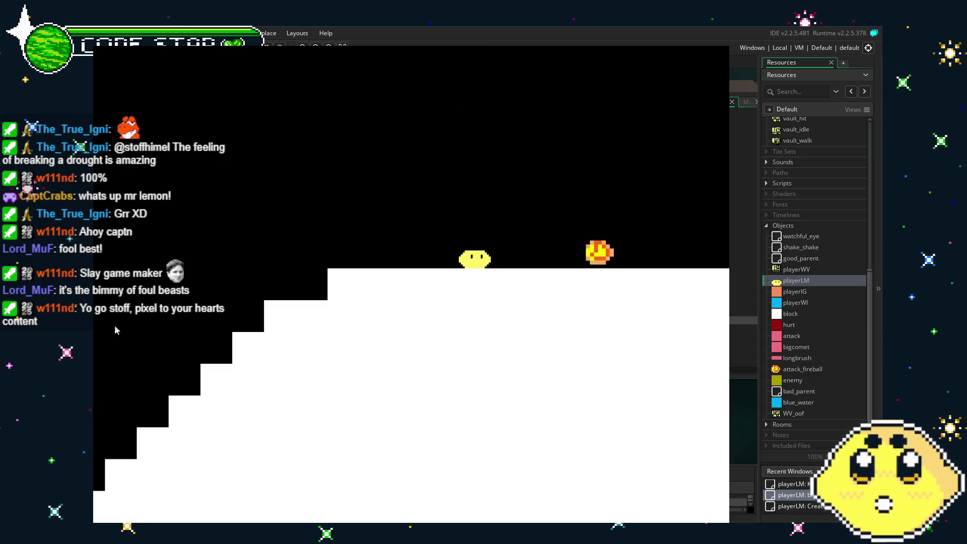
Step: Jump repeatedly while firing rightward fireballs with X, then close the game window
key("x")
key("Up")
key("x")
key("Up")
key("x")
key("x")
key("Up")
key("x")
key("x")
key("Up")
key("x")
key("Up")
key("x")
key("Up")
key("x")
key("Up")
key("x")
key("x")
key("Up")
key("x")
key("Up")
key("x")
key("x")
key("x")
key("Up")
key("x")
key("Up")
key("Up")
key("x")
key("x")
key("x")
key("x")
key("x")
key("x")
key("x")
key("Up")
key("x")
key("Up")
key("x")
key("Up")
key("x")
key("Up")
key("x")
key("x")
key("x")
key("Up")
key("x")
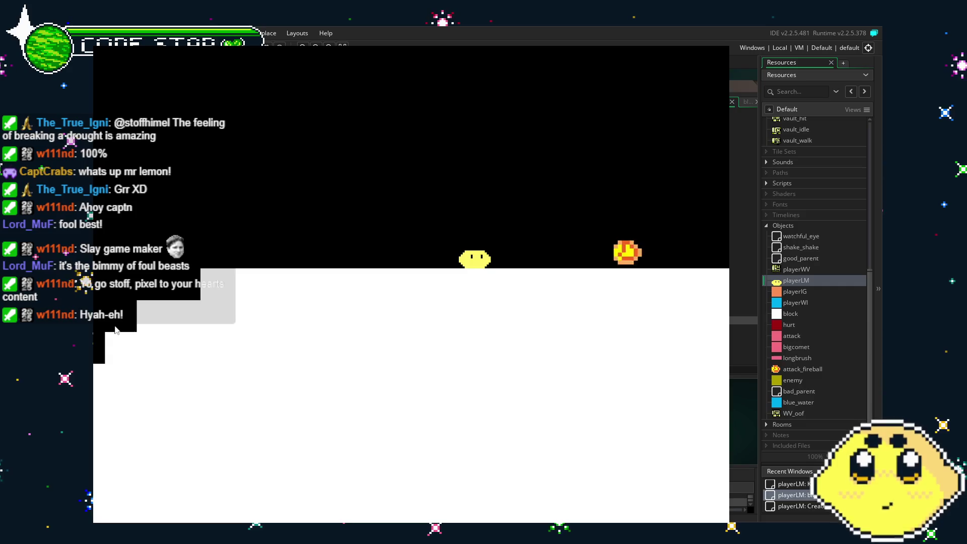
key("Up")
key("x")
key("Up")
key("x")
key("Up")
key("x")
key("Up")
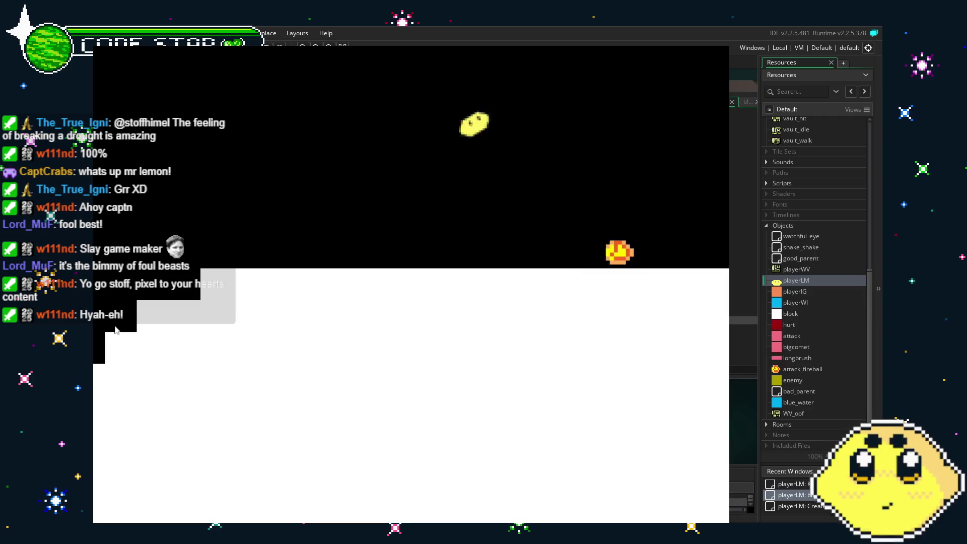
key("x")
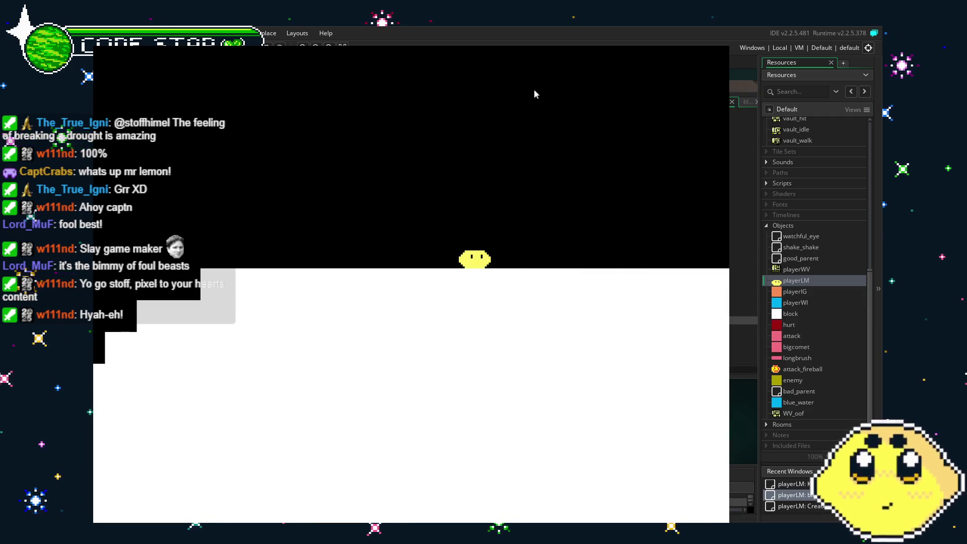
key("Escape")
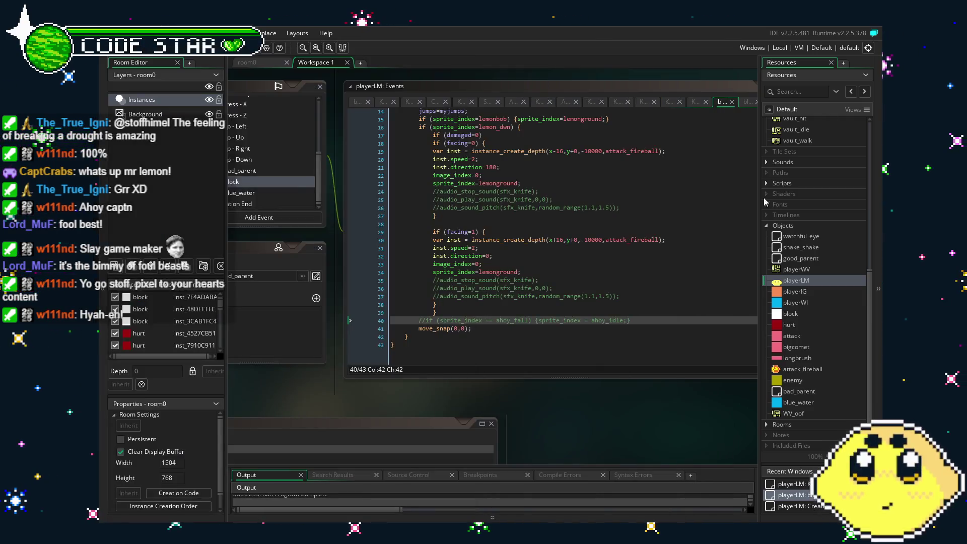
Step: Save the project and bring up playerLM's Create event code
key("ctrl+s")
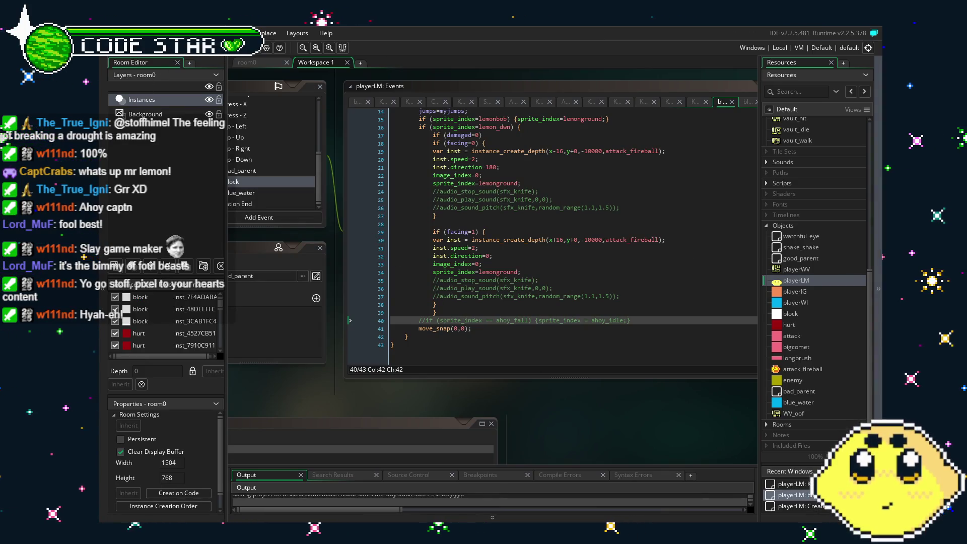
left_click(456, 373)
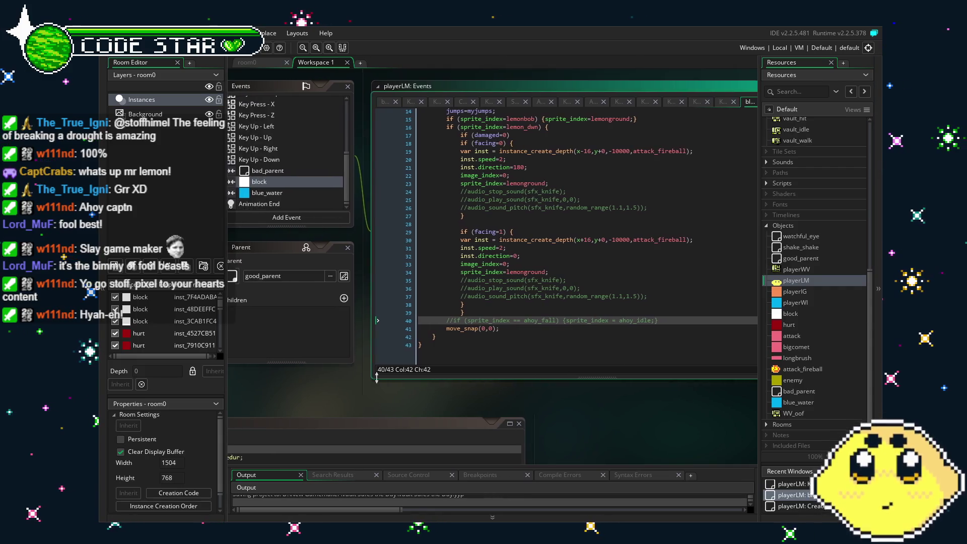
scroll(649, 275, "up", 4)
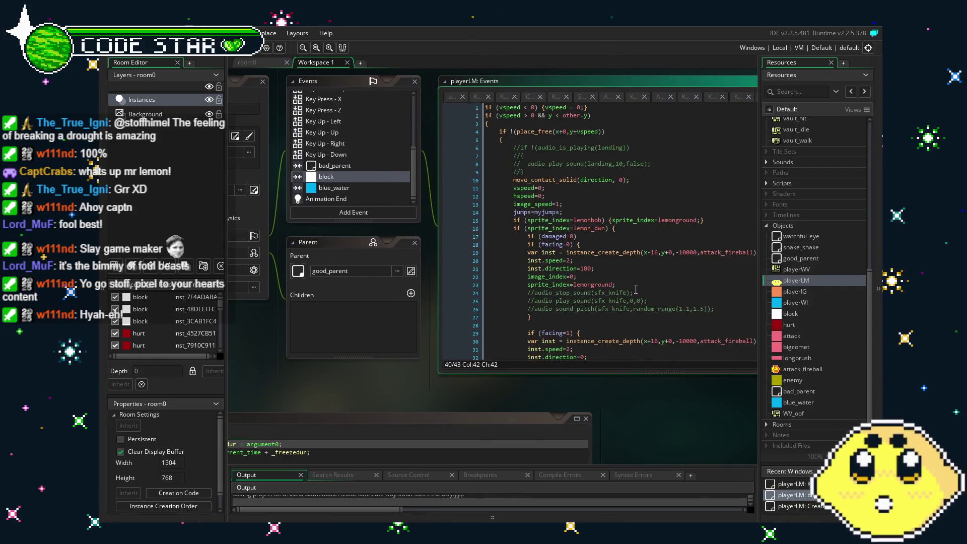
left_click_drag(352, 183, 445, 195)
scroll(438, 193, "up", 5)
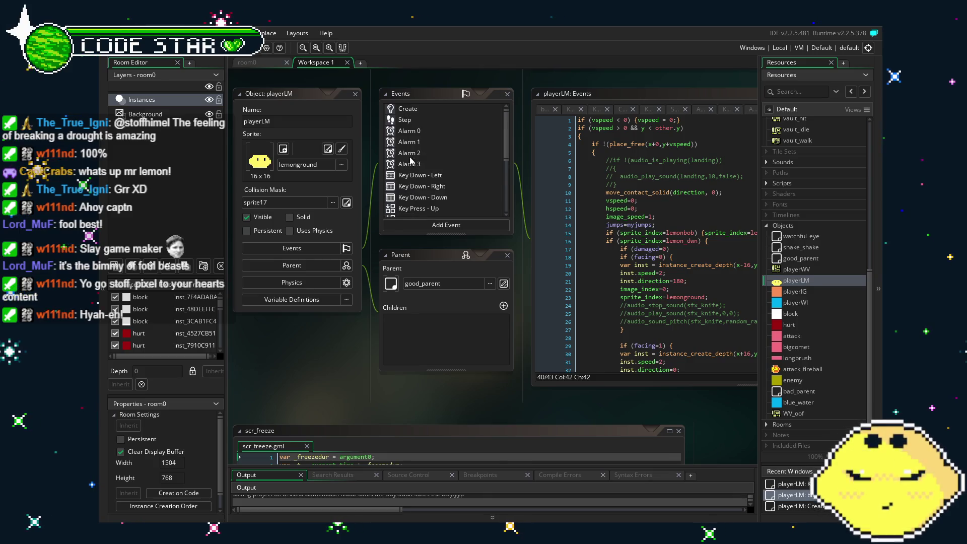
left_click(410, 111)
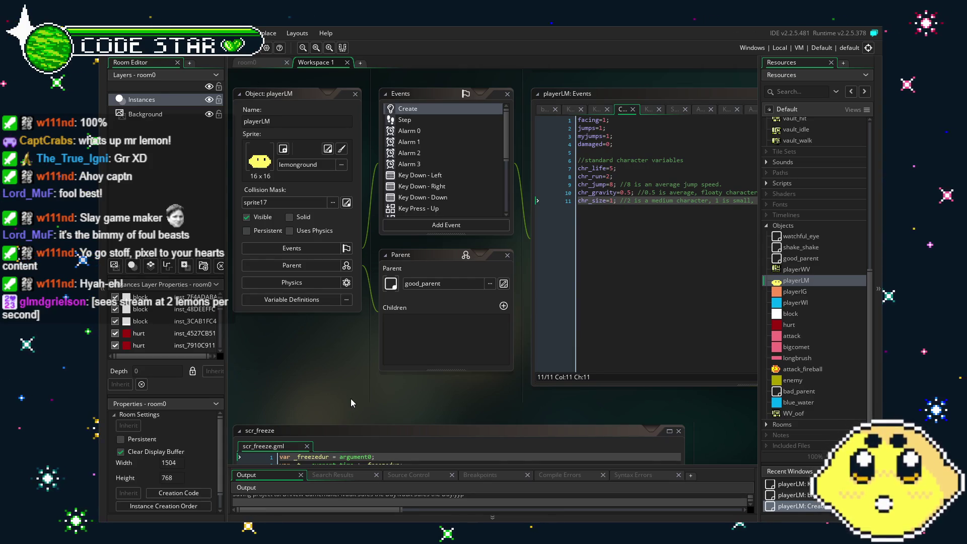
Step: Show playerLM's Key Down - Left code with the caret at the end of line 3
left_click_drag(355, 406, 302, 406)
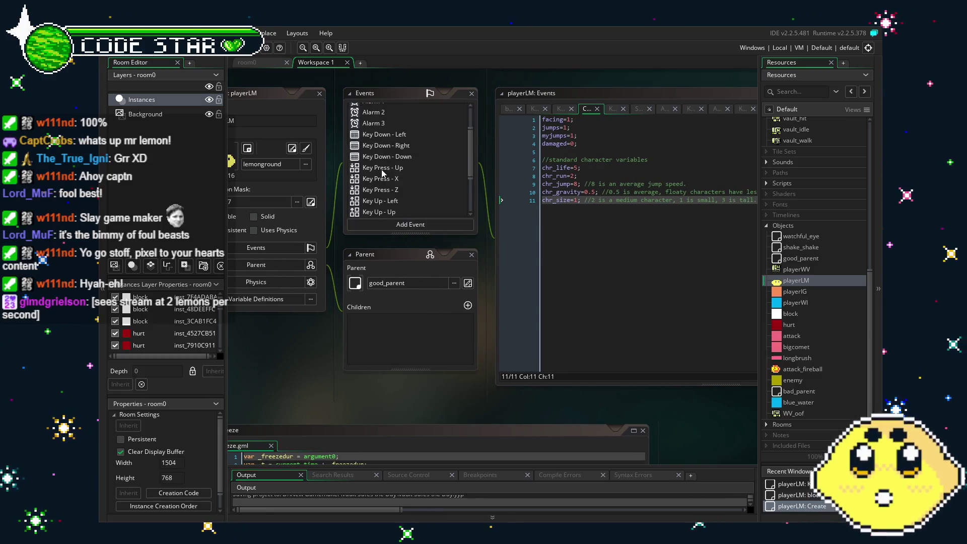
left_click(397, 175)
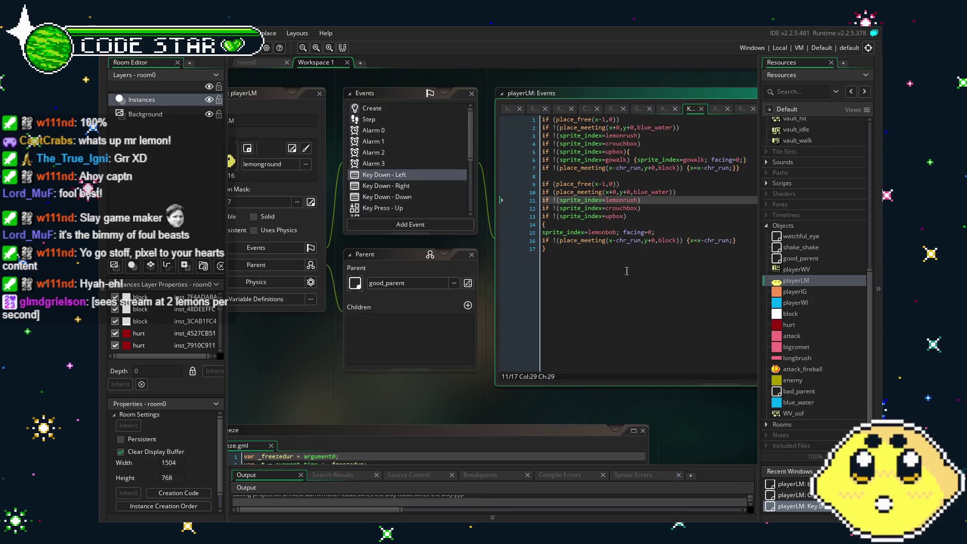
left_click(630, 270)
left_click(636, 149)
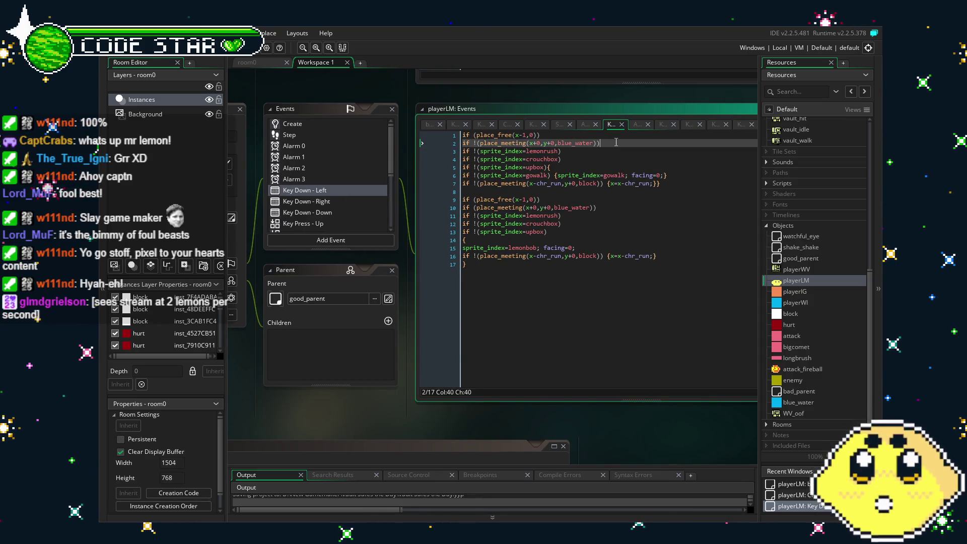
Step: In Key Down - Left, duplicate the lemonrush check into lemon_dwn and lemon_up check lines
key("ctrl+d")
left_click_drag(559, 151, 527, 152)
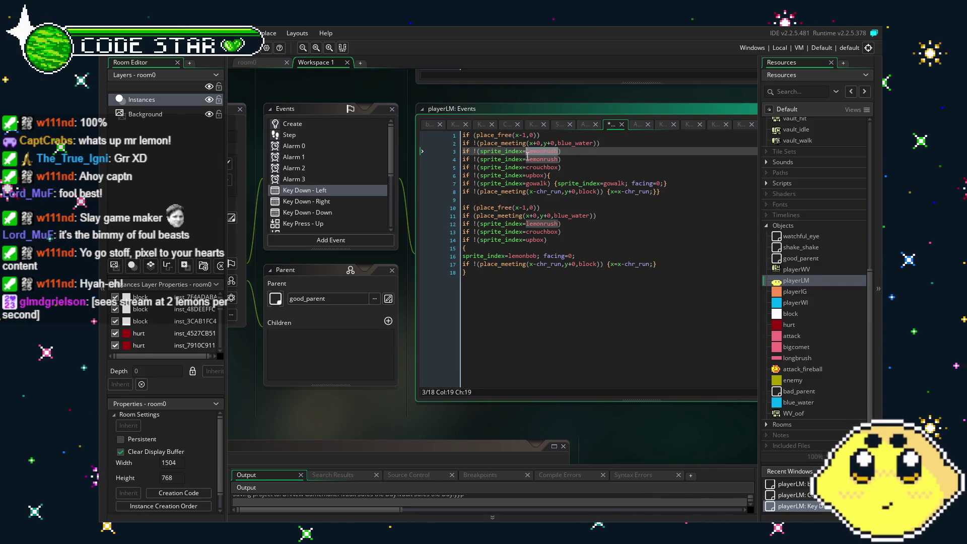
type("lemon")
type("_dwn")
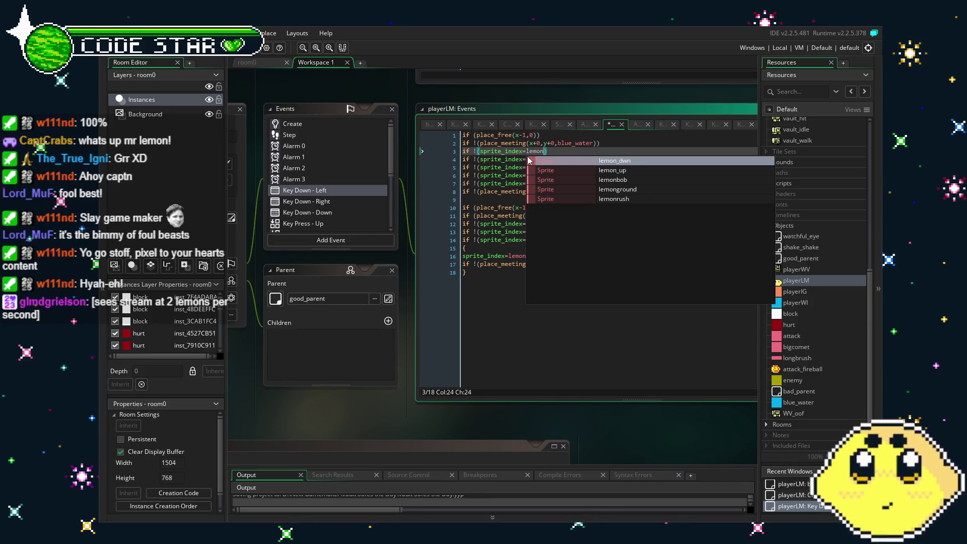
key("shift+Home")
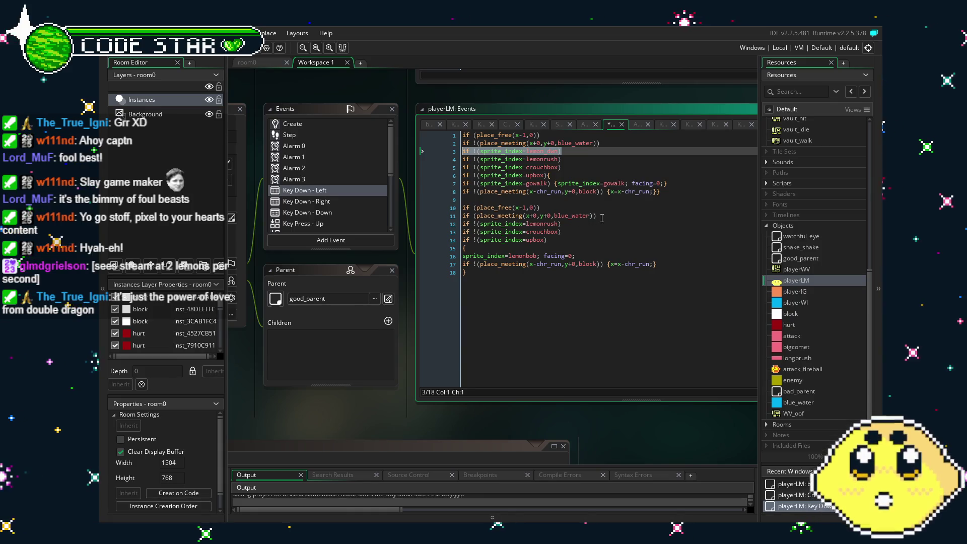
left_click(572, 152)
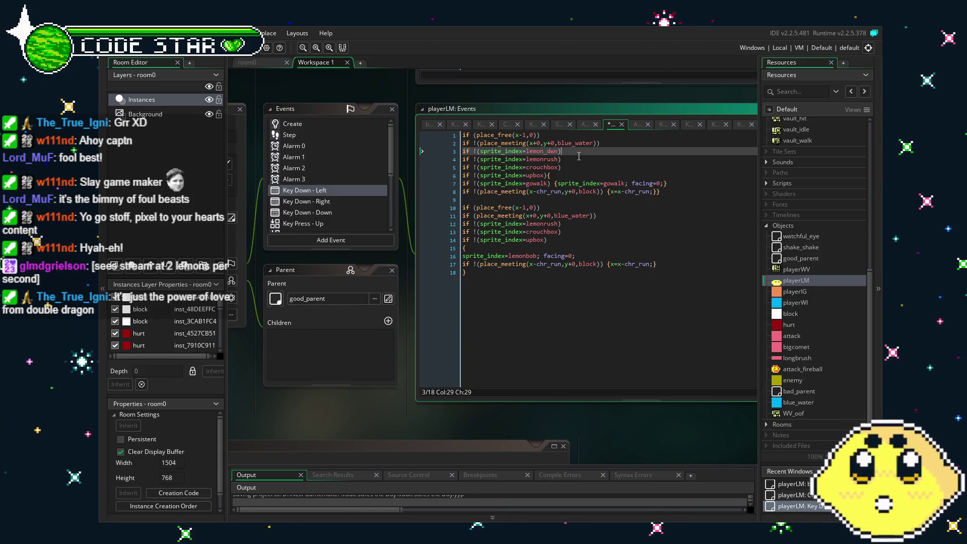
key("ctrl+d")
key("BackSpace")
key("BackSpace")
type("up")
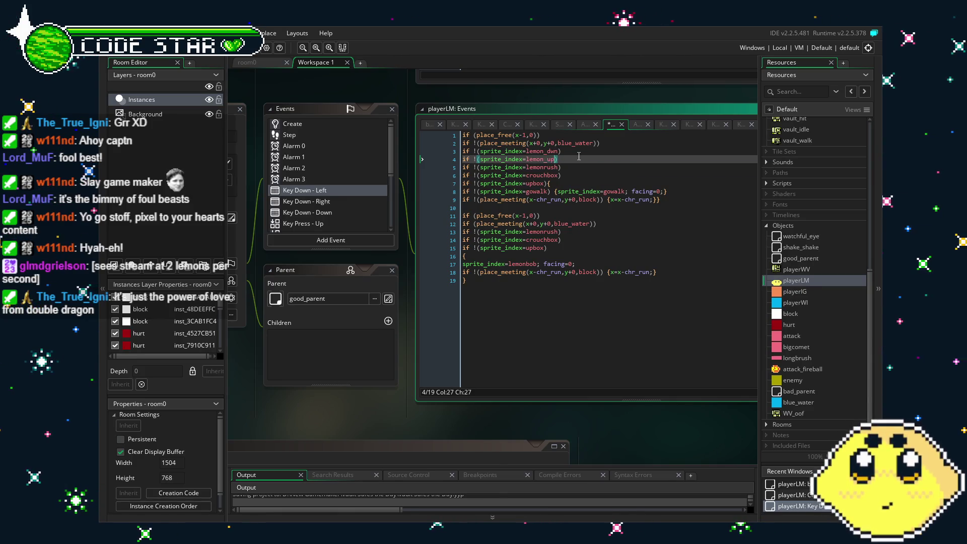
mouse_move(574, 159)
left_mouse_down()
mouse_move(443, 144)
mouse_move(429, 156)
left_mouse_up()
key("ctrl+c")
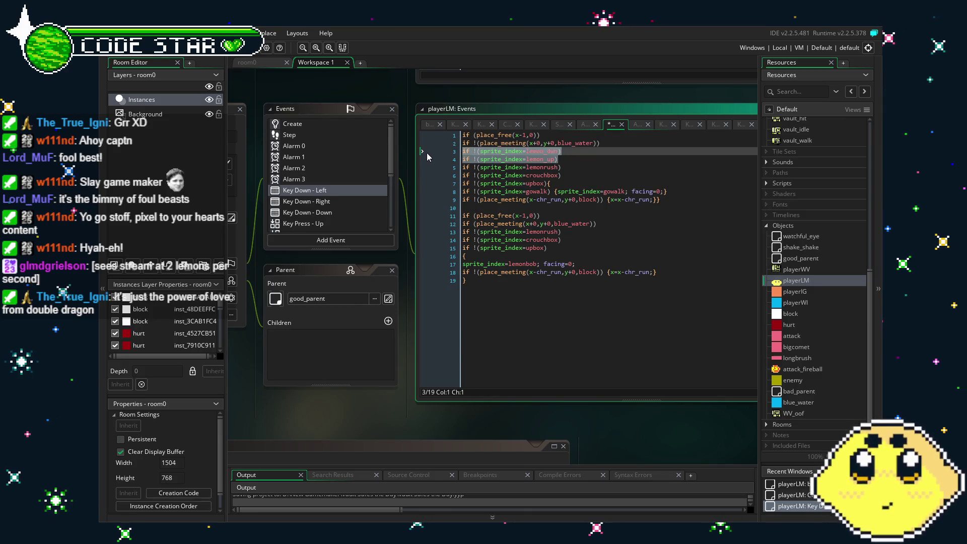
Step: Paste the lemon_dwn and lemon_up checks into the Left code's second movement block
left_click(610, 225)
key("Return")
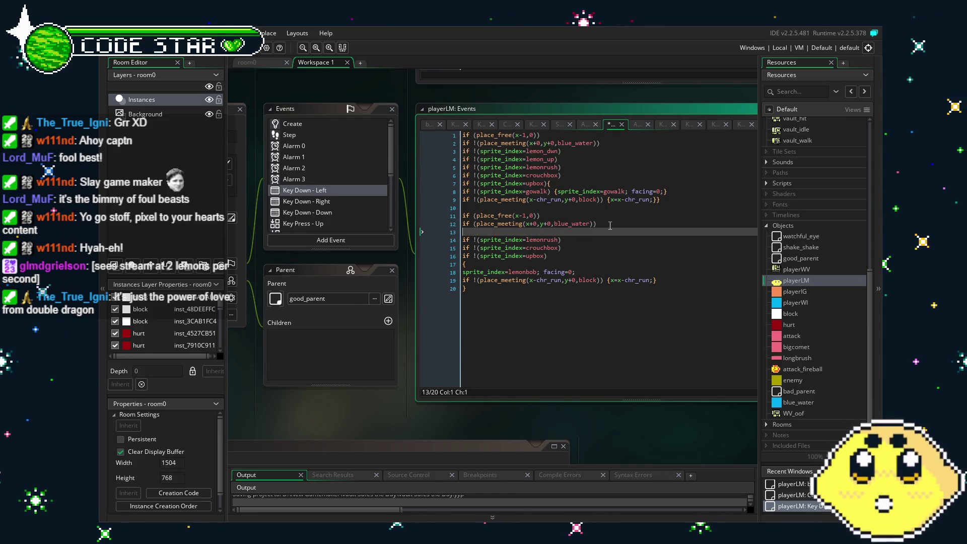
key("ctrl+v")
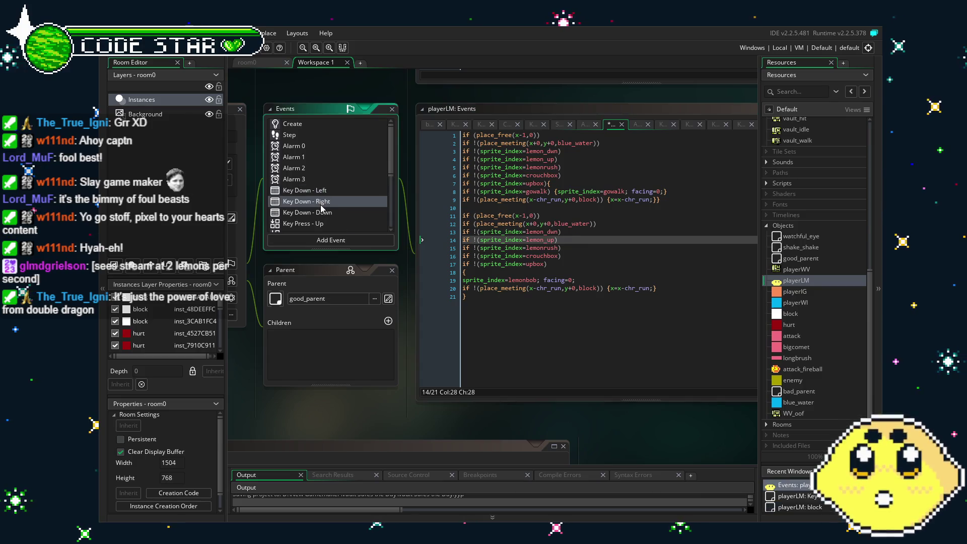
Step: Paste the lemon_dwn and lemon_up guards into both Key Down - Right movement blocks
left_click(663, 123)
left_click(612, 139)
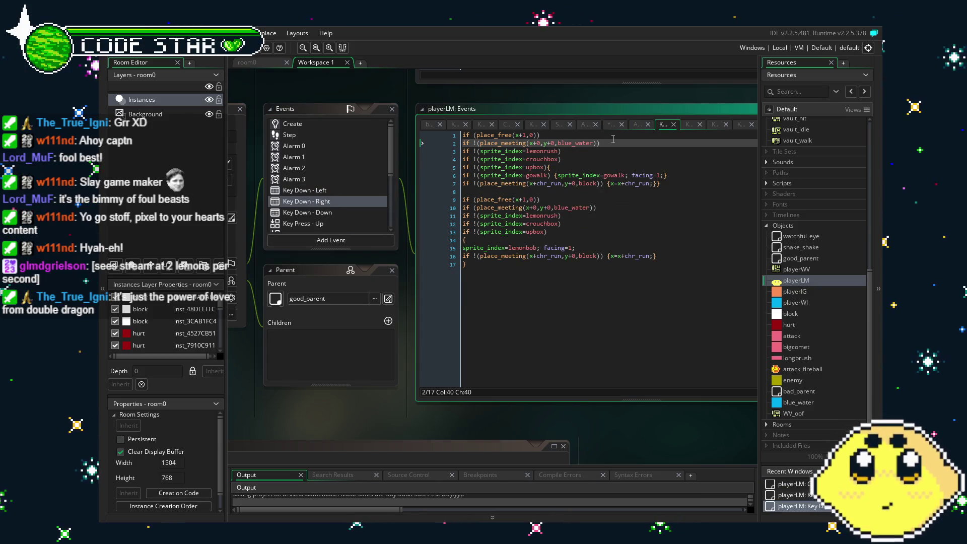
key("Return")
key("ctrl+v")
left_click(596, 224)
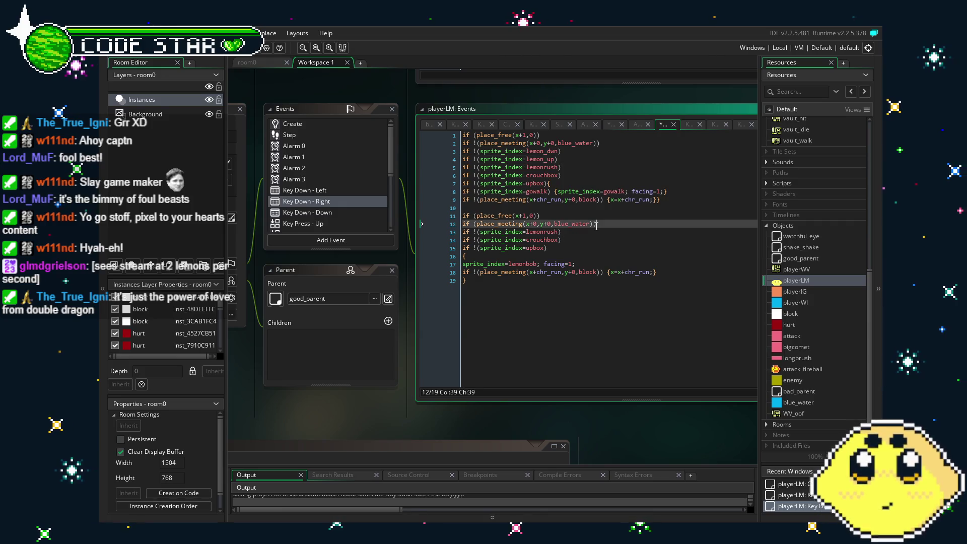
key("Return")
key("ctrl+v")
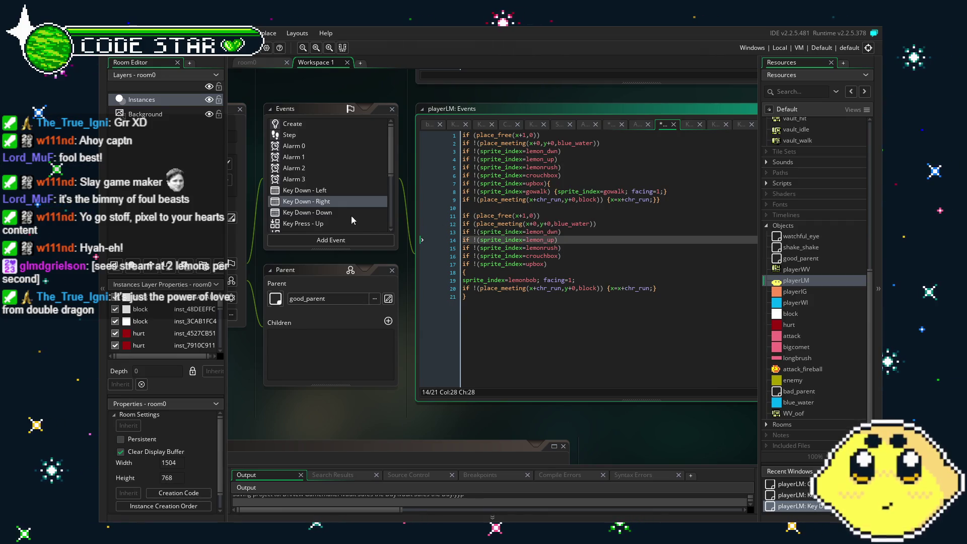
left_click(311, 213)
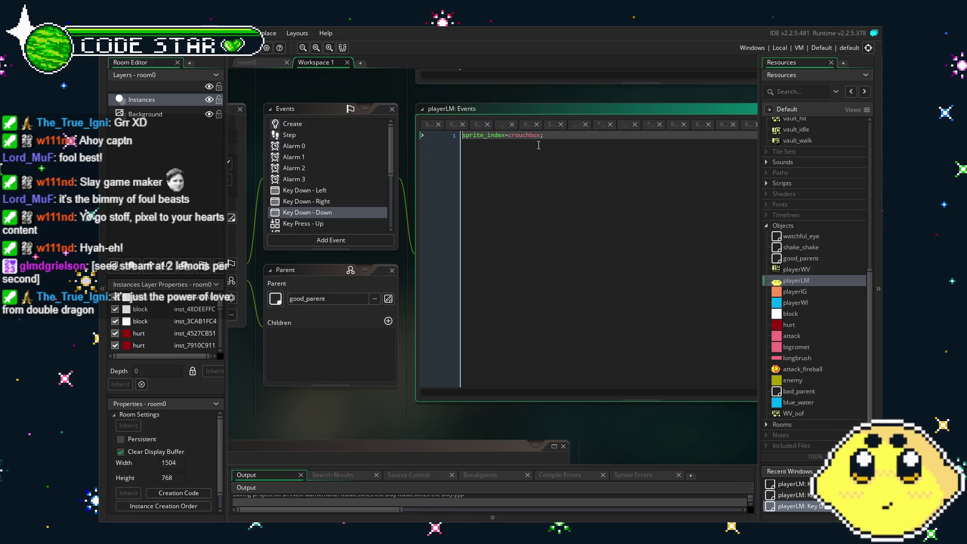
Step: Guard Key Down - Down's crouchbox line and Key Press - Up's jump with the lemon_dwn/lemon_up checks
key("Return")
key("Up")
key("ctrl+v")
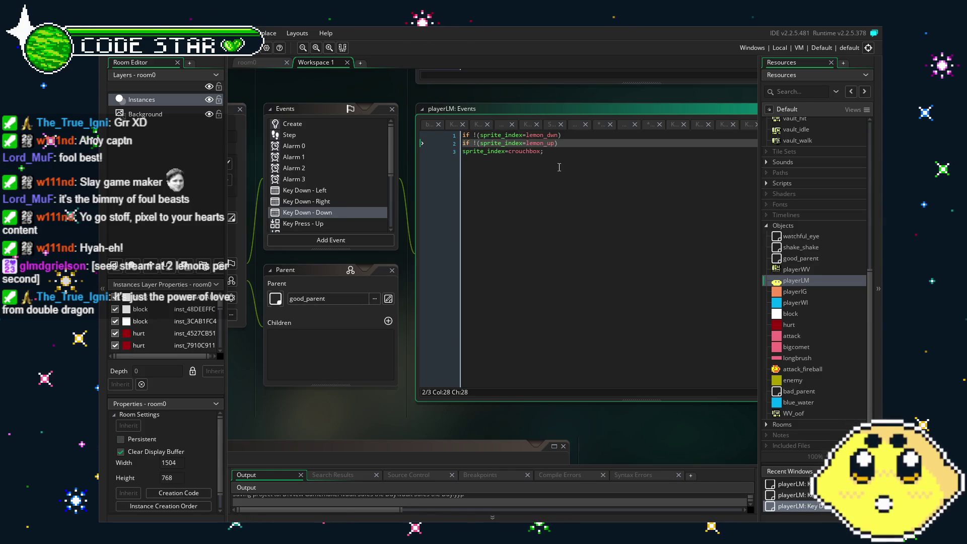
key("Down")
type("}")
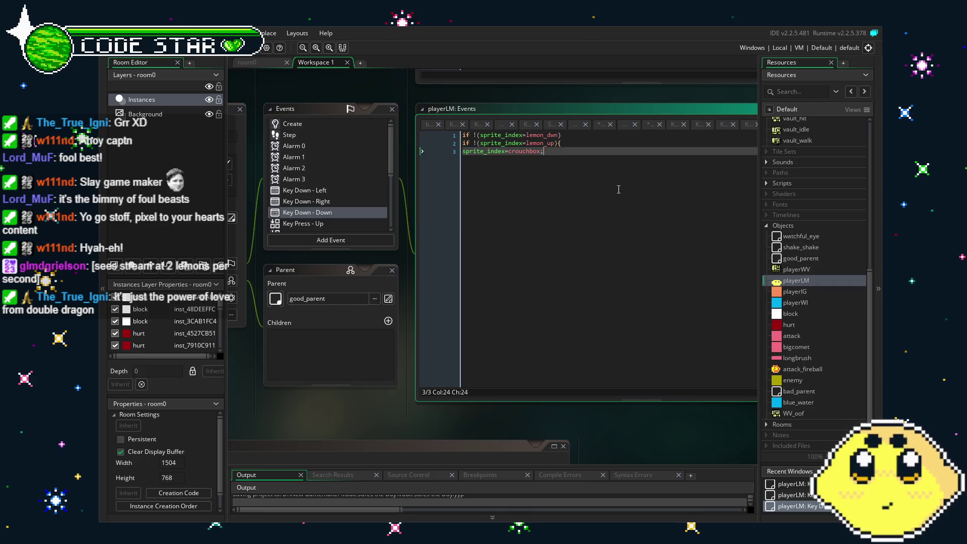
left_click(337, 222)
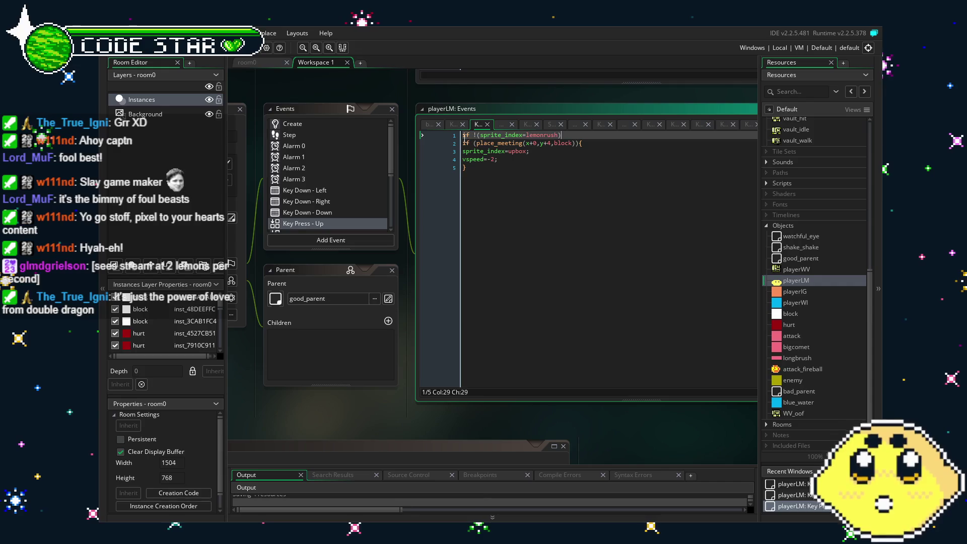
key("ctrl+v")
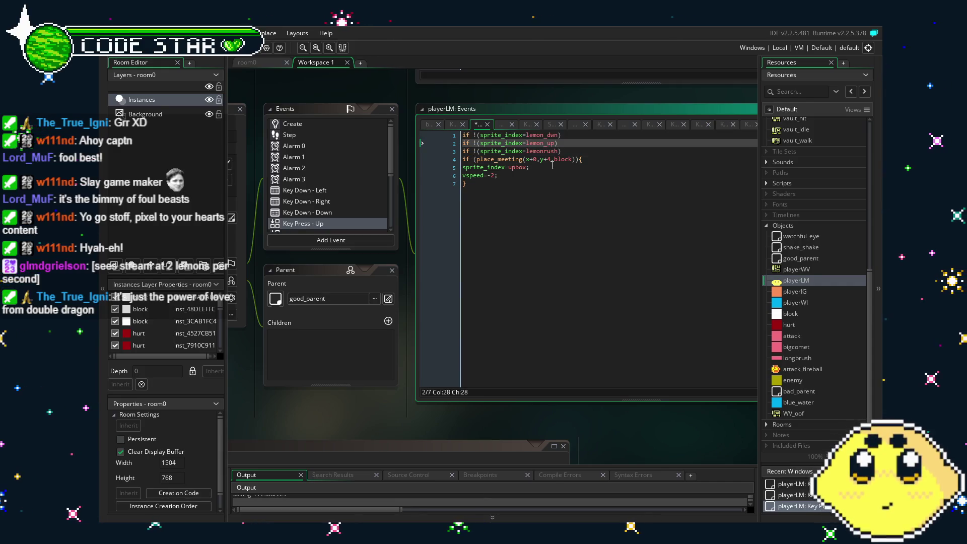
scroll(325, 165, "down", 2)
Step: Paste the guard lines into Key Press - X's LEMO CUTTER and LEMO COMET attacks
left_click(340, 194)
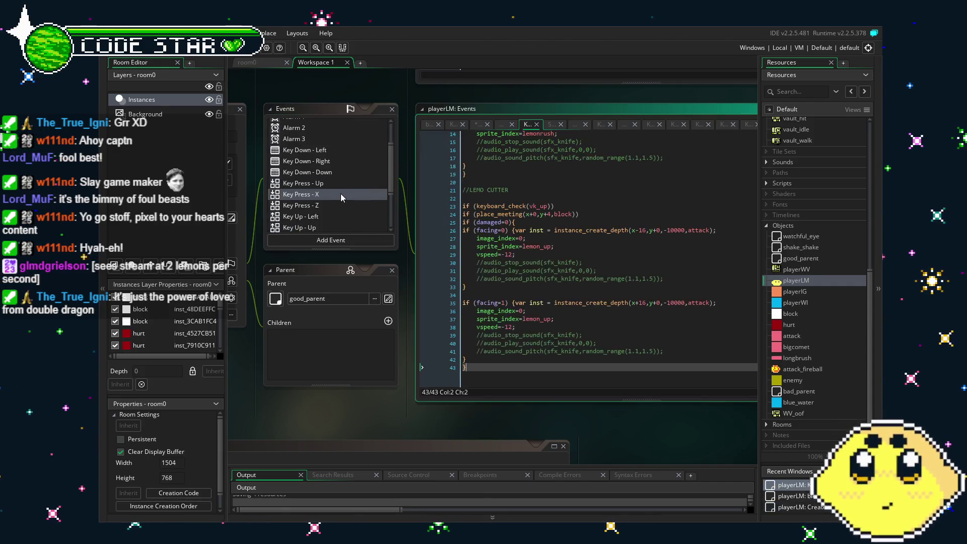
scroll(521, 283, "down", 5)
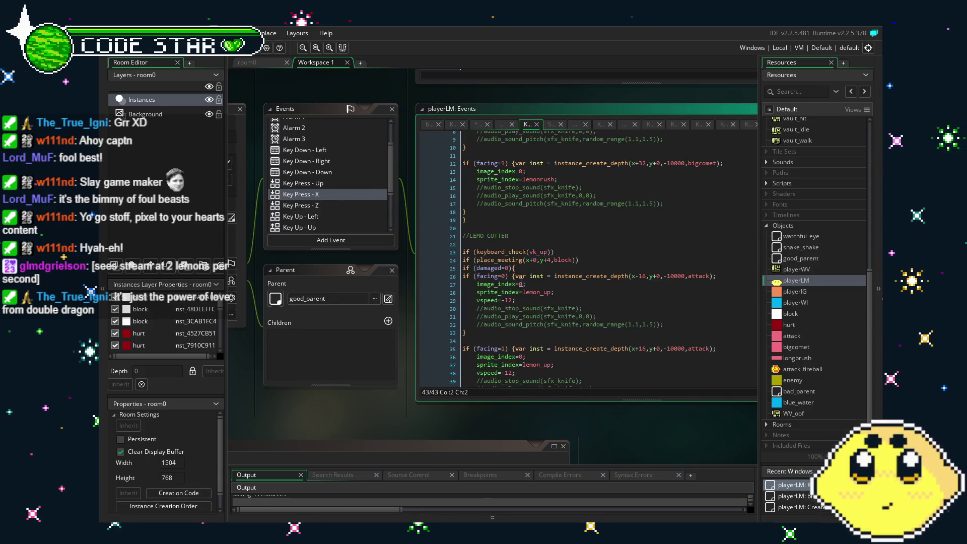
left_click_drag(538, 376, 512, 375)
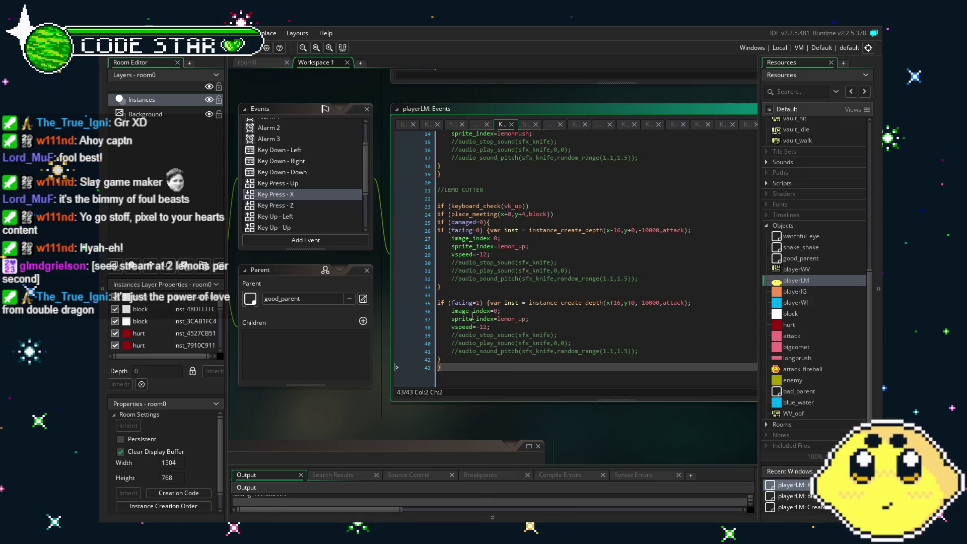
mouse_move(389, 403)
left_mouse_down()
mouse_move(440, 403)
mouse_move(412, 407)
left_mouse_up()
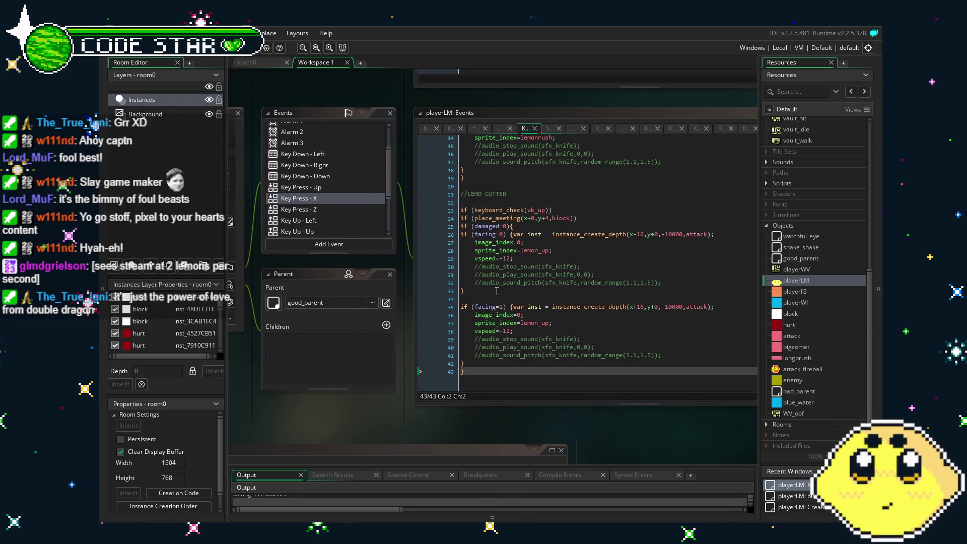
left_click(500, 199)
key("ctrl+v")
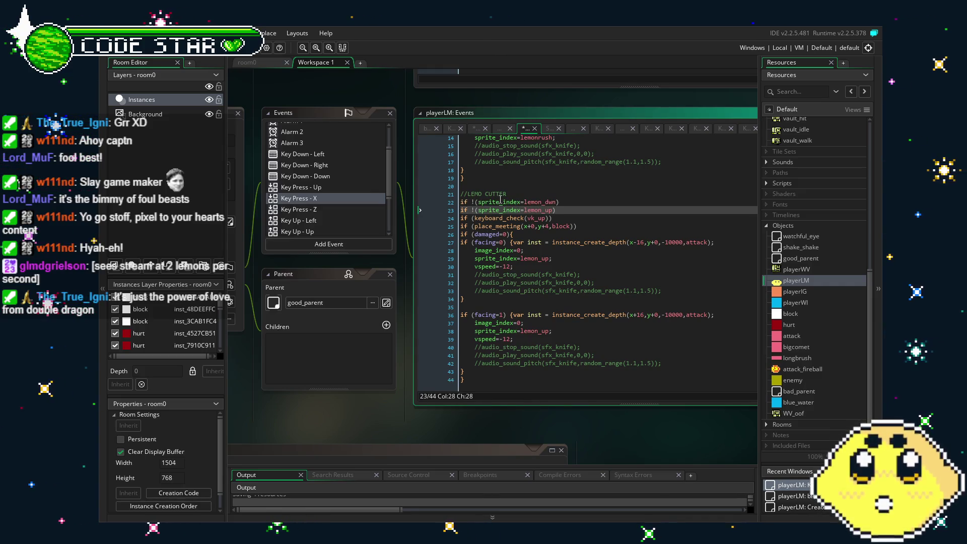
scroll(603, 233, "up", 5)
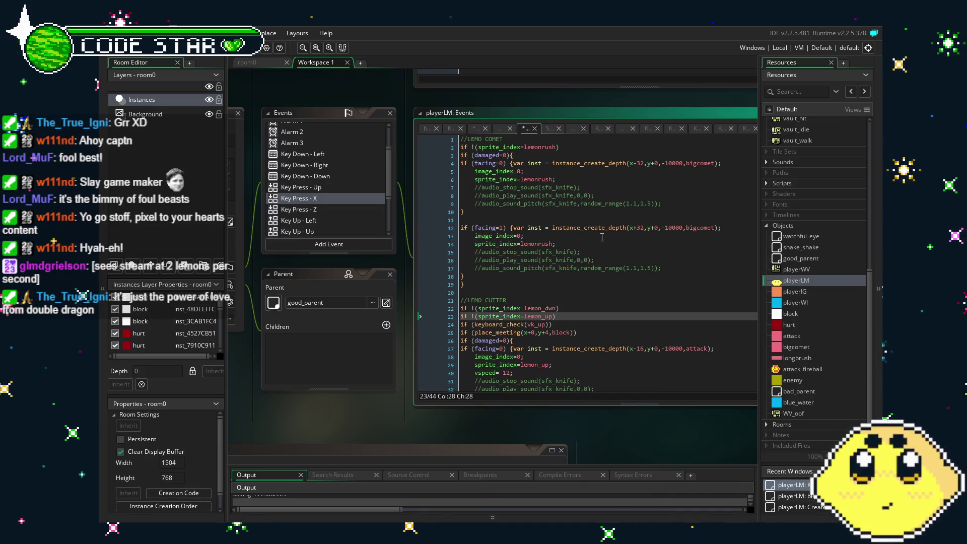
left_click(517, 140)
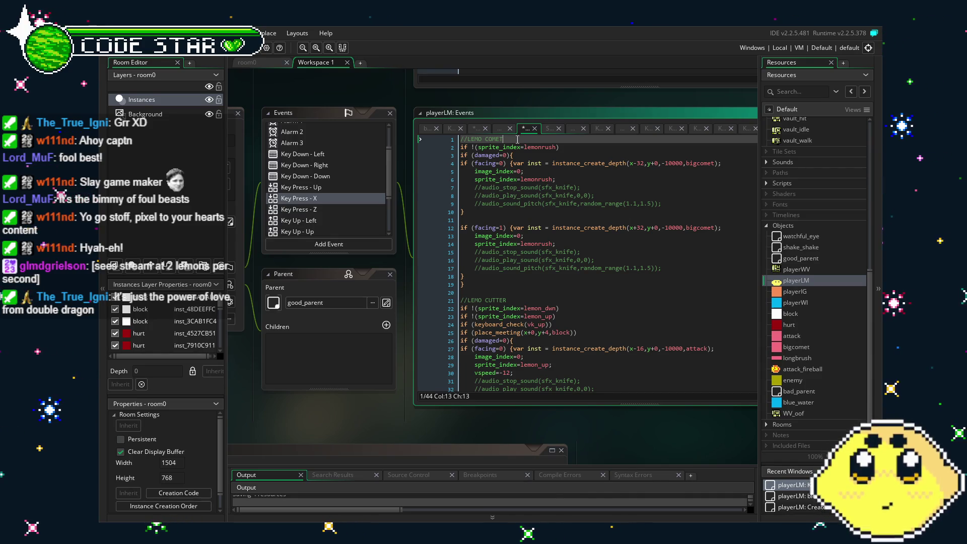
key("Return")
key("ctrl+v")
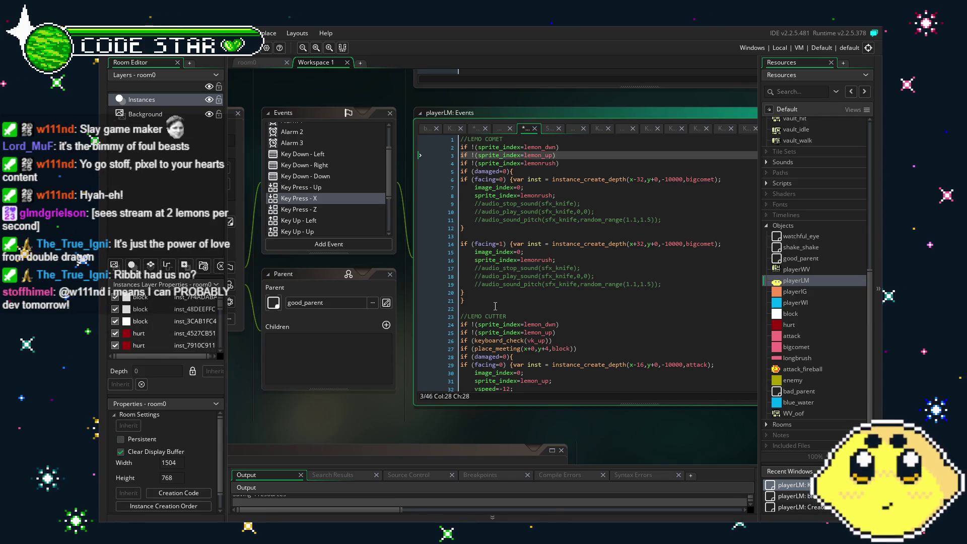
scroll(495, 306, "down", 5)
left_click(298, 209)
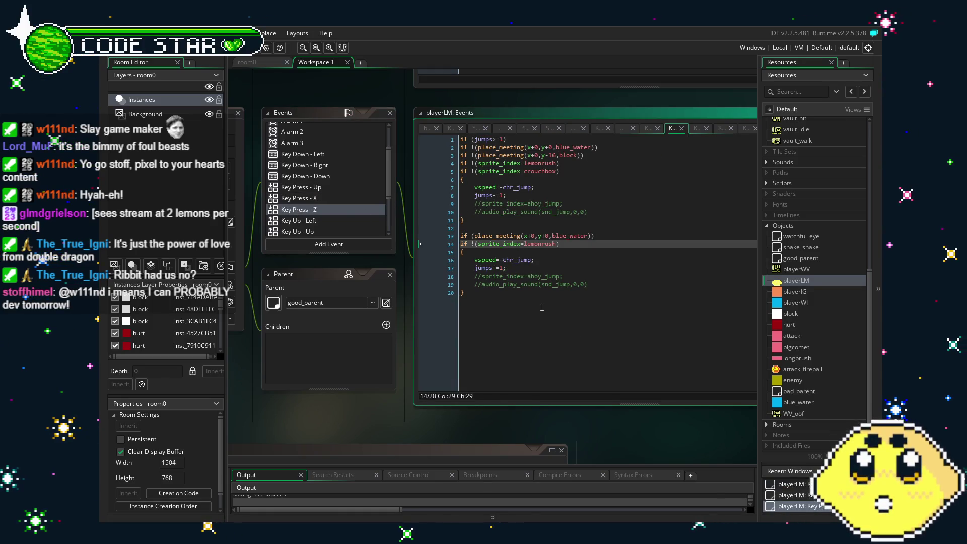
Step: Paste the lemon_dwn/lemon_up guards into Key Press - Z's land jump and water jump
left_click(595, 155)
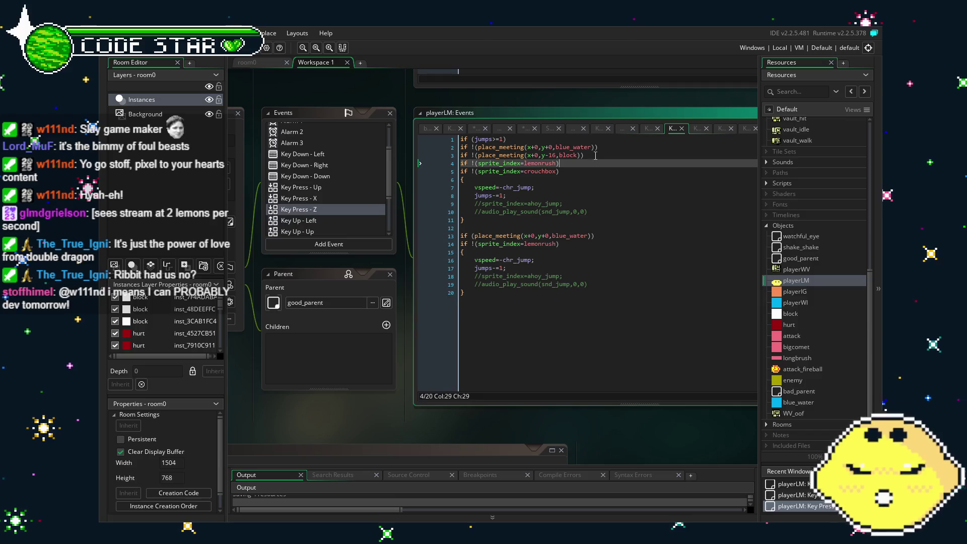
type("if !(sprite_index=lemon_dwn) if !(sprite_index=lemon_up)")
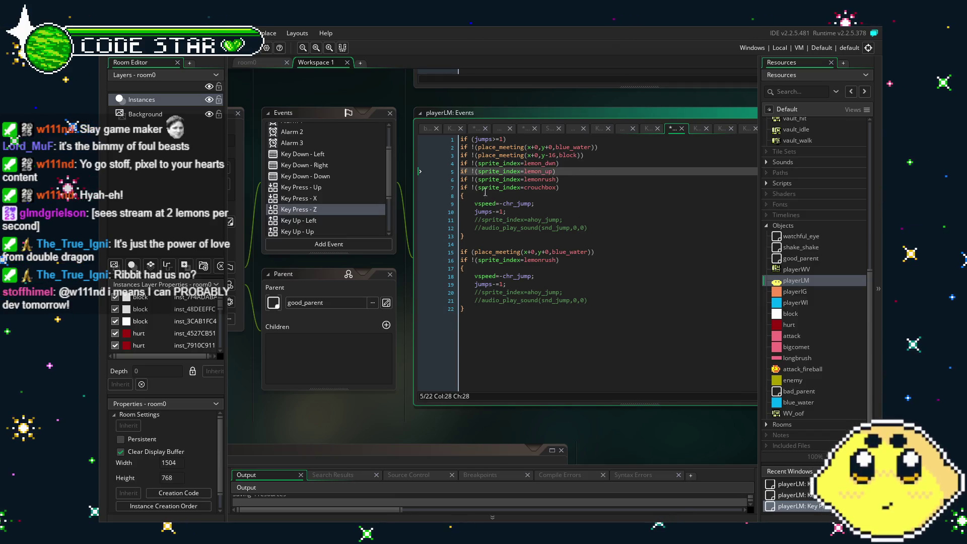
left_click(606, 258)
left_click(609, 249)
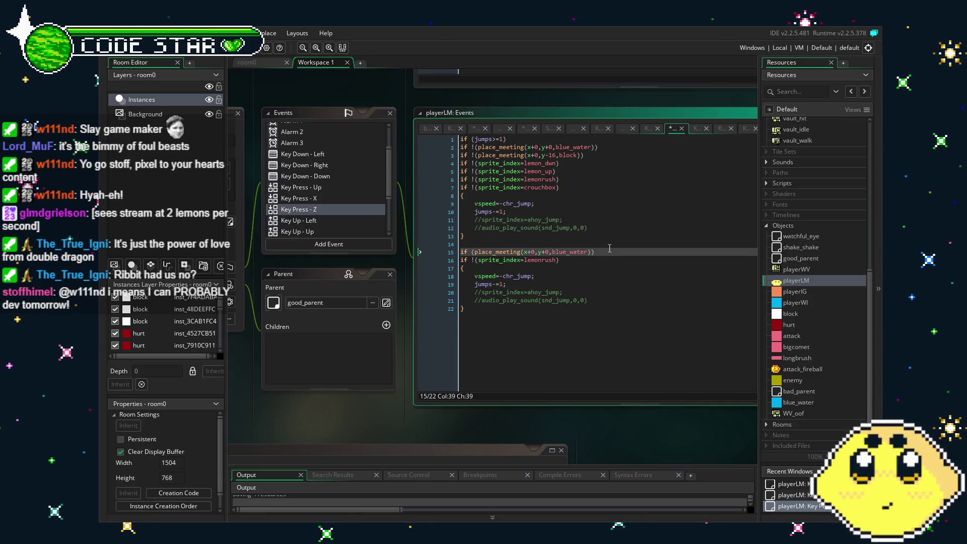
type("if !(sprite_index=lemon_dwn) if !(sprite_index=lemon_up)")
Step: Review the Key Up - Left and Key Up - Down code, then show the bad_parent collision code
left_click(329, 222)
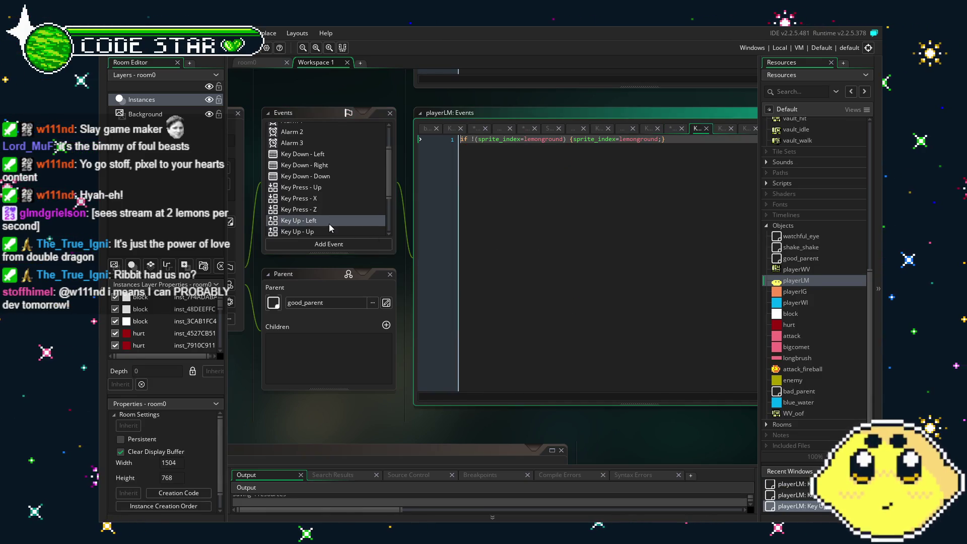
scroll(330, 198, "down", 3)
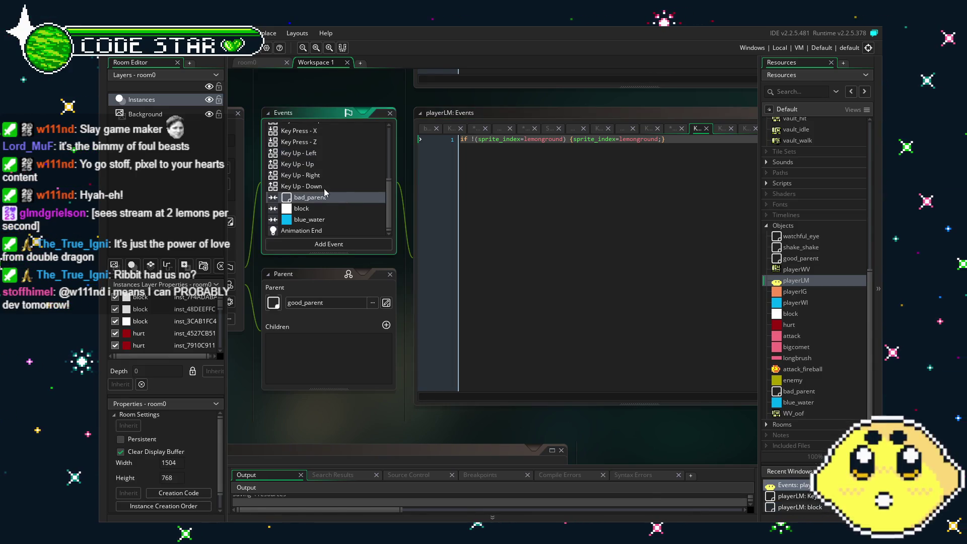
double_click(324, 187)
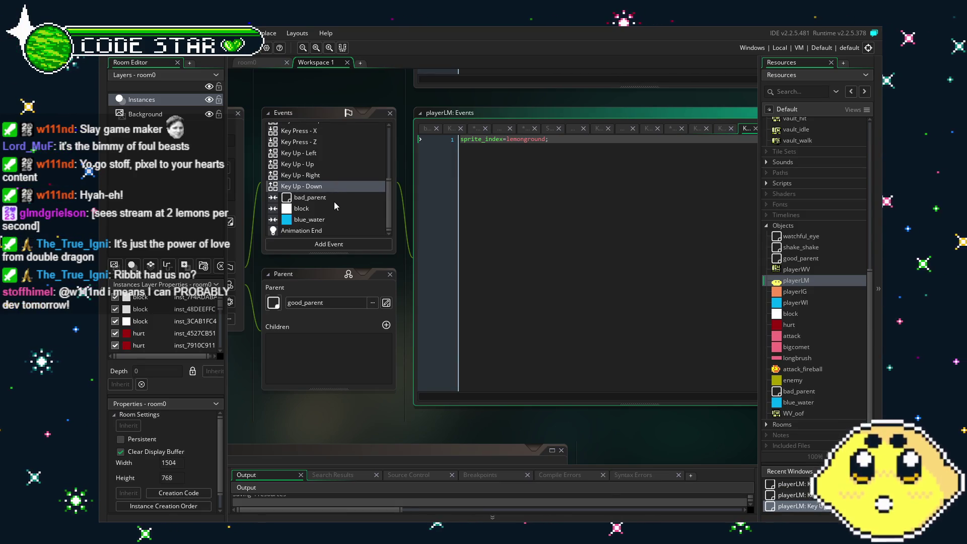
left_click(333, 202)
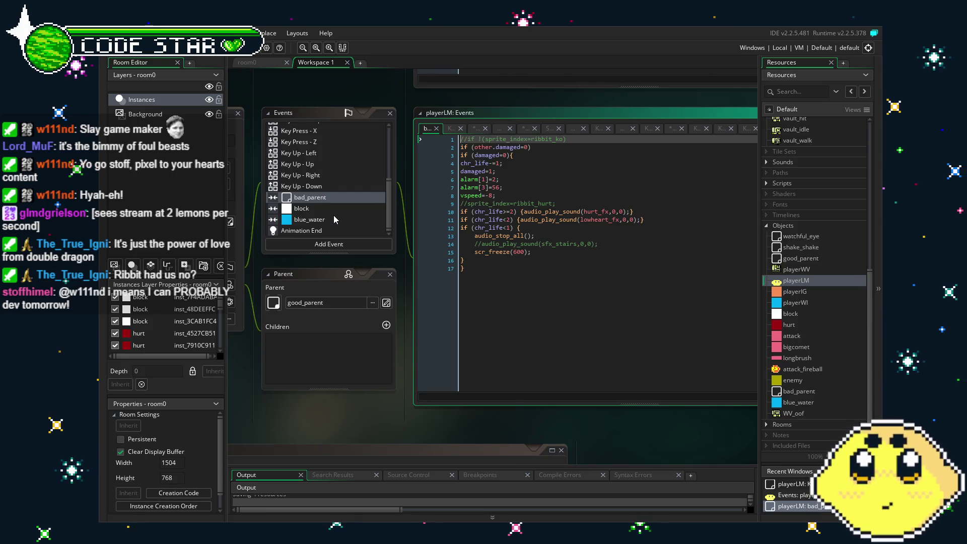
Step: Scroll through playerLM's block collision code, then show the 2-line blue_water code with vspeed=-.5
left_click(333, 217)
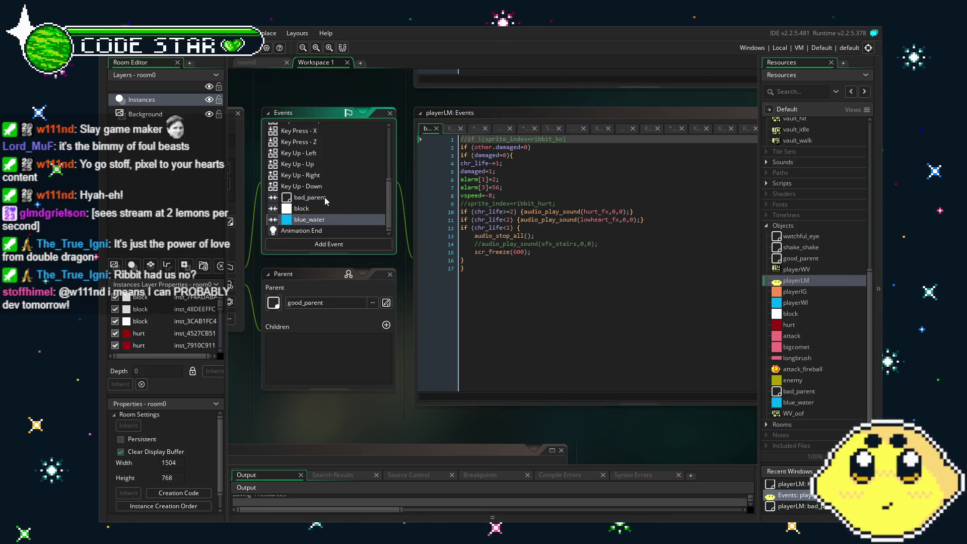
left_click(331, 207)
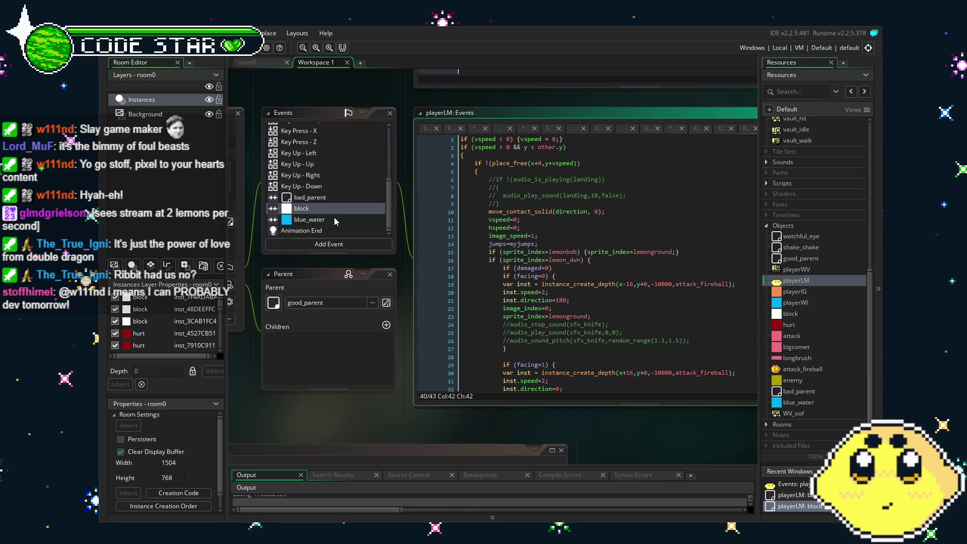
scroll(442, 383, "down", 4)
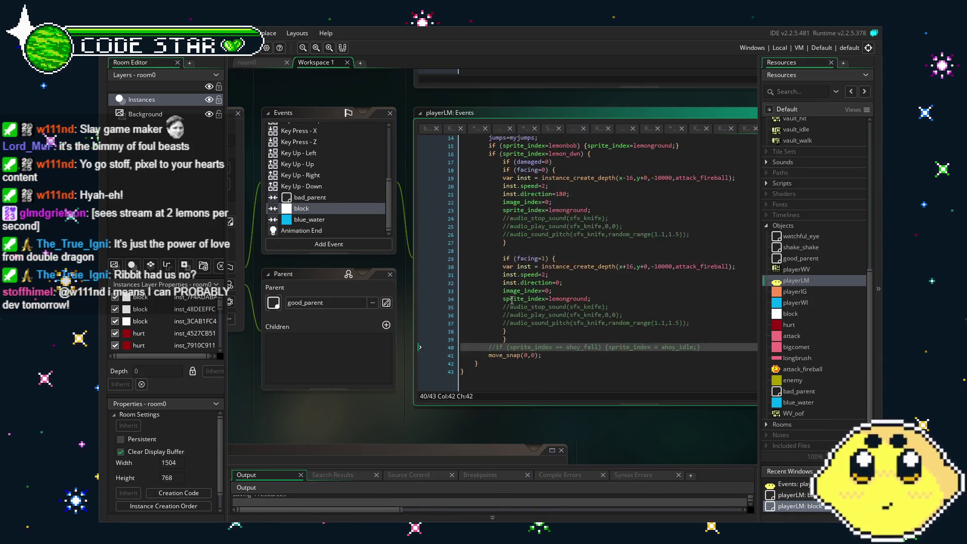
mouse_move(342, 400)
left_mouse_down()
mouse_move(323, 400)
mouse_move(384, 399)
left_mouse_up()
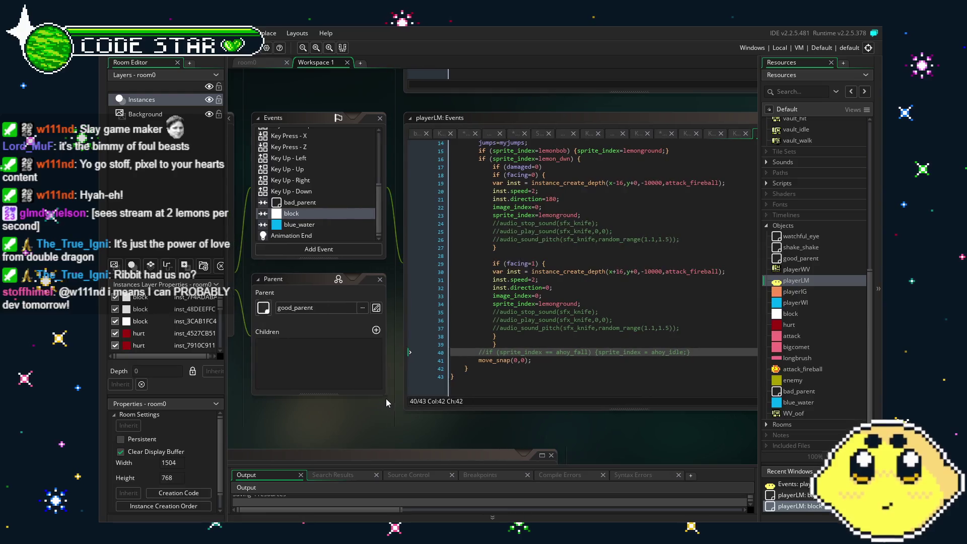
scroll(499, 326, "up", 4)
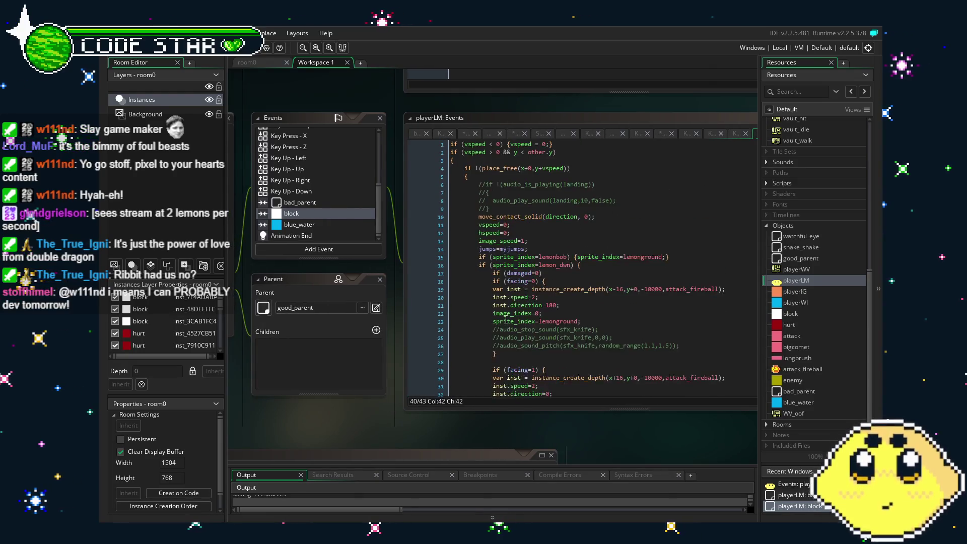
scroll(506, 319, "down", 4)
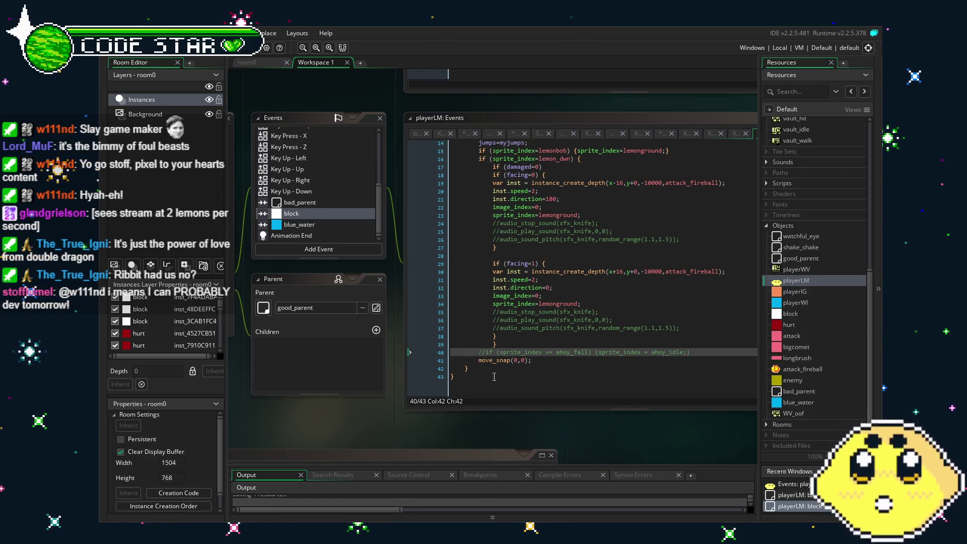
scroll(388, 419, "right", 1)
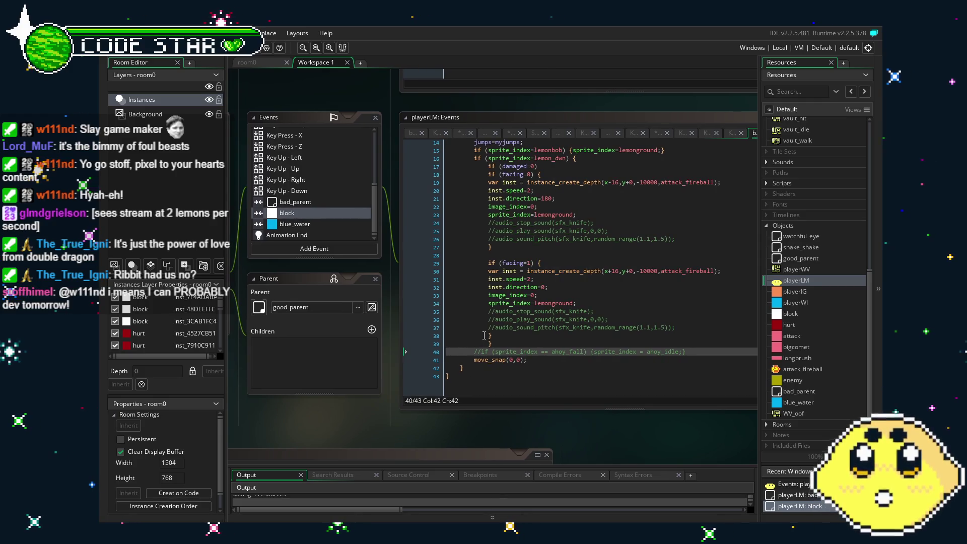
left_click(322, 224)
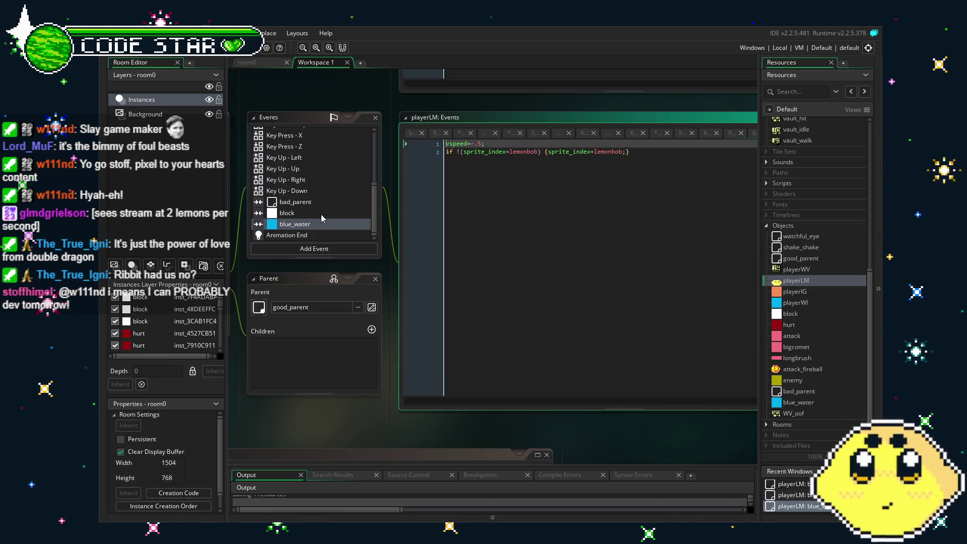
Step: Step through block, blue_water and Animation End, then edit Key Up - Up's sprite_index=lemonground line
left_click(321, 214)
left_click(327, 225)
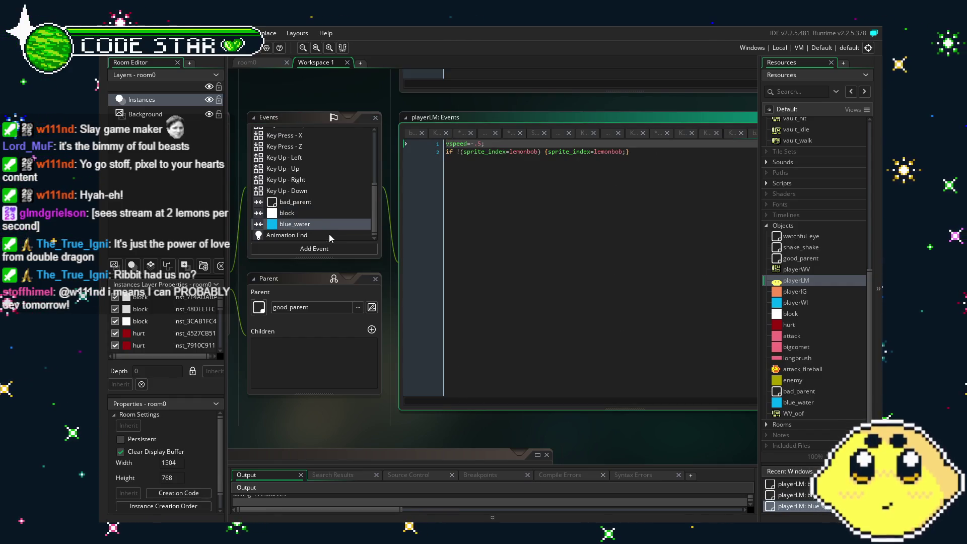
left_click(330, 235)
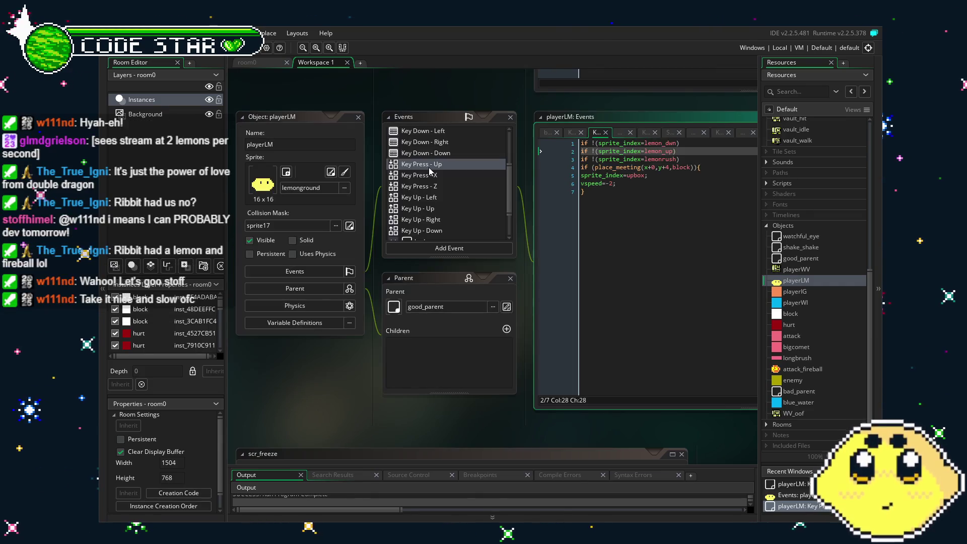
left_click(450, 208)
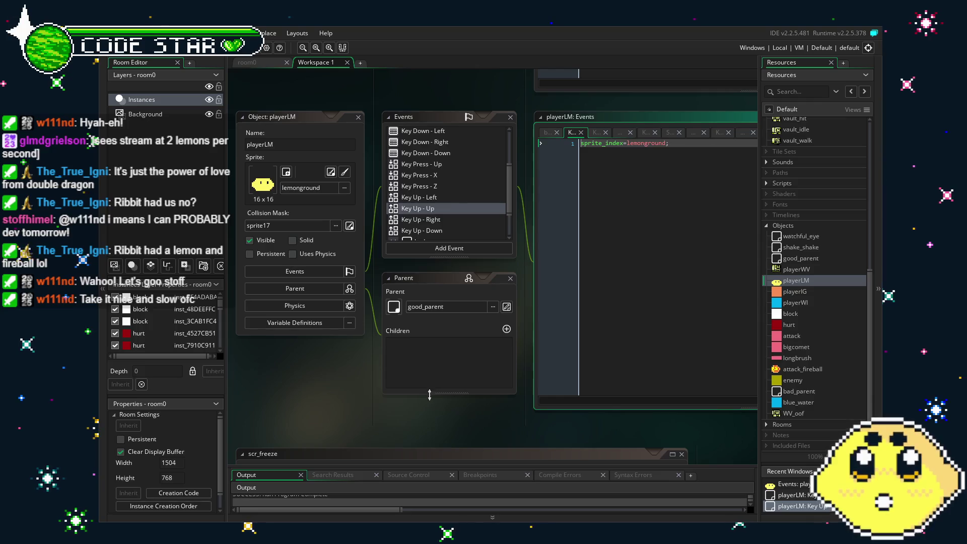
left_click_drag(415, 409, 369, 408)
left_click(569, 173)
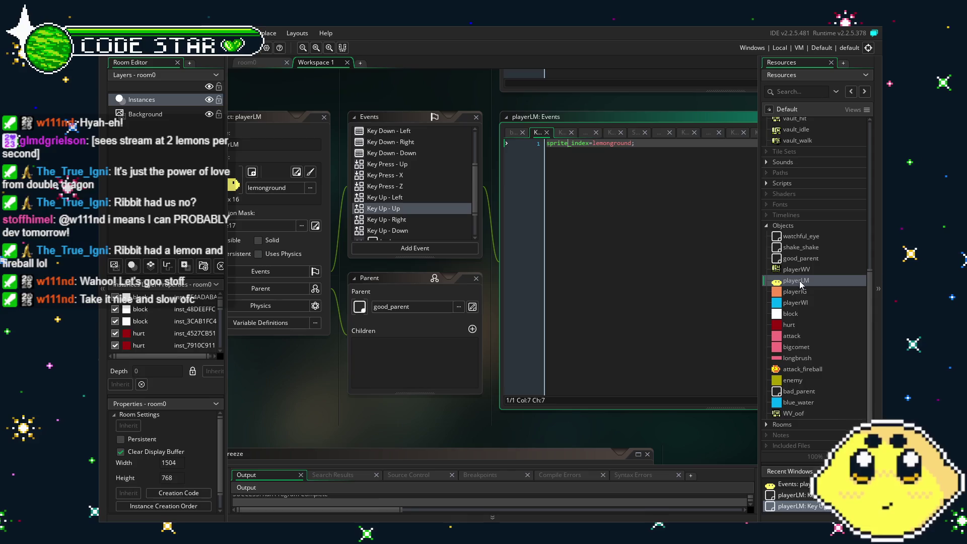
double_click(788, 271)
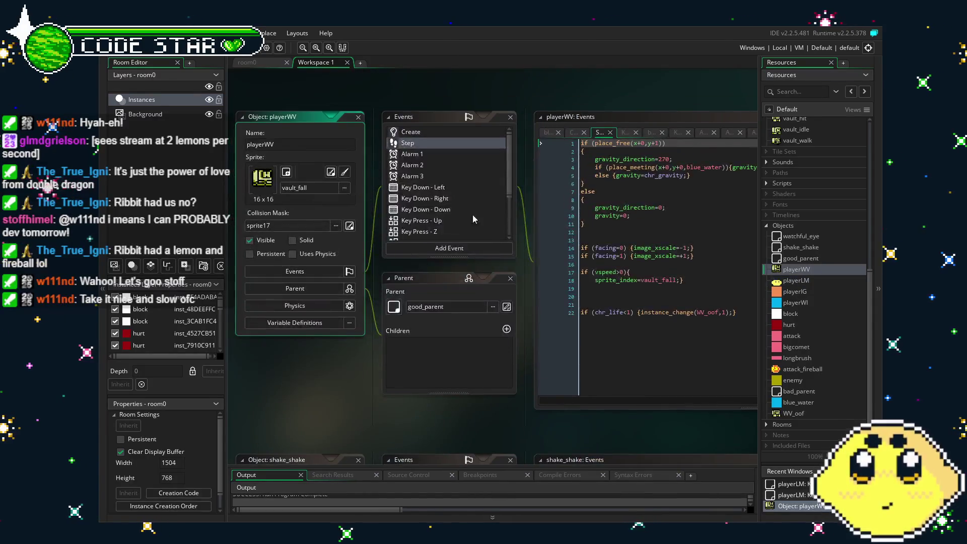
scroll(447, 208, "down", 1)
left_click(414, 195)
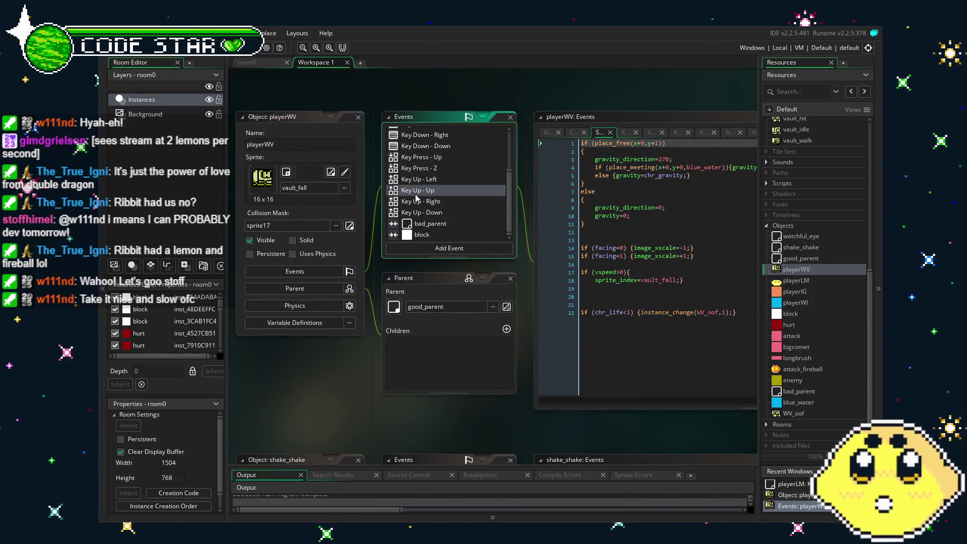
double_click(796, 280)
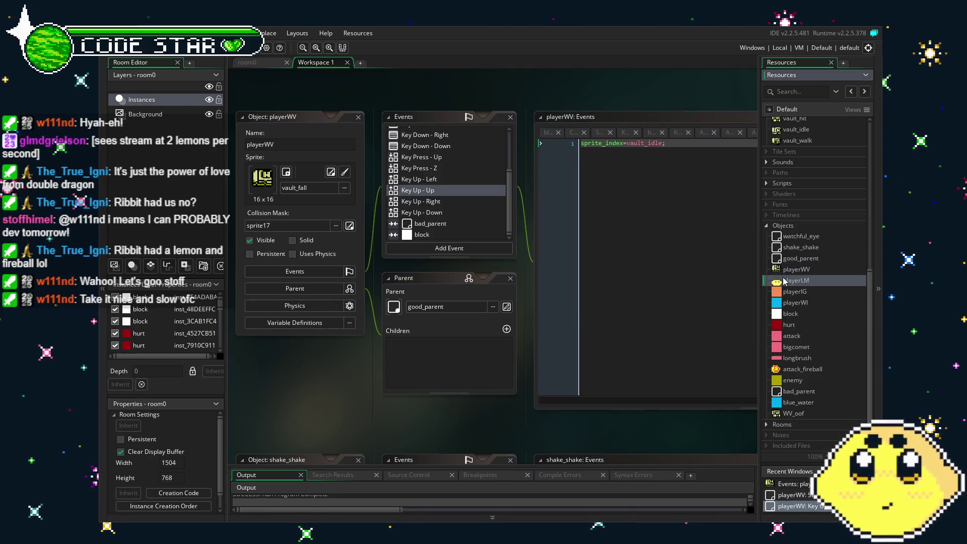
left_click_drag(603, 355, 517, 354)
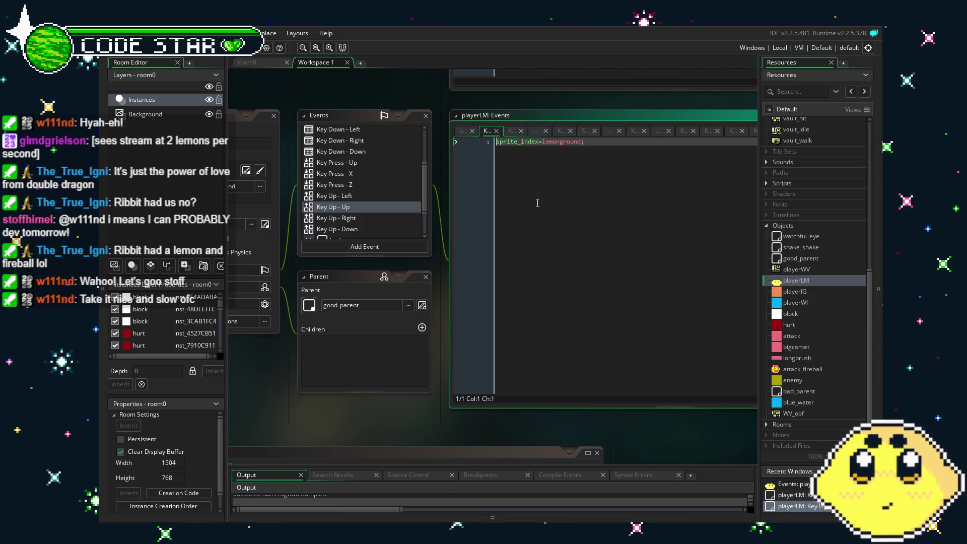
Step: Wrap playerLM's Key Up - Up sprite reset in 'if (sprite_index=upbox) {'
key("Return")
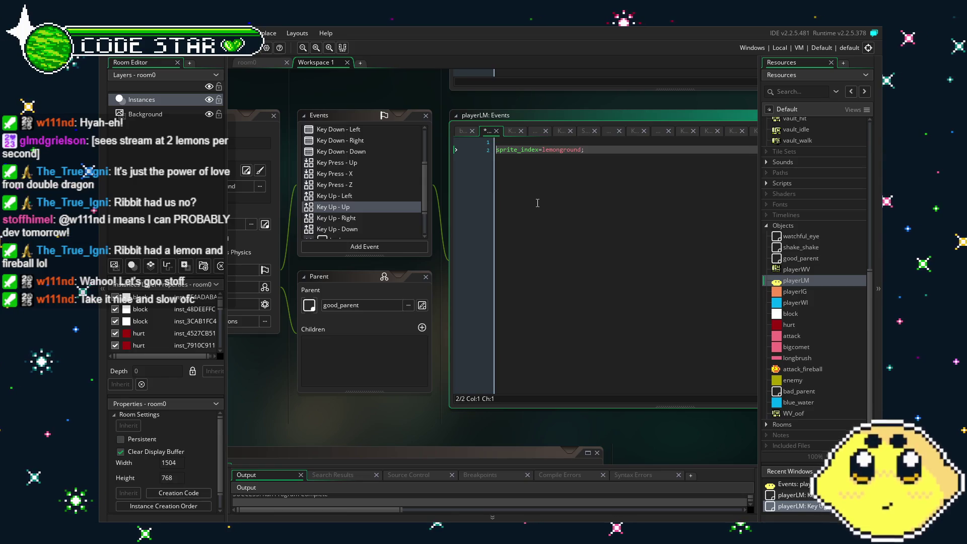
key("Up")
type("i")
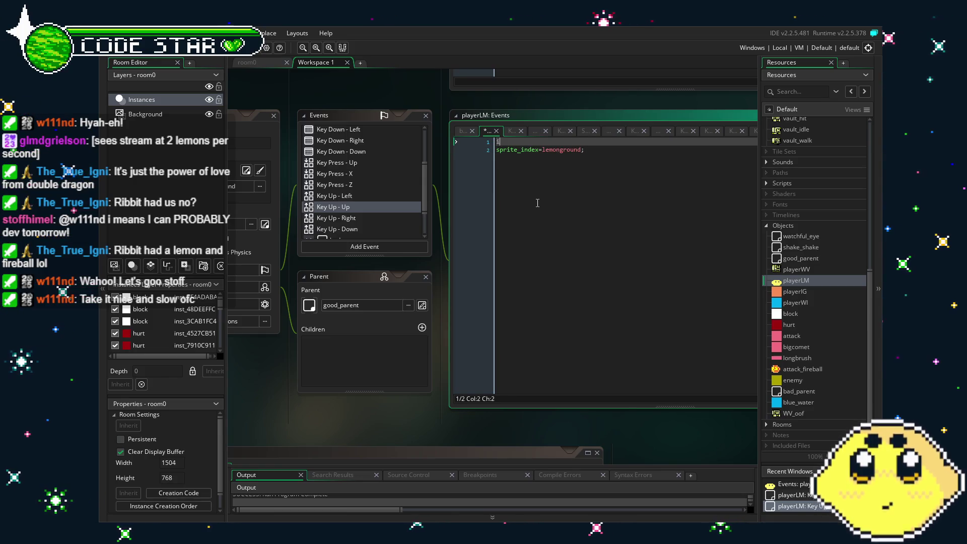
type("f")
key("Delete")
type("(sprite_index=")
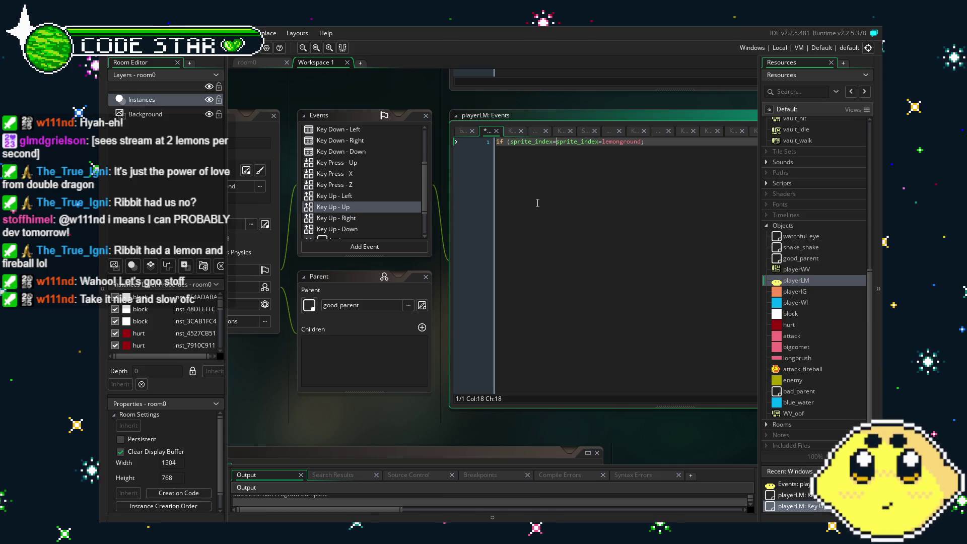
type("up")
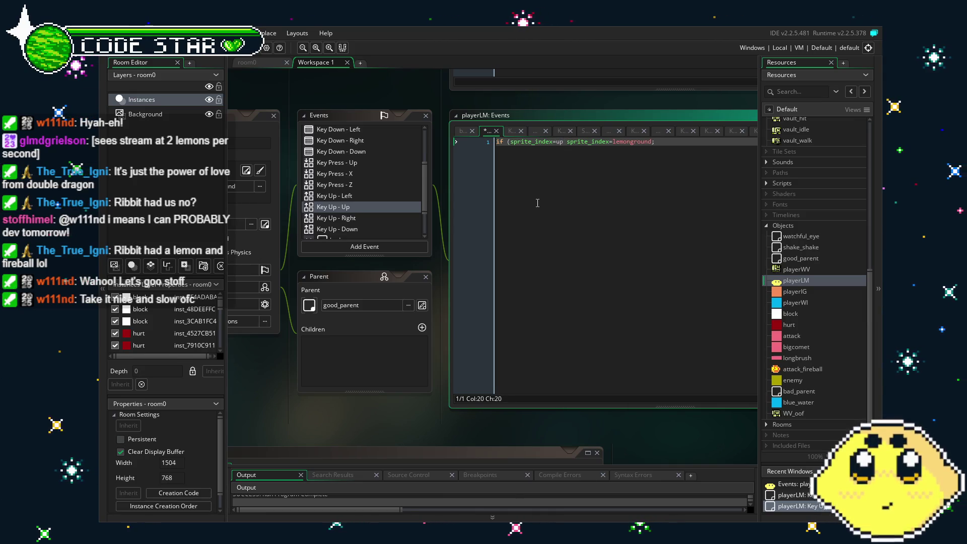
key("ctrl+space")
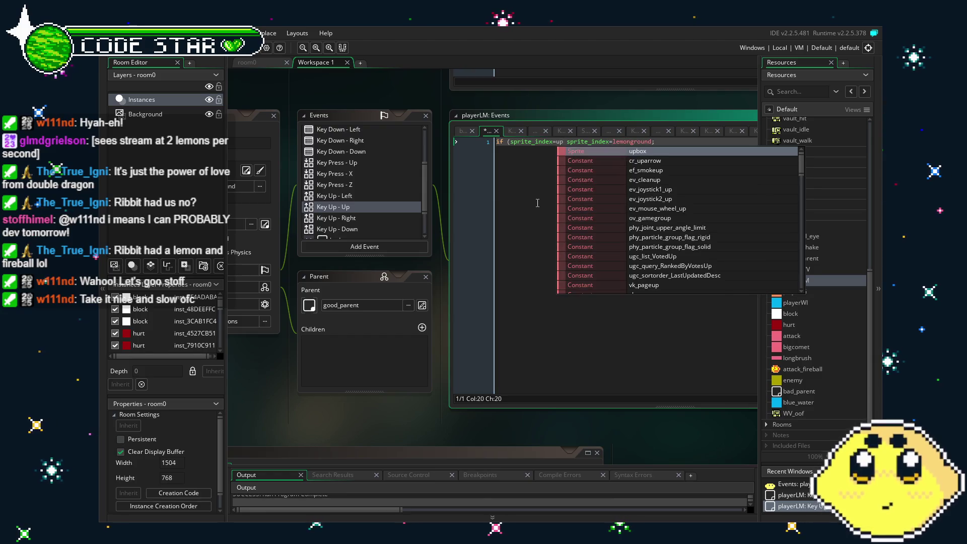
key("Return")
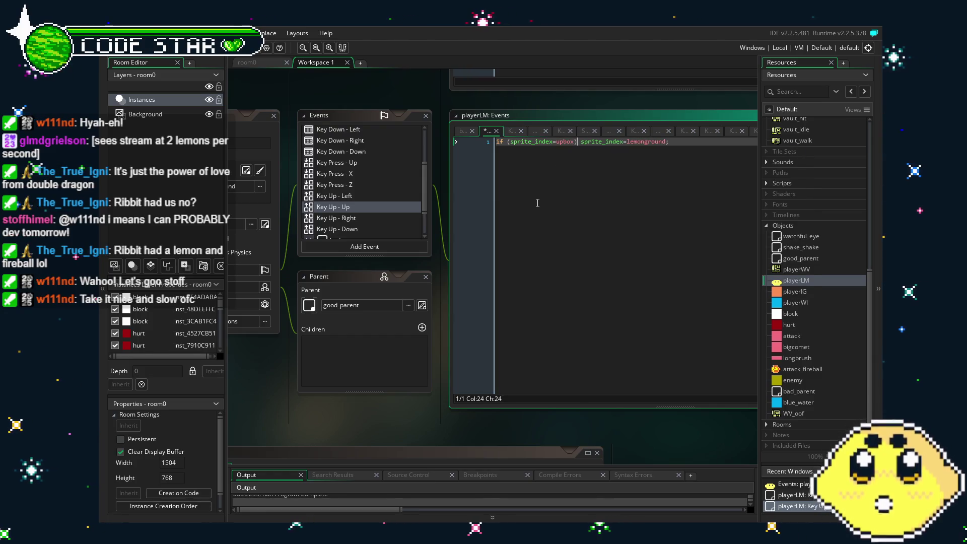
type("{")
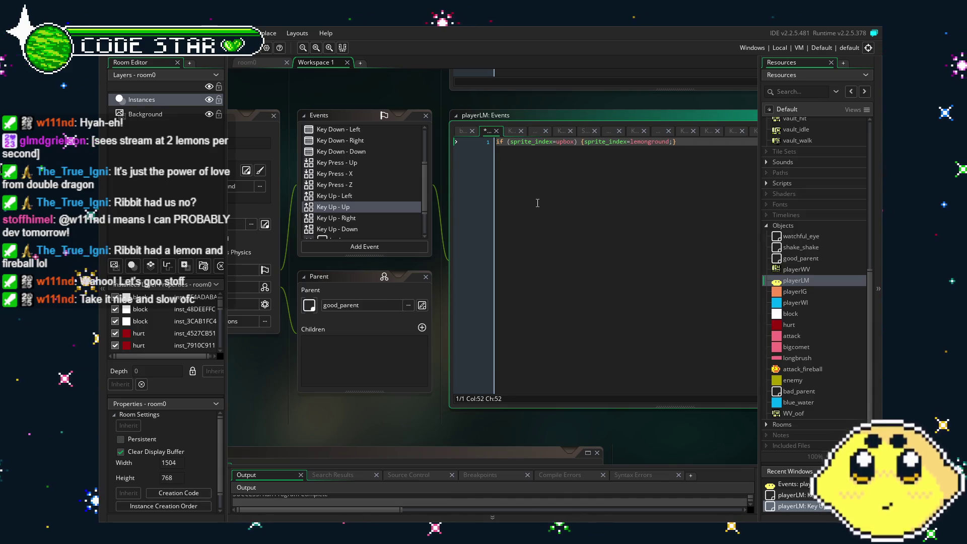
left_click(577, 143)
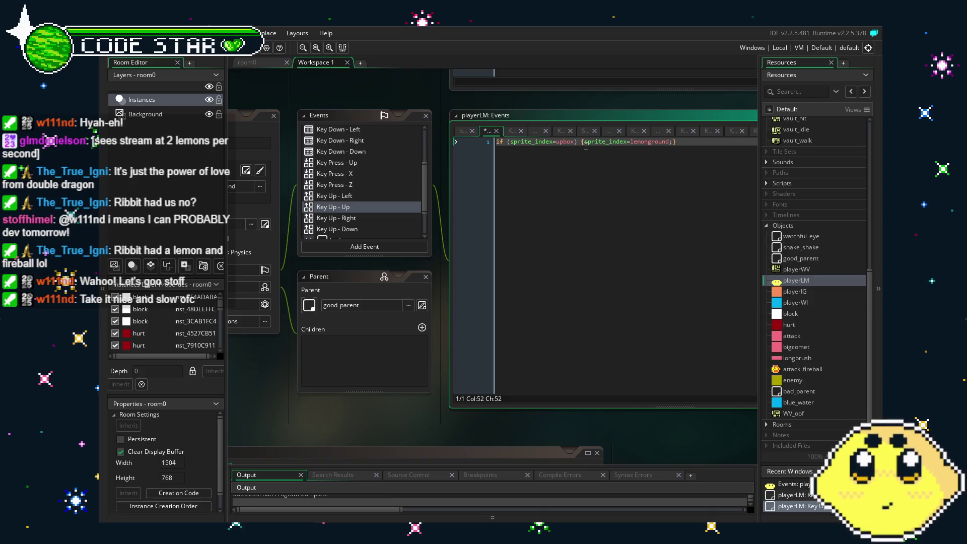
Step: Close playerWV's upbox-wrapped Key Up - Up reset with '}', then open playerIG
double_click(786, 271)
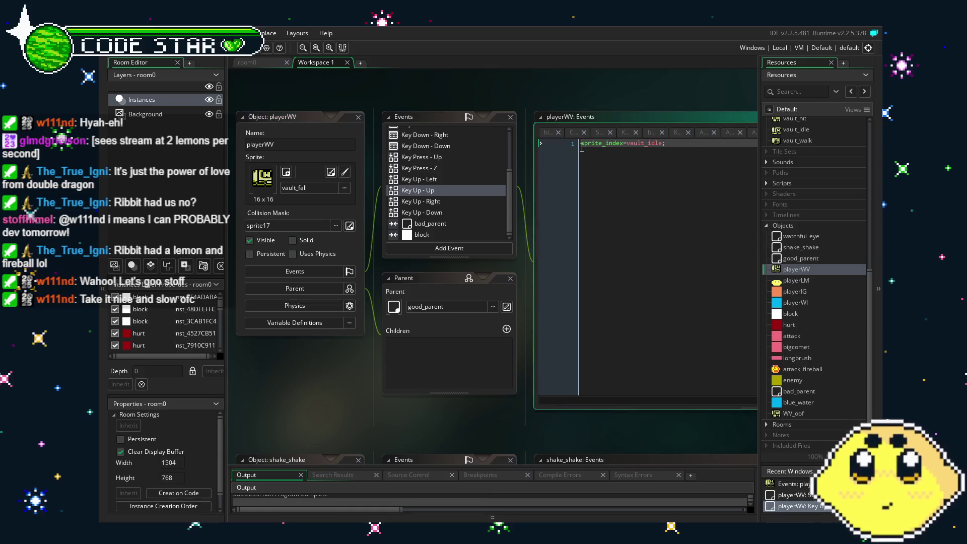
key("End")
type("}")
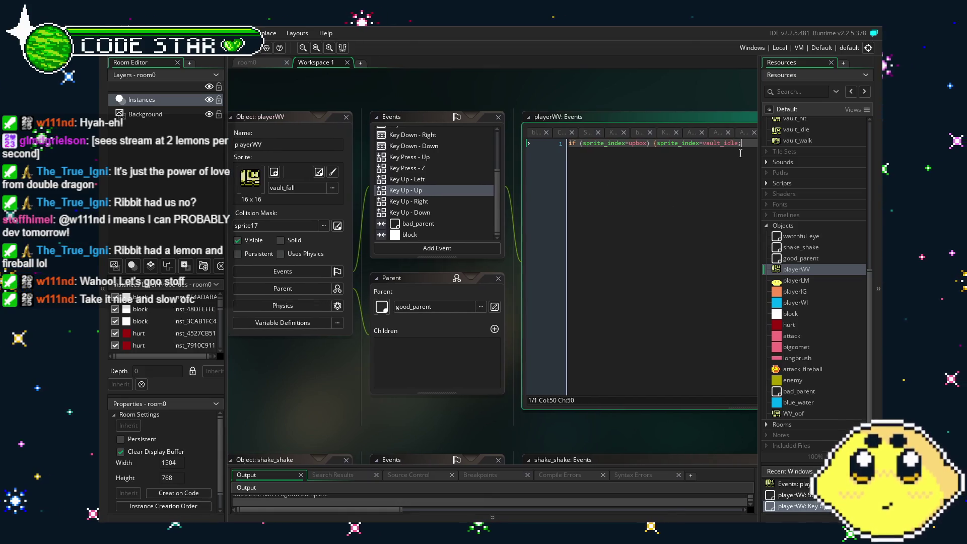
double_click(794, 292)
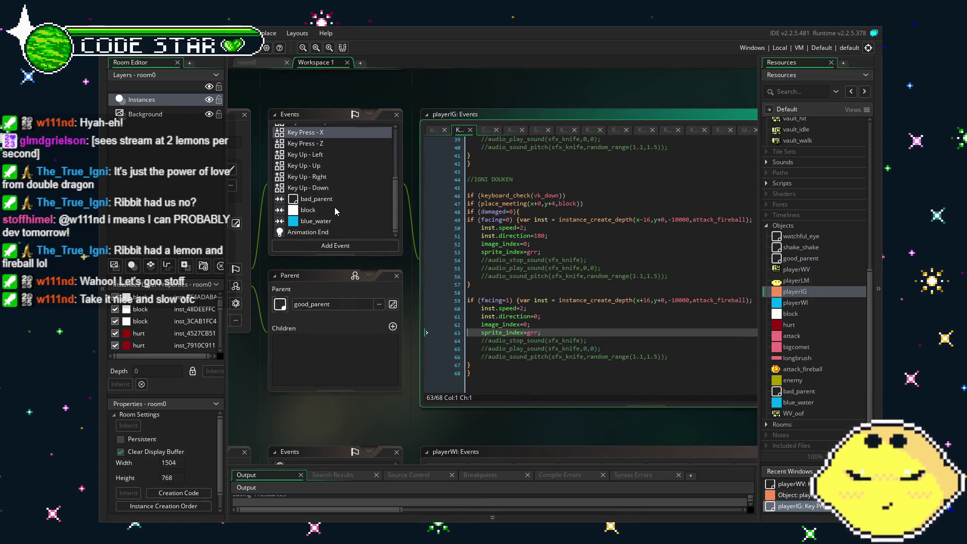
Step: Look over playerIG's Animation End event code
left_click(303, 234)
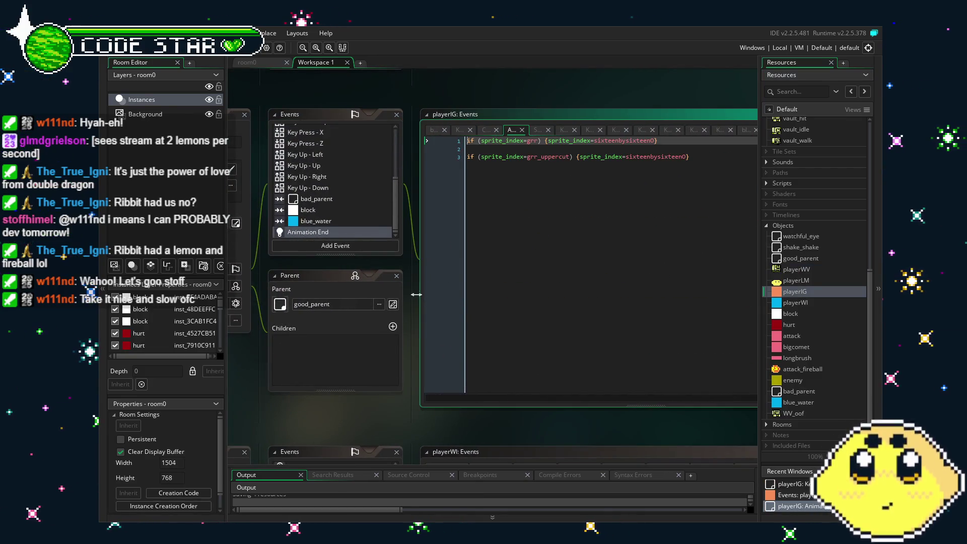
scroll(311, 226, "up", 5)
scroll(311, 227, "down", 5)
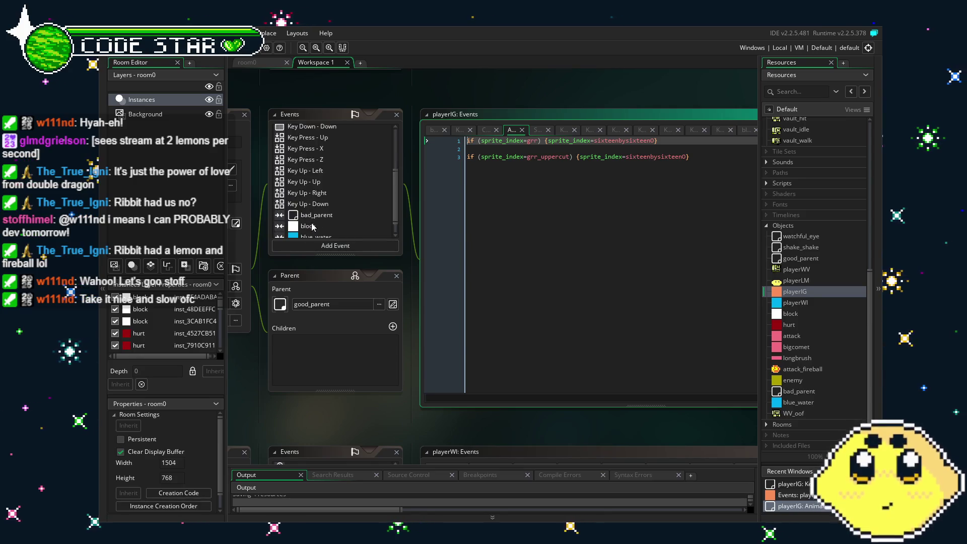
left_click_drag(325, 423, 344, 424)
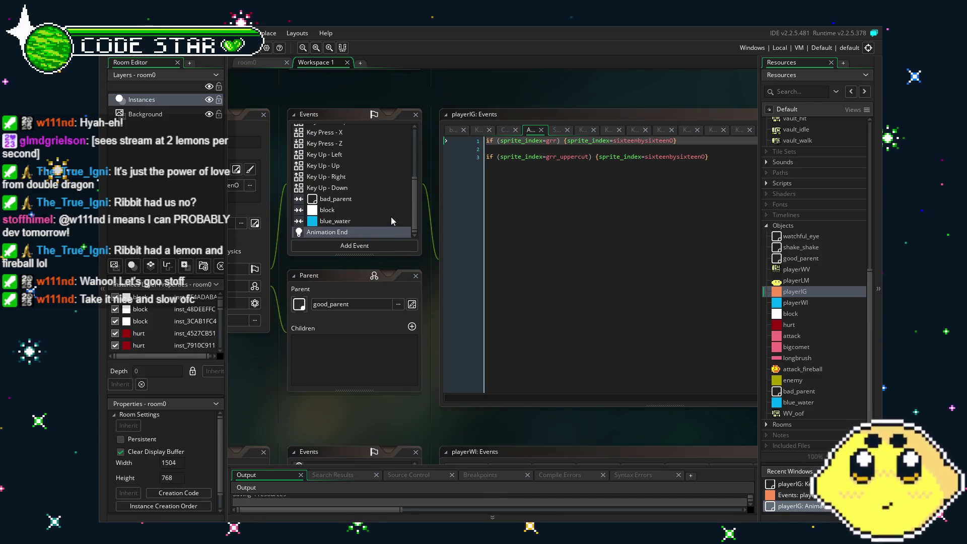
scroll(392, 218, "up", 3)
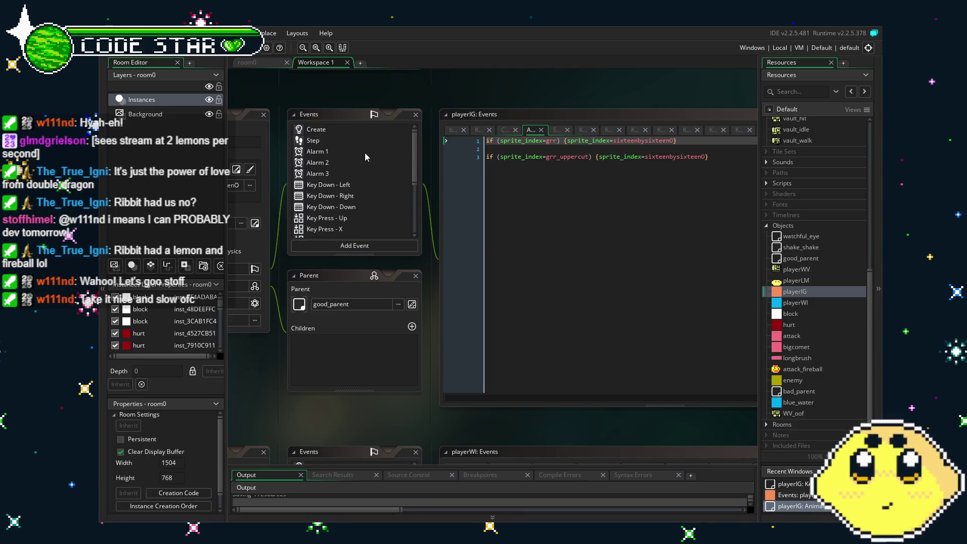
Step: View playerIG's Key Press - Up code (upbox sprite, jump), then open the playerWI object
left_click(381, 218)
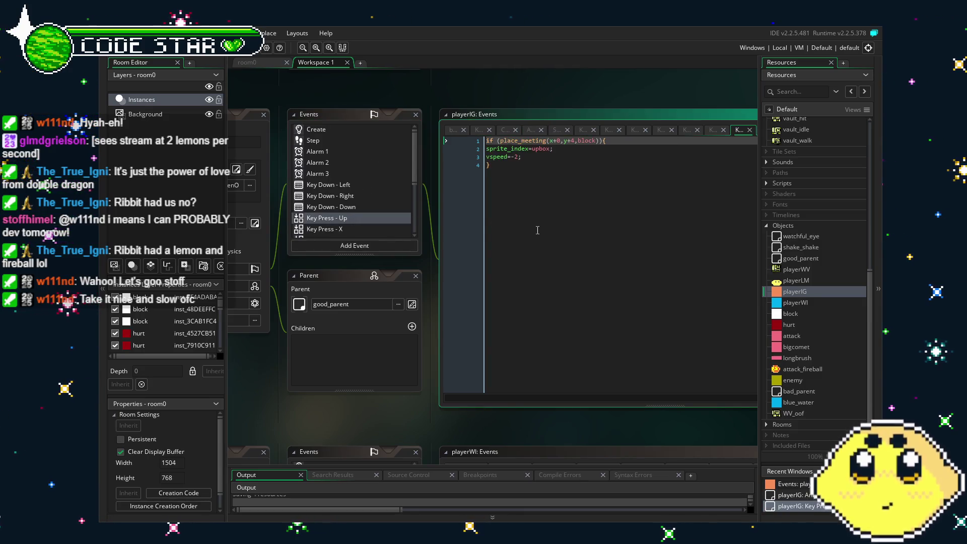
mouse_move(538, 231)
left_mouse_down()
mouse_move(659, 223)
mouse_move(565, 240)
left_mouse_up()
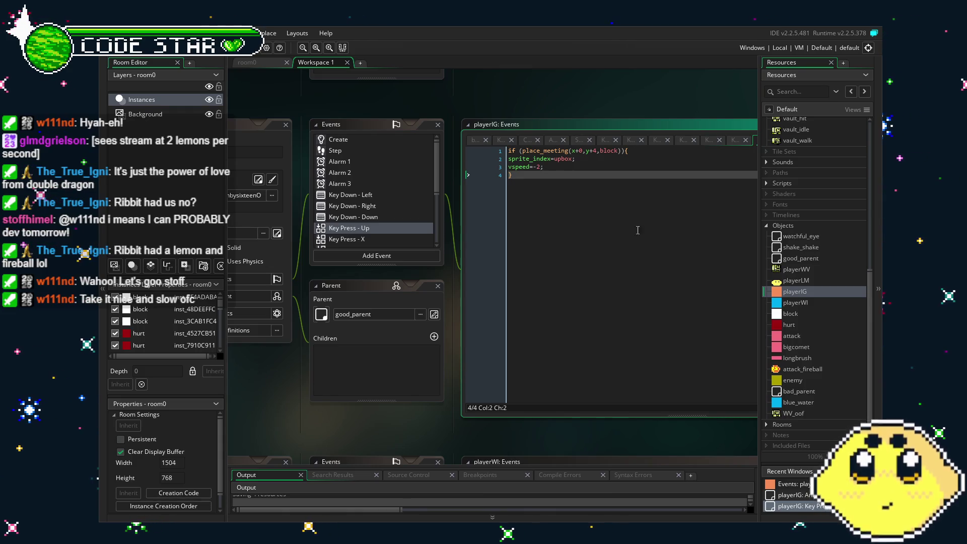
double_click(814, 302)
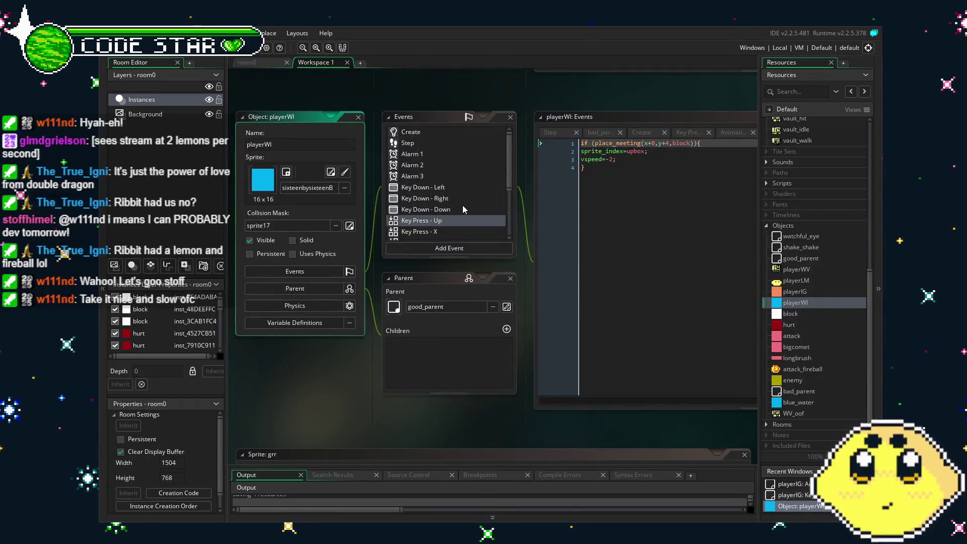
Step: Wrap playerWI's Key Up - Up sprite reset in if (sprite_index=upbox) {…} and save
double_click(441, 222)
left_click(703, 208)
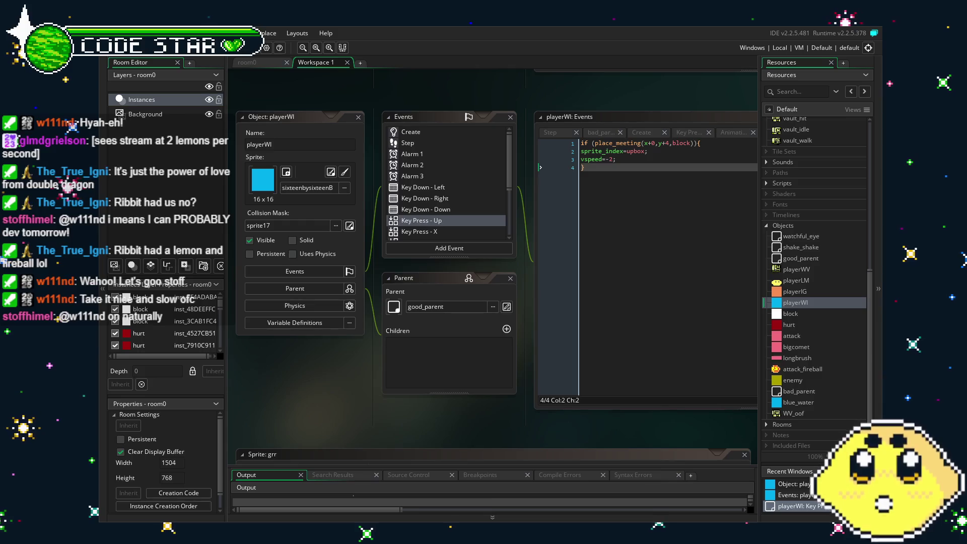
scroll(489, 203, "down", 2)
scroll(476, 202, "down", 2)
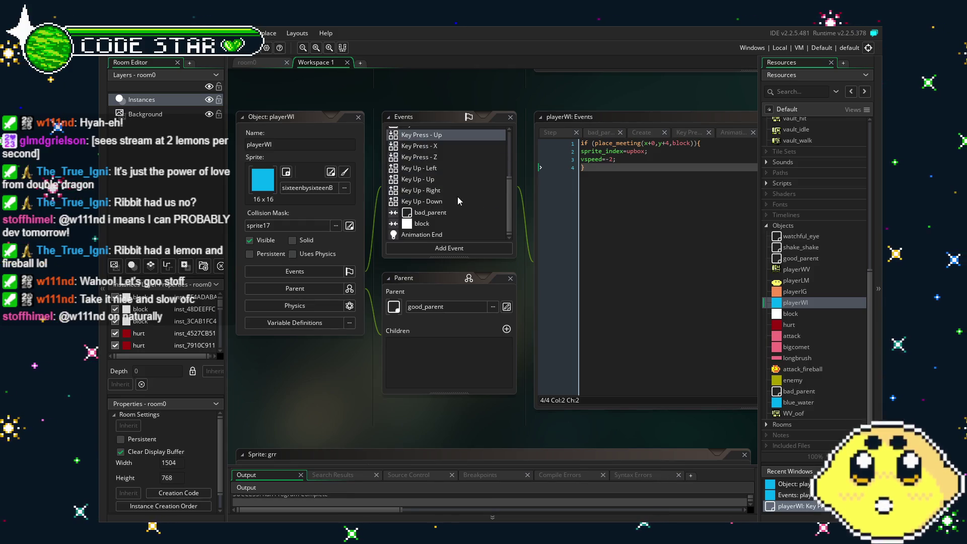
left_click(417, 181)
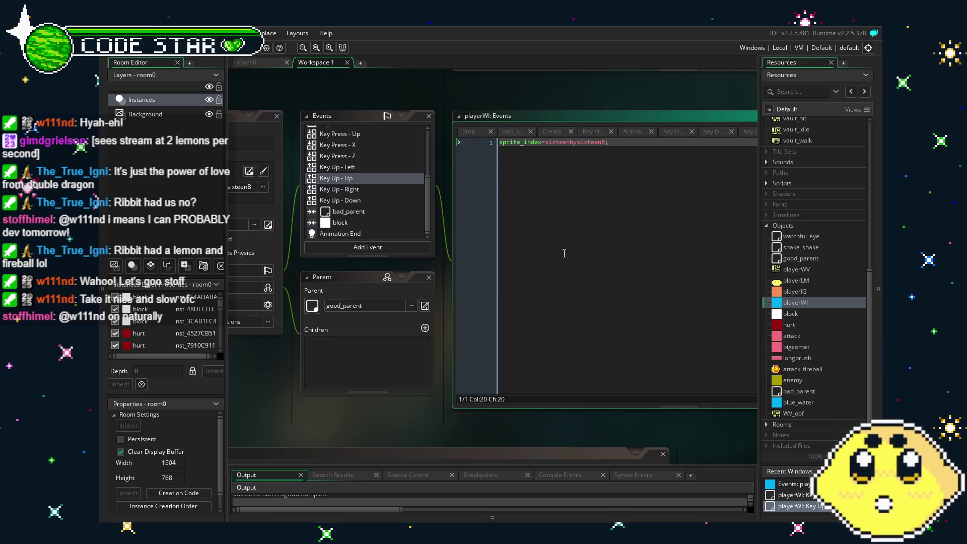
type("if (sprite_index=upbox) {")
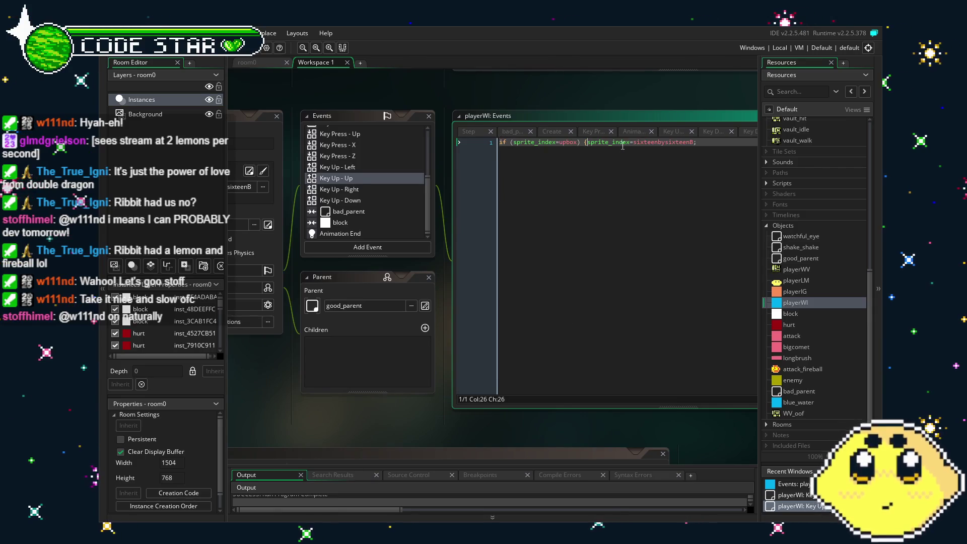
key("End")
type("}")
key("ctrl+s")
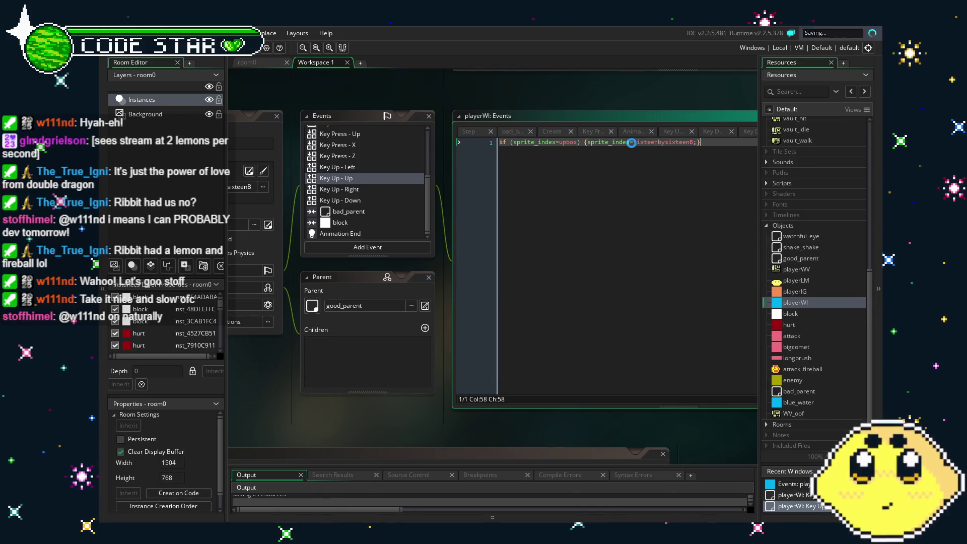
Step: Add the same upbox guard to playerIG's Key Up - Up code and launch a test run
left_click(794, 293)
double_click(795, 292)
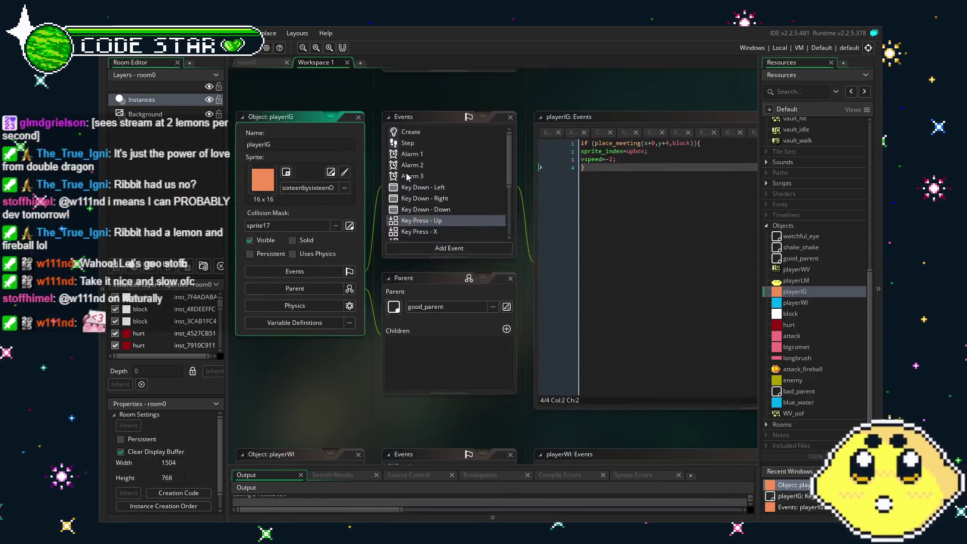
left_click(422, 228)
scroll(423, 228, "down", 3)
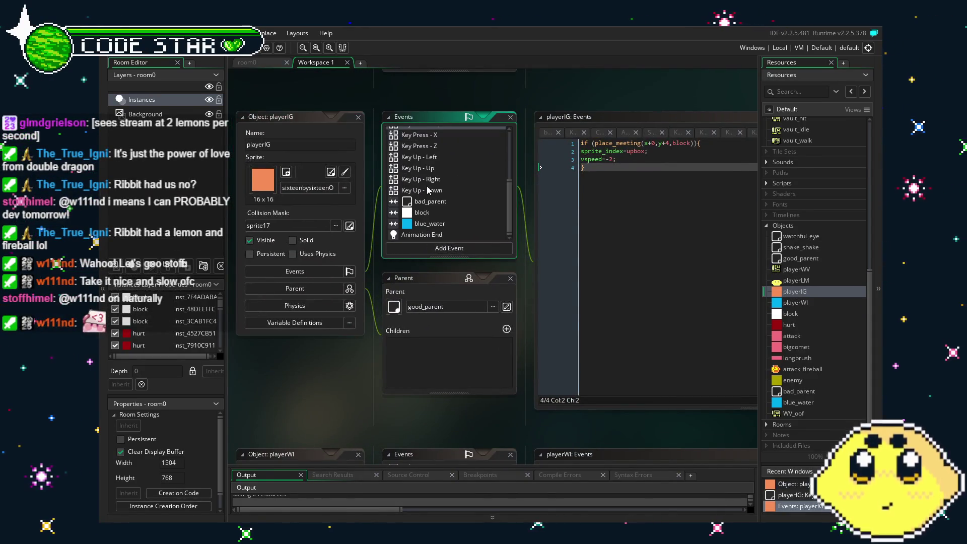
left_click(421, 168)
type("if (sprite_index=upbox) {sprite_index=sixteenbysix")
key("End")
type("}")
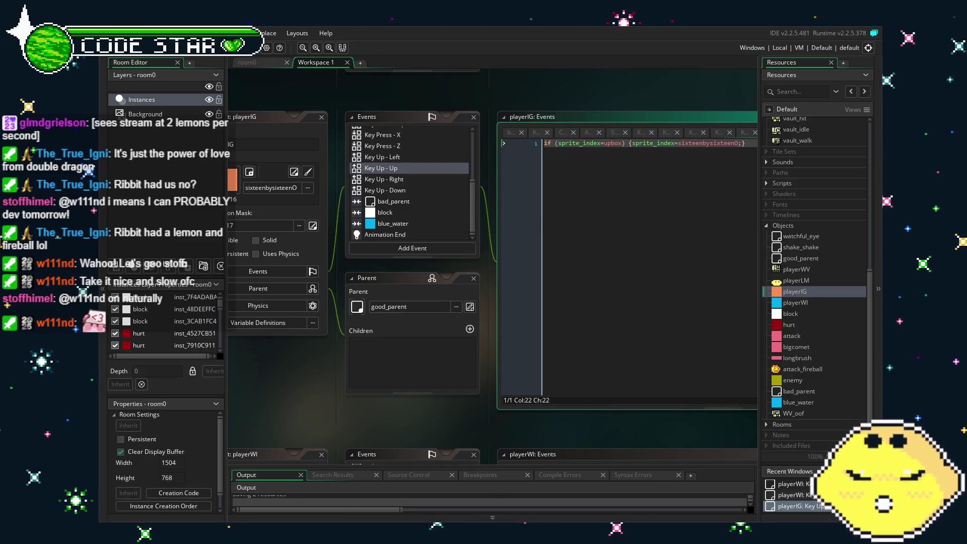
key("F5")
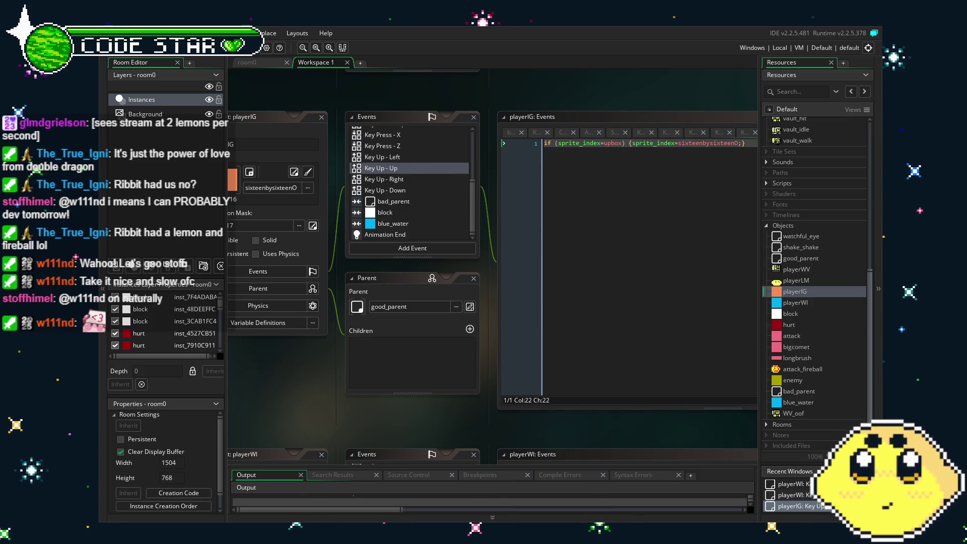
key("Right")
key("Up")
key("x")
key("Left")
key("z")
key("Up")
key("z")
key("Right")
key("z")
key("Up")
key("z")
key("Right")
key("Left")
key("z")
key("Up")
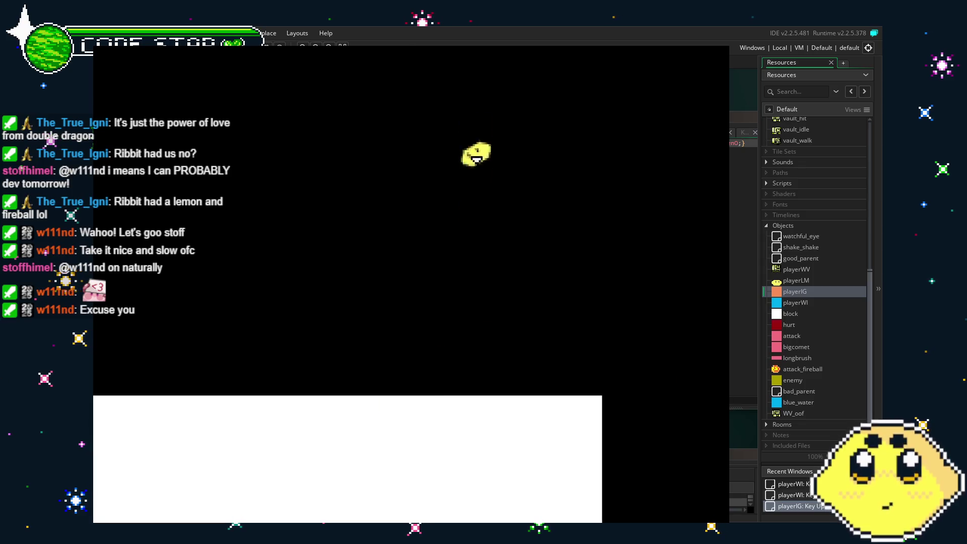
key("x")
key("z")
key("Left")
key("x")
key("z")
key("Up")
key("z")
key("Right")
key("x")
key("z")
key("Up")
key("z")
key("Left")
key("z")
key("Up")
key("z")
key("Right")
key("z")
key("Up")
key("x")
key("z")
key("Left")
key("z")
key("Up")
key("z")
key("x")
key("Right")
key("z")
key("Left")
key("x")
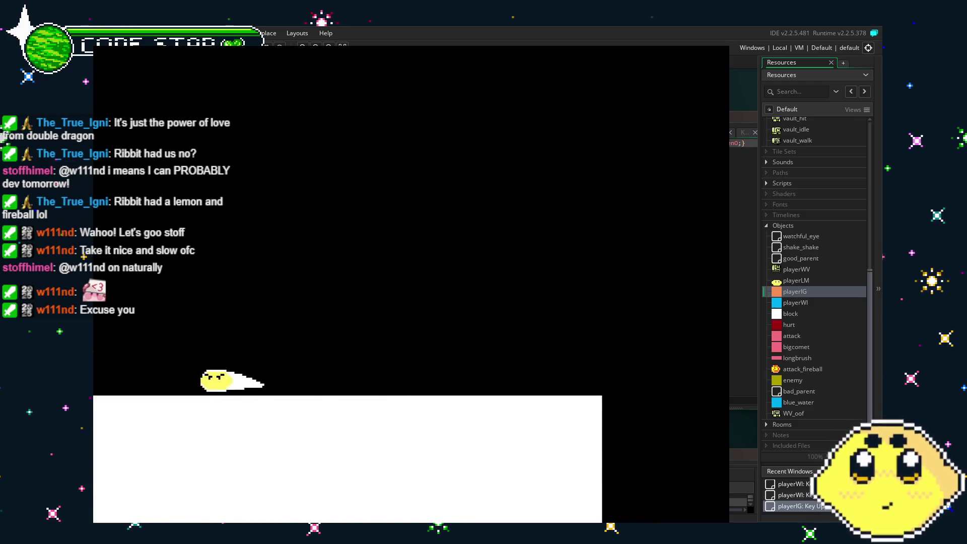
key("z")
key("Right")
key("x")
key("z")
key("Up")
key("x")
key("x")
key("Up")
key("z")
key("x")
key("z")
key("Up")
key("Left")
key("Right")
key("x")
key("Up")
key("z")
key("x")
key("Right")
key("Up")
key("z")
key("Left")
key("x")
key("z")
key("Up")
key("Right")
key("z")
key("x")
key("Up")
key("Right")
key("z")
key("Up")
key("x")
key("x")
key("x")
key("Up")
key("x")
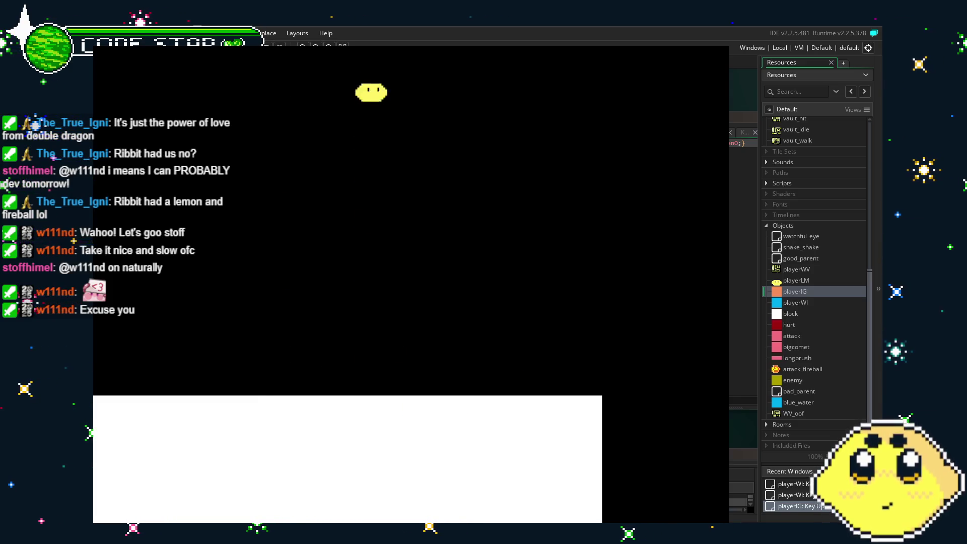
key("Right")
key("Right")
key("x")
key("x")
key("Up")
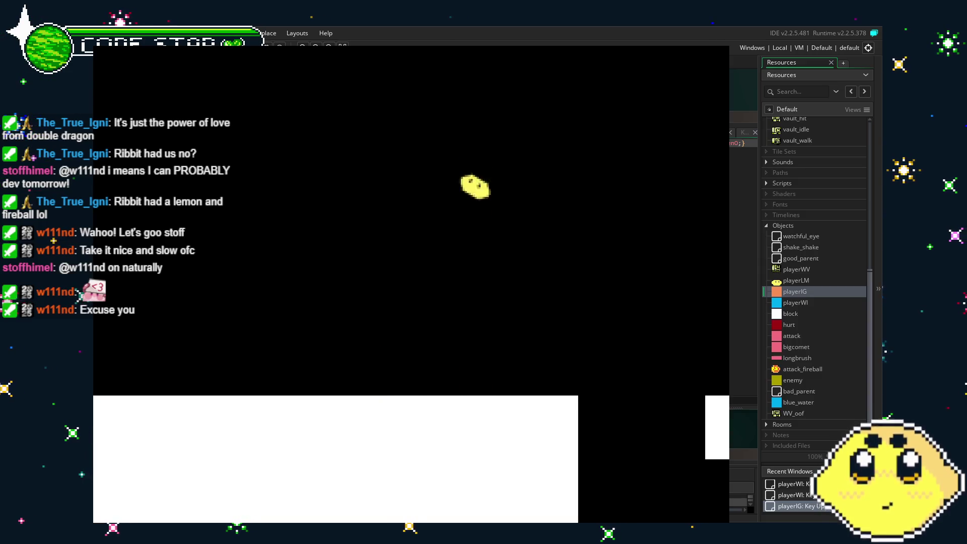
key("x")
key("x")
key("x")
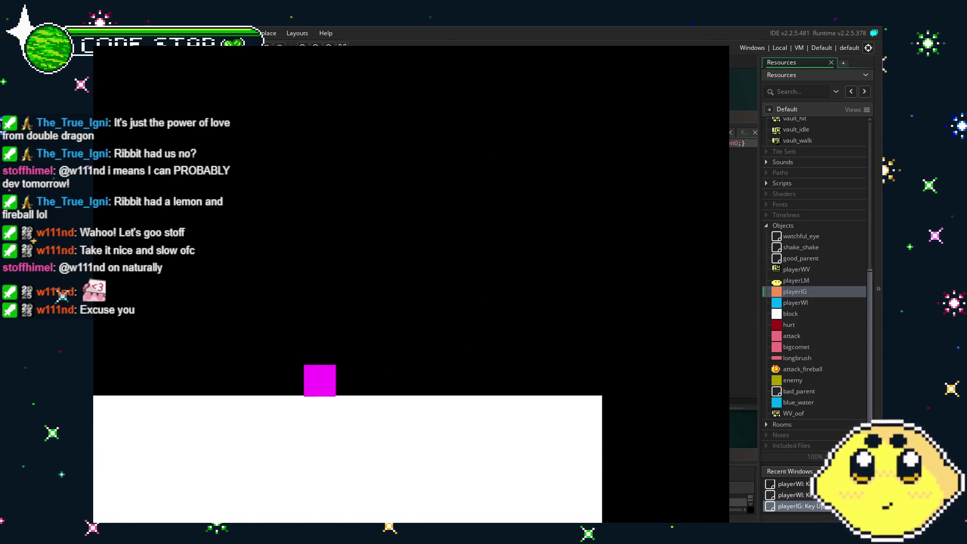
key("x")
key("Up")
key("Right")
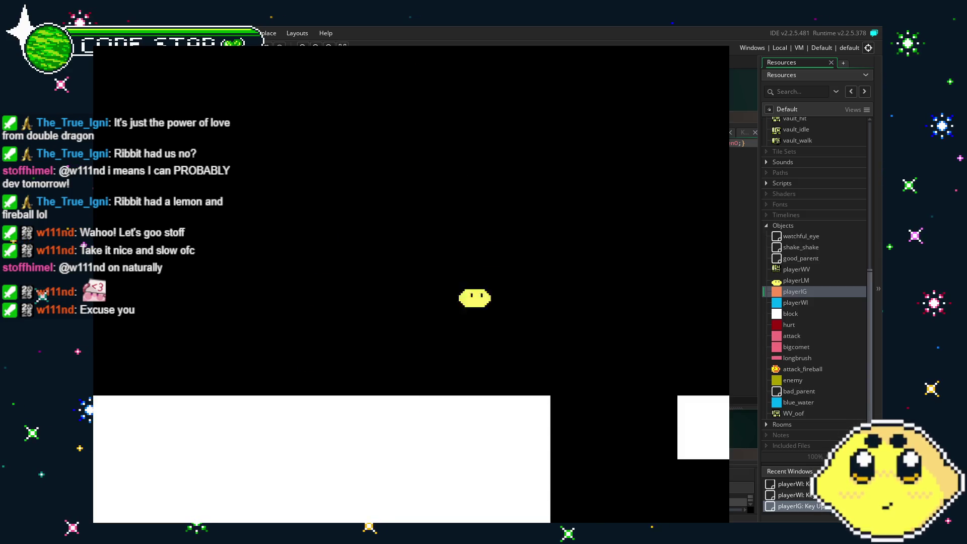
key("x")
key("x")
key("Up")
key("Left")
key("x")
key("x")
key("Up")
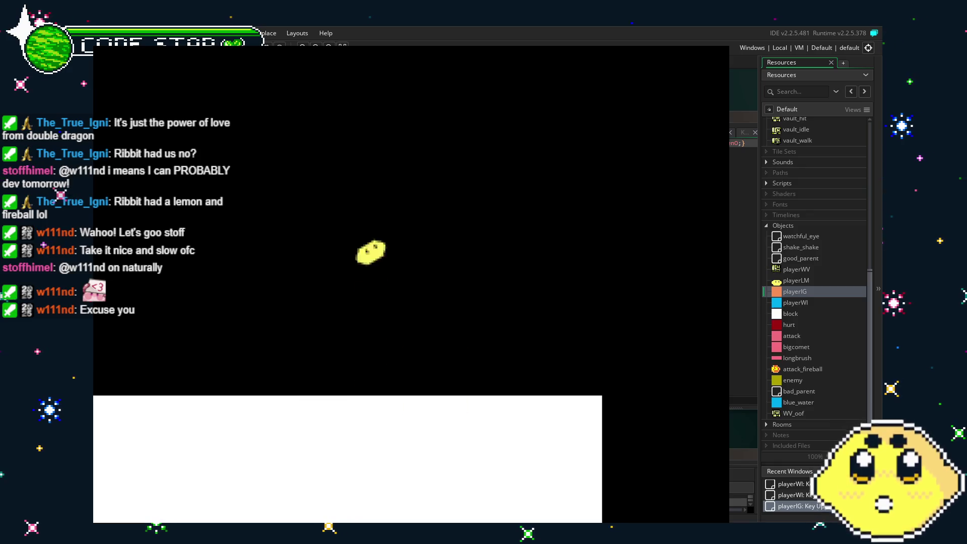
key("Right")
key("x")
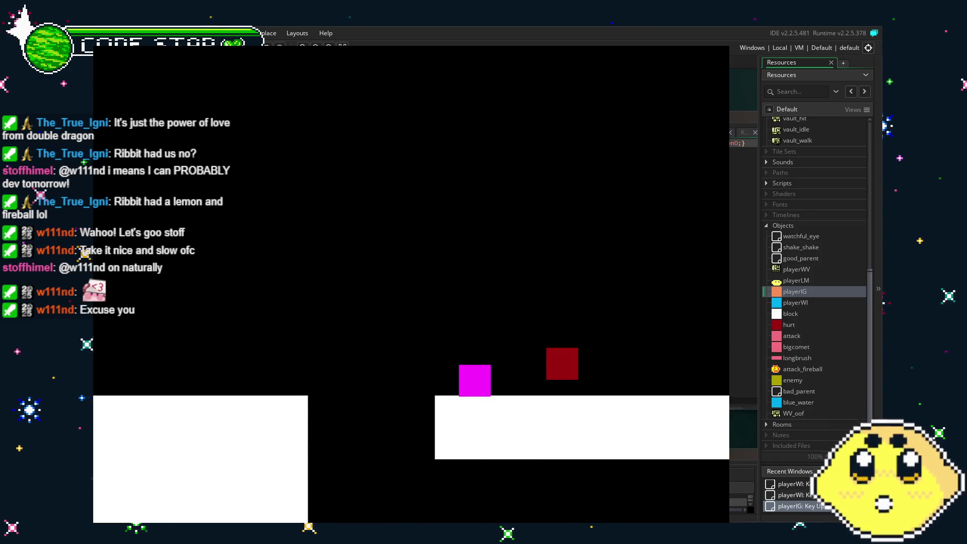
key("x")
key("Up")
key("x")
key("x")
key("Up")
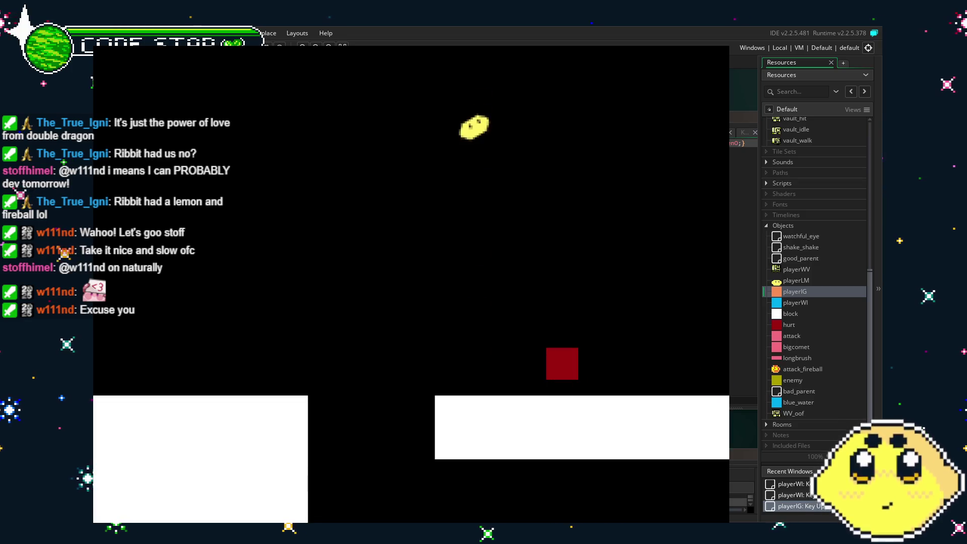
key("Right")
key("x")
key("Up")
key("Right")
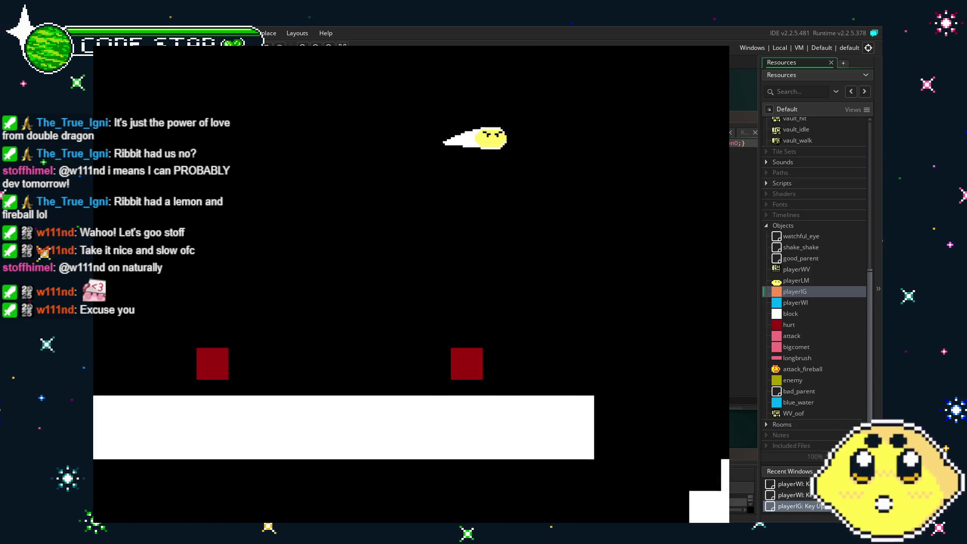
key("Up")
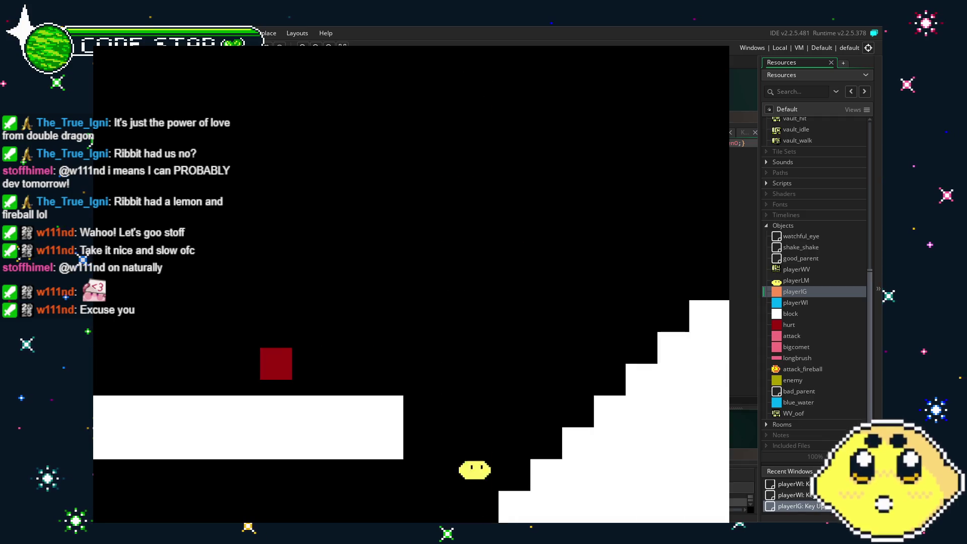
key("Up")
key("x")
key("x")
key("Up")
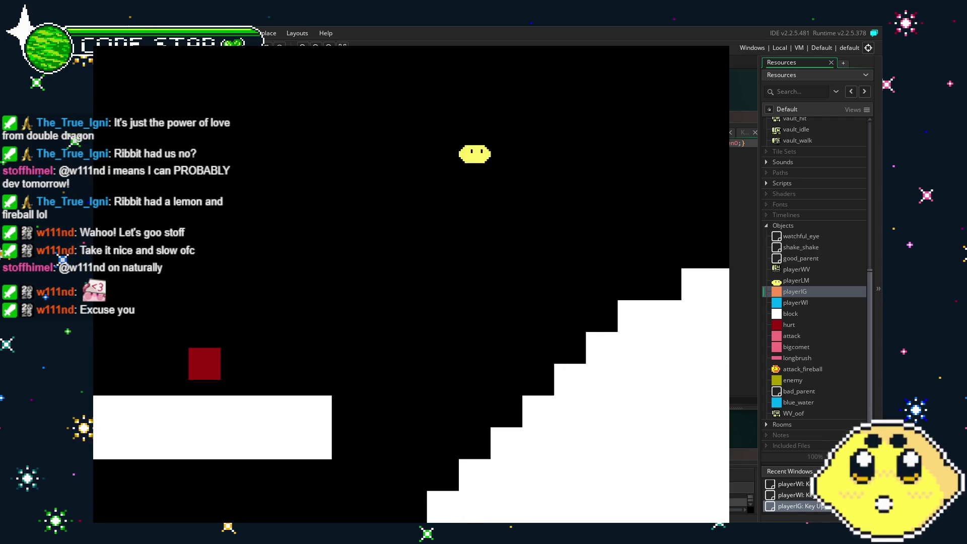
key("x")
key("Right")
key("Right")
key("x")
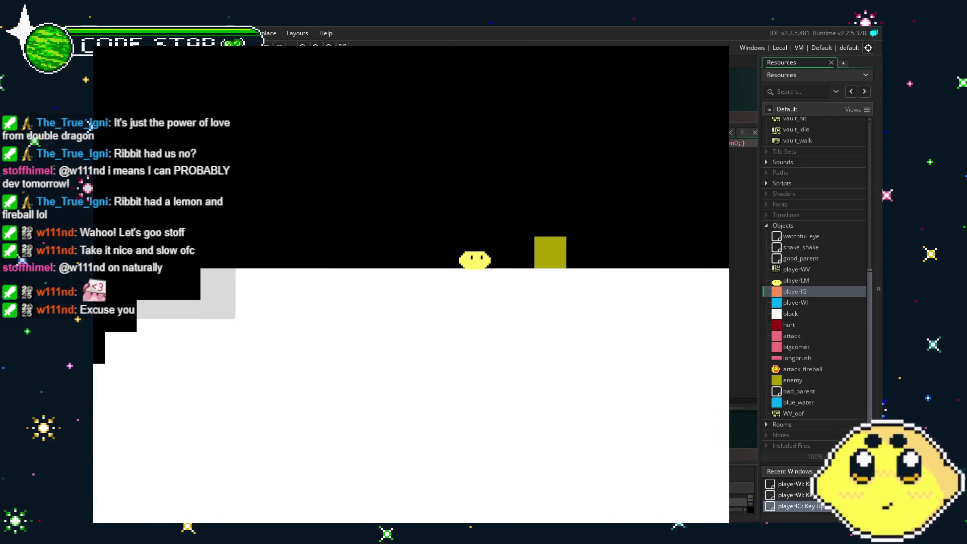
key("x")
key("Up")
key("Right")
key("x")
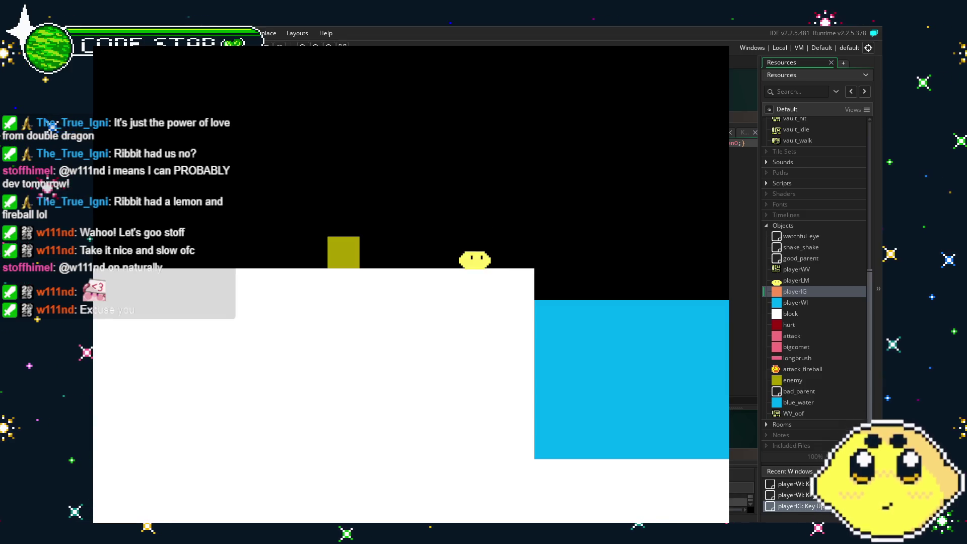
key("Escape")
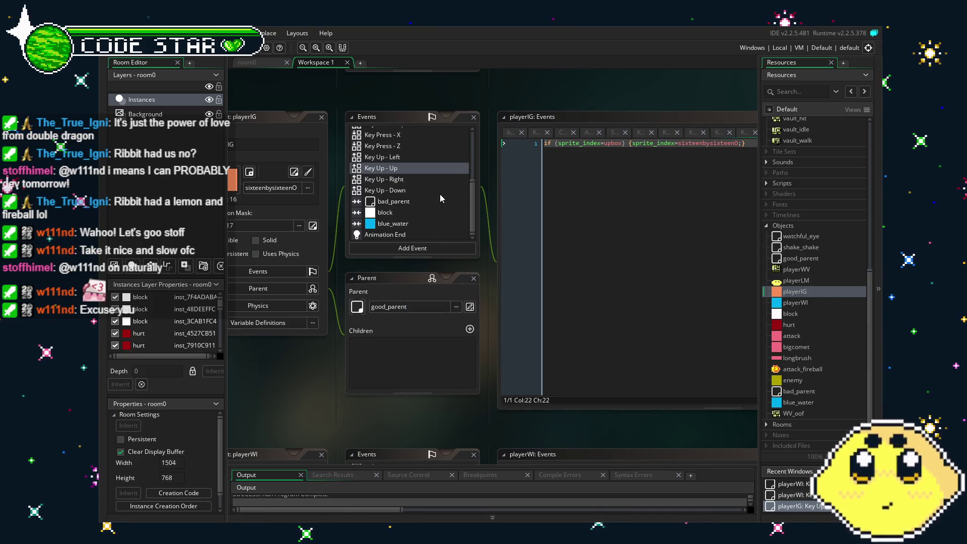
Step: Wrap playerIG's Key Up - Down reset in if (sprite_index=crouchbox) {…}
left_click(398, 190)
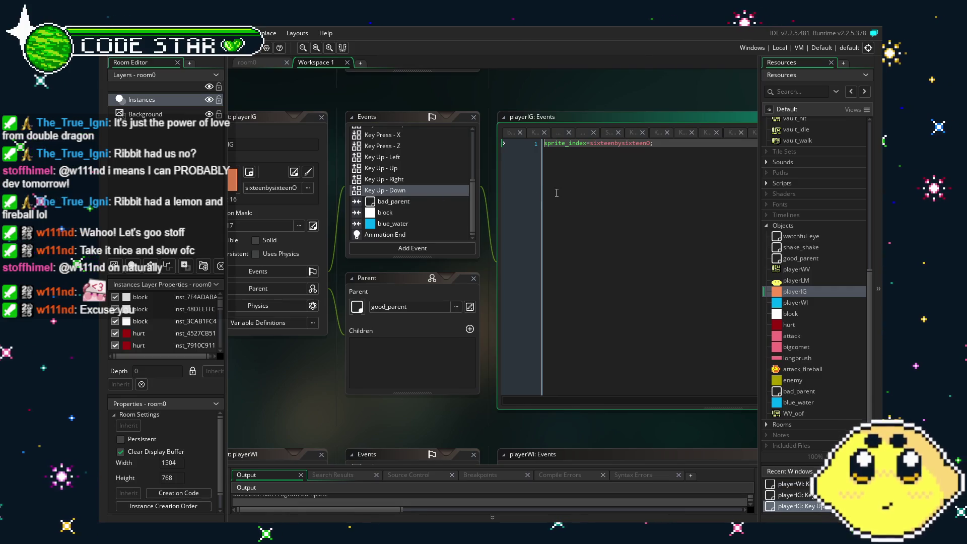
left_click(570, 143)
type("if (sprite_index=upbox) {")
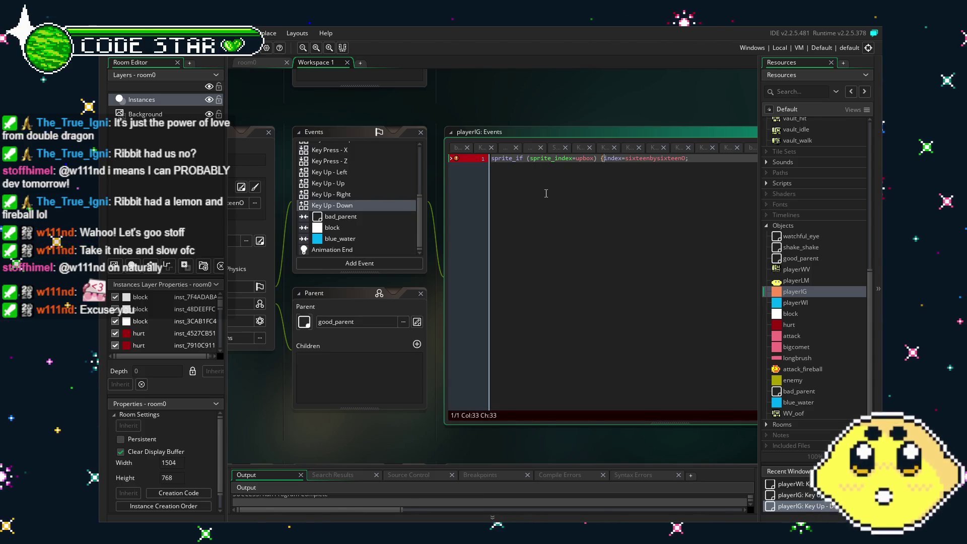
key("ctrl+z")
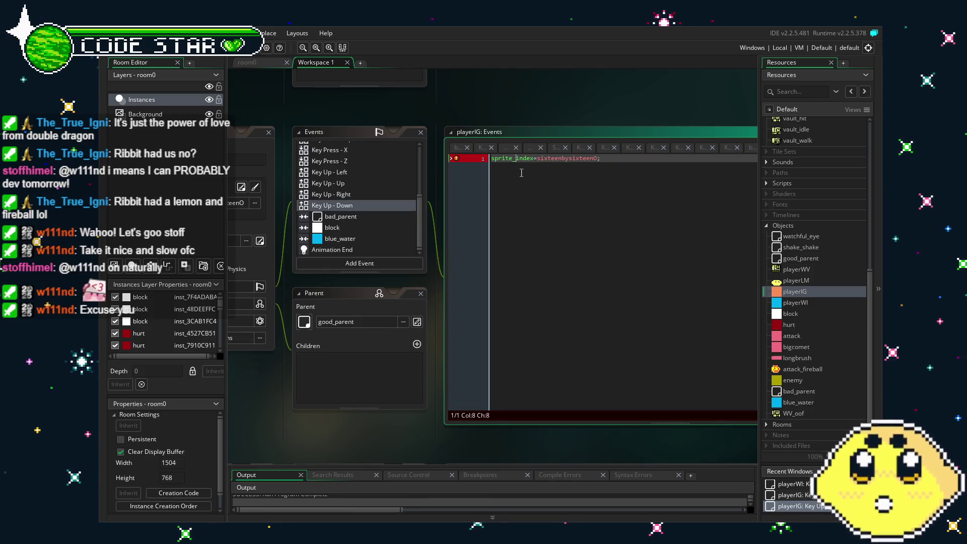
left_click(491, 158)
type("if (sprite_index=upbox) {")
left_click(532, 163)
double_click(533, 162)
type("c")
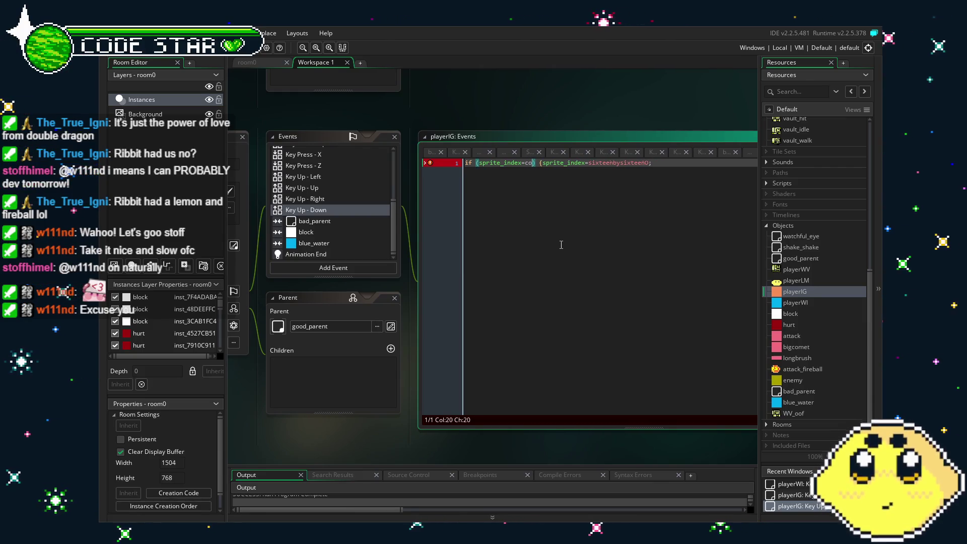
type("rouch")
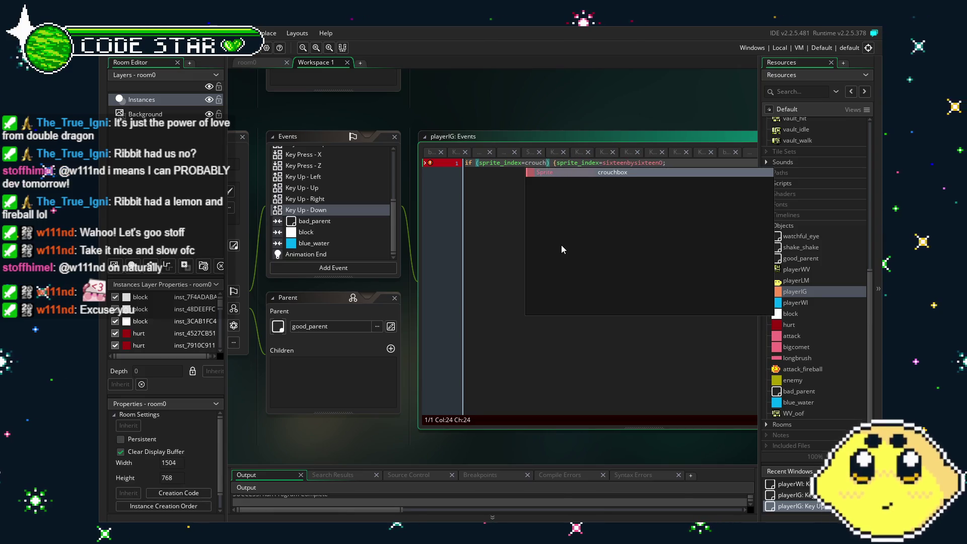
key("Return")
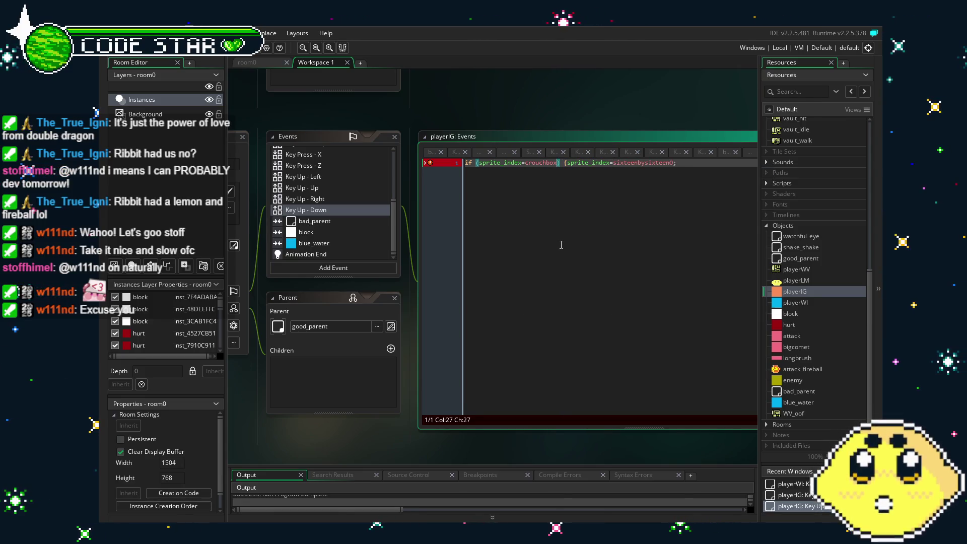
type("}")
Step: Copy the crouchbox condition and open the playerLM object
left_click(565, 162)
key("shift+Home")
key("ctrl+c")
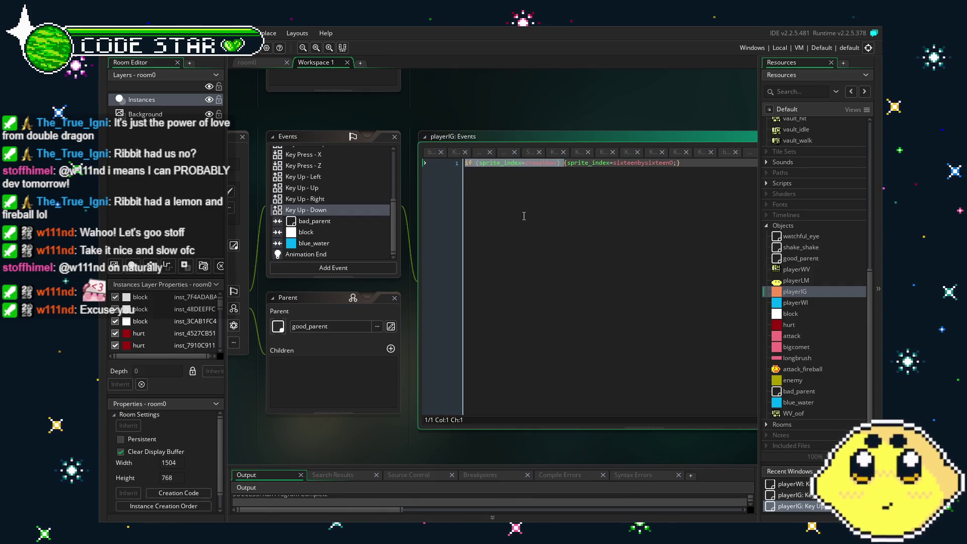
double_click(787, 282)
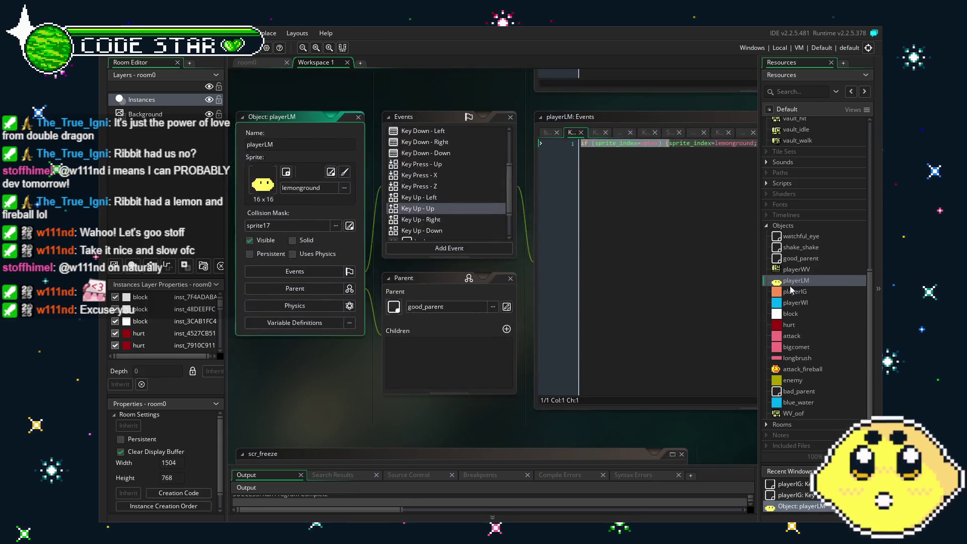
Step: Guard playerLM's Key Up - Down reset with if (sprite_index=crouchbox) {…}
double_click(793, 292)
double_click(795, 280)
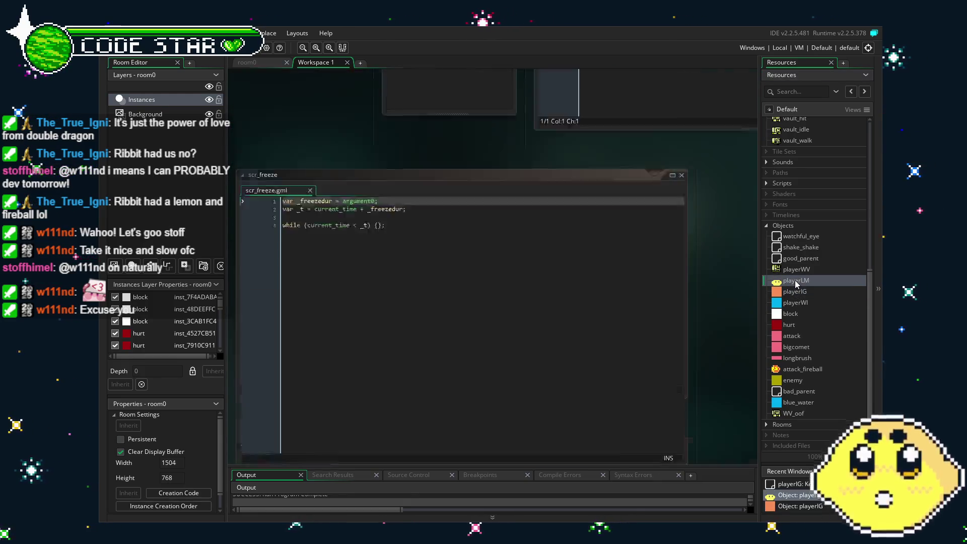
left_click(445, 233)
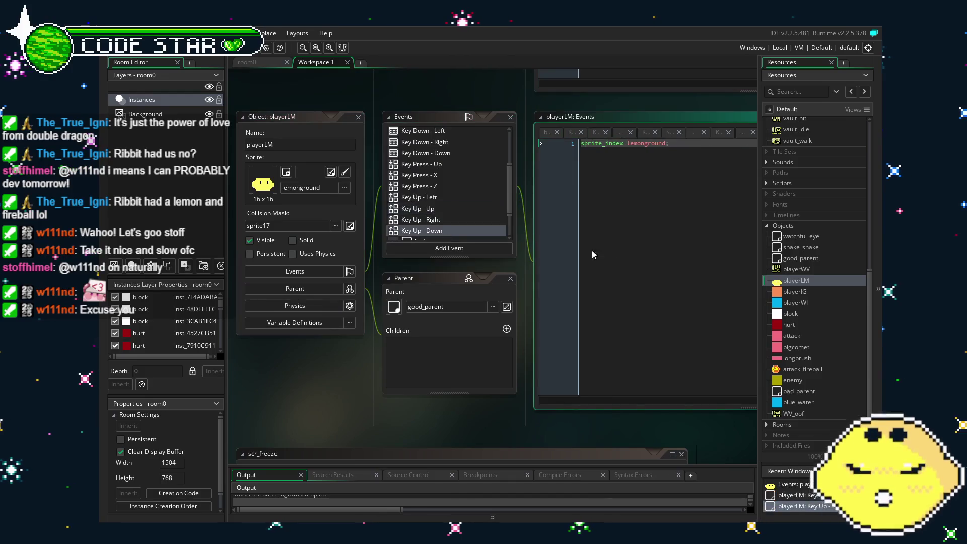
key("ctrl+v")
key("End")
type("}")
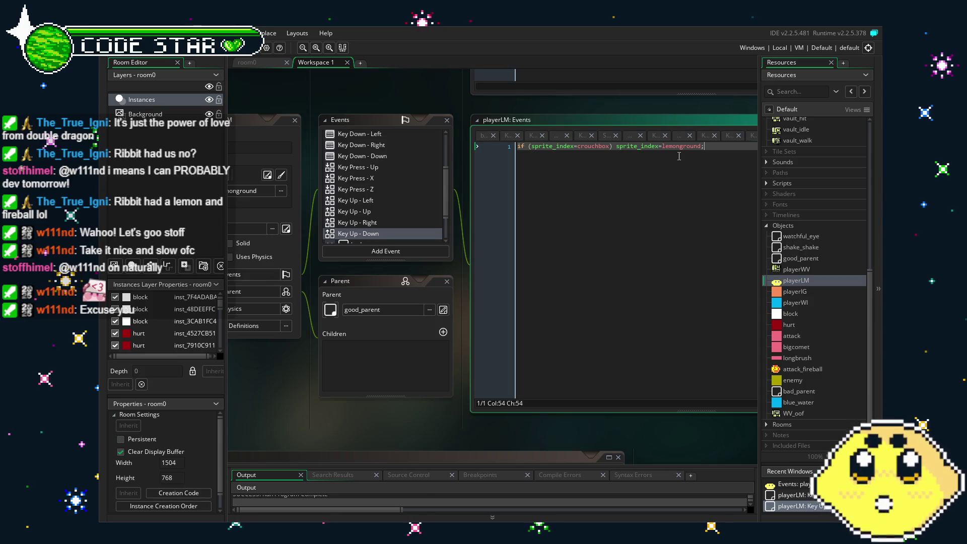
Step: Select the crouchbox condition at the start of playerLM's Key Up - Down line
left_click(307, 418)
scroll(366, 194, "down", 2)
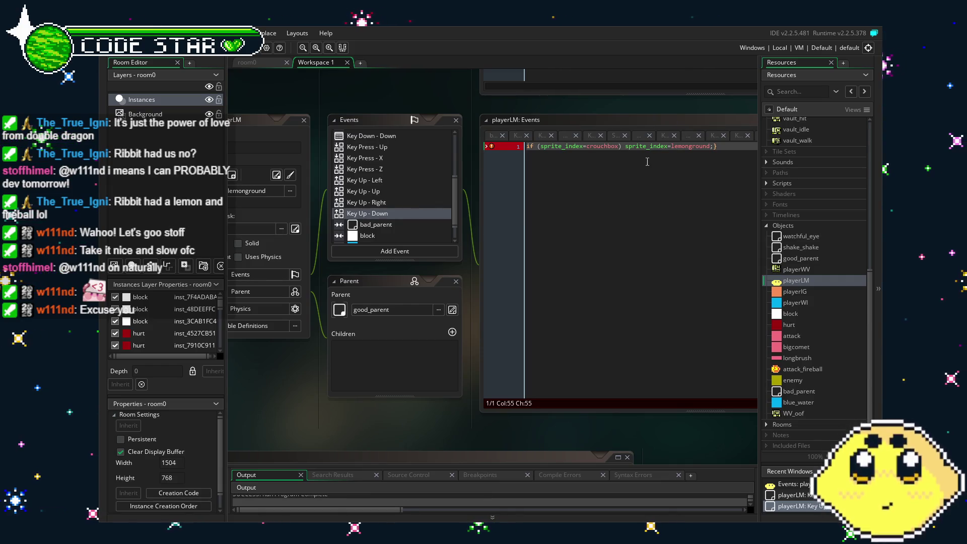
left_click(624, 147)
type("{")
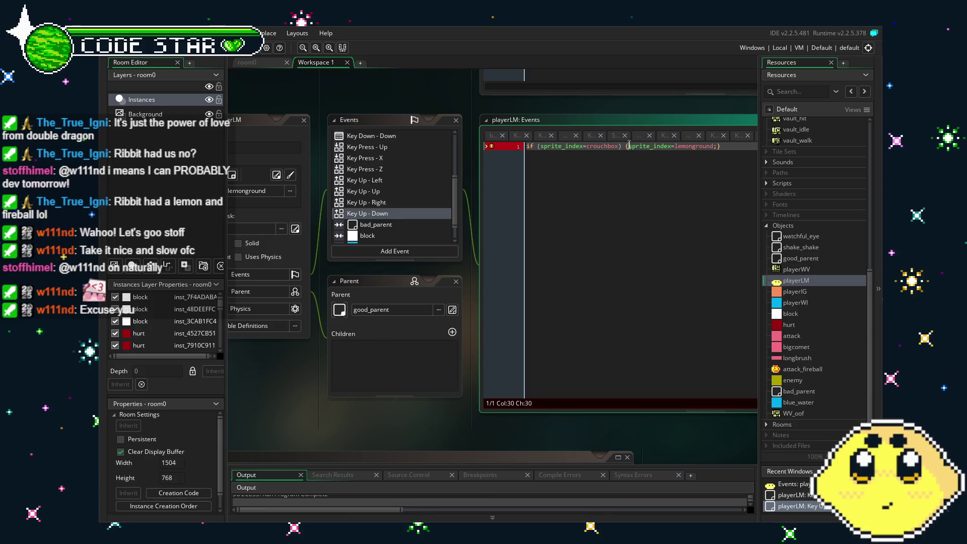
key("shift+Home")
key("ctrl+c")
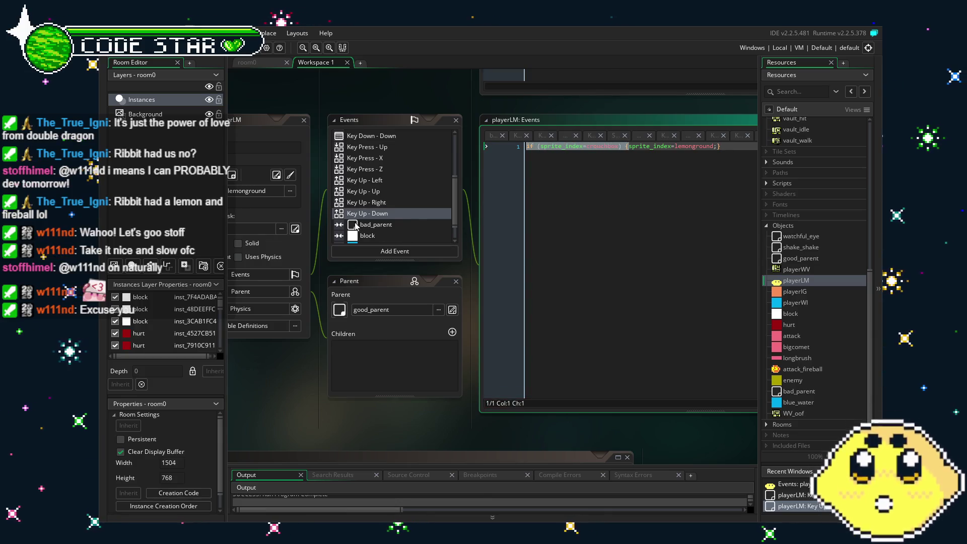
scroll(395, 227, "up", 1)
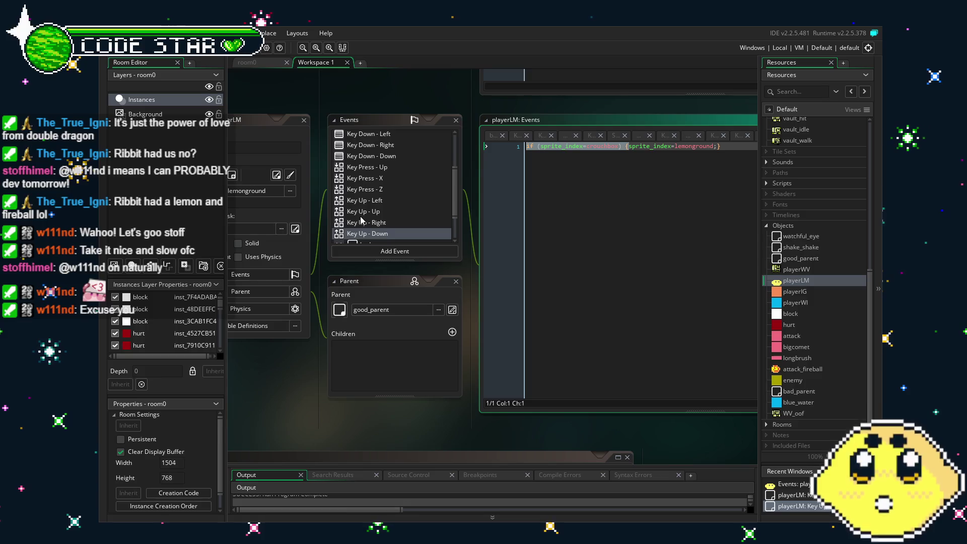
scroll(384, 219, "up", 2)
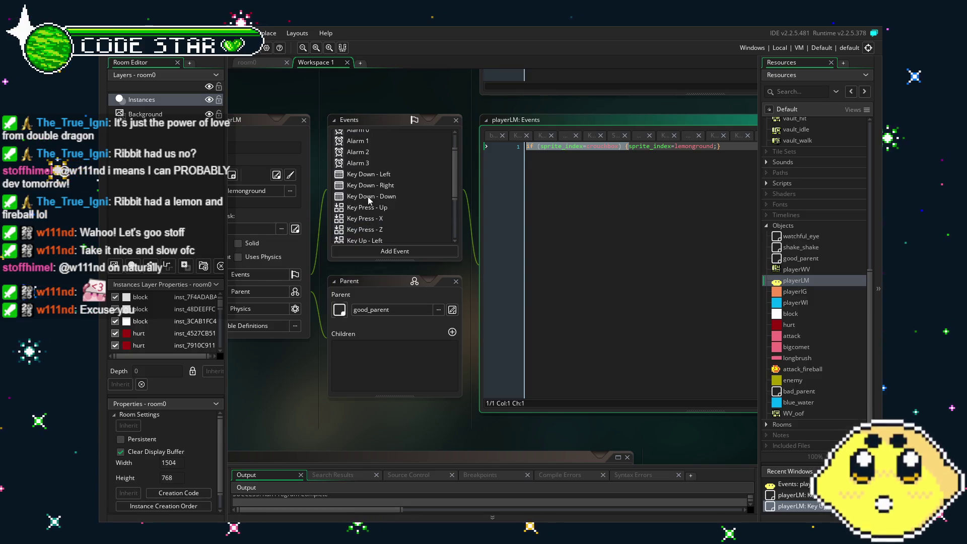
scroll(383, 200, "down", 3)
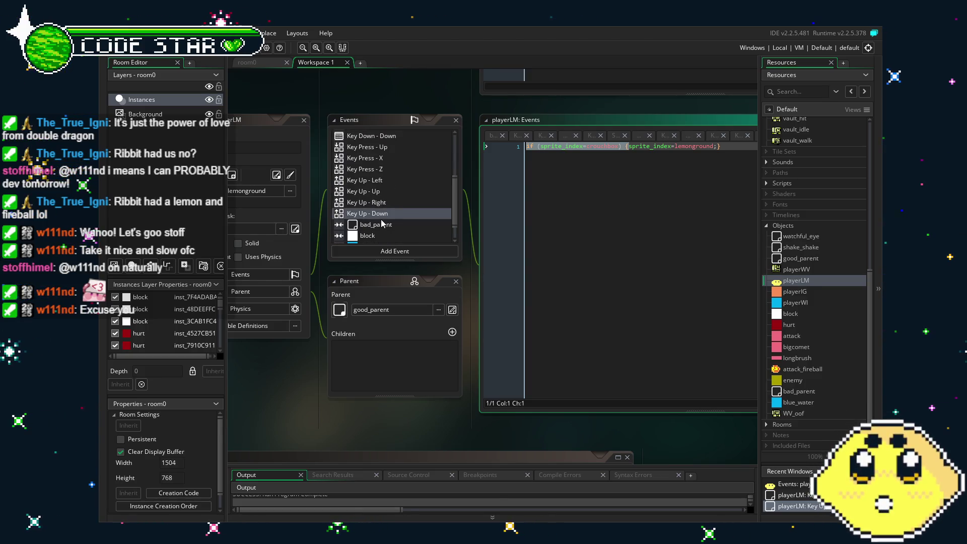
scroll(382, 223, "up", 1)
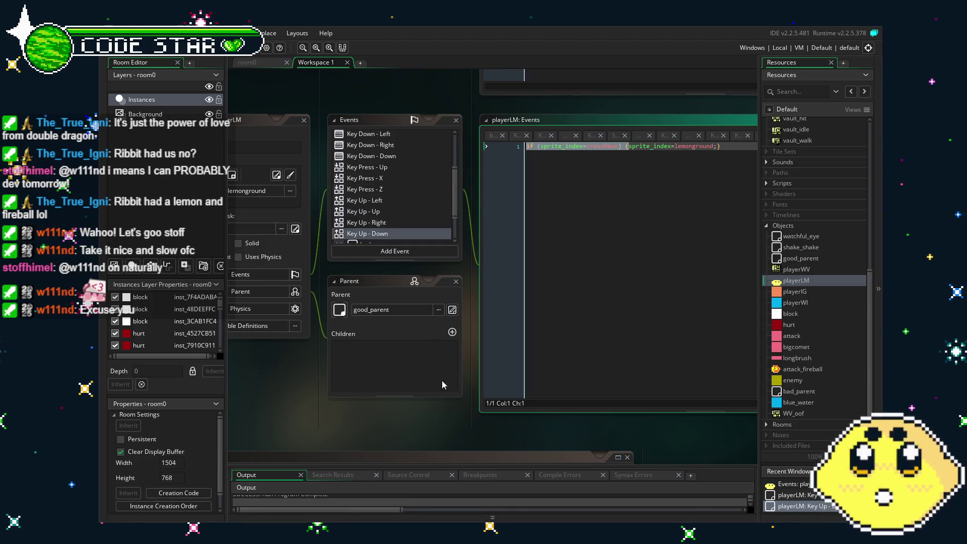
Step: Reposition the workspace and open the playerWV object
left_click_drag(441, 382, 401, 386)
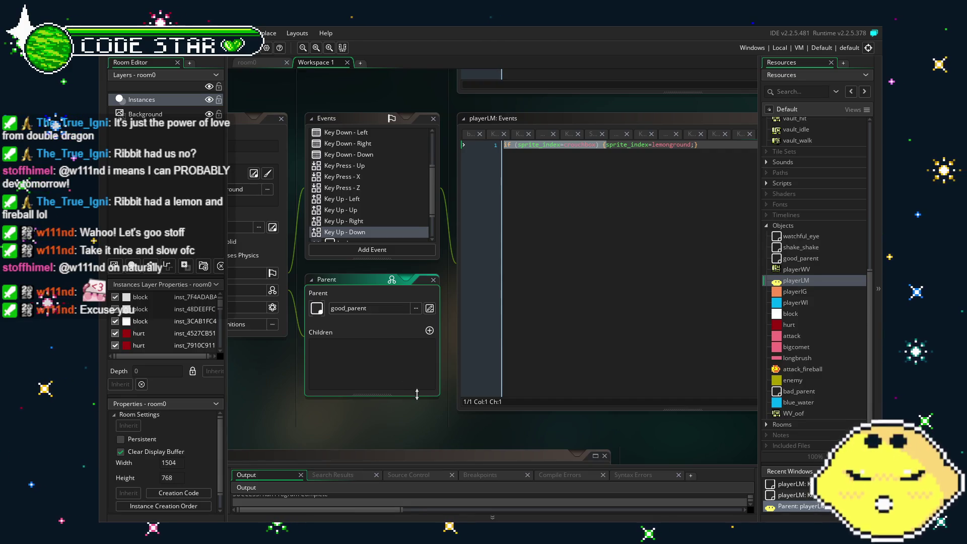
left_click_drag(397, 420, 385, 417)
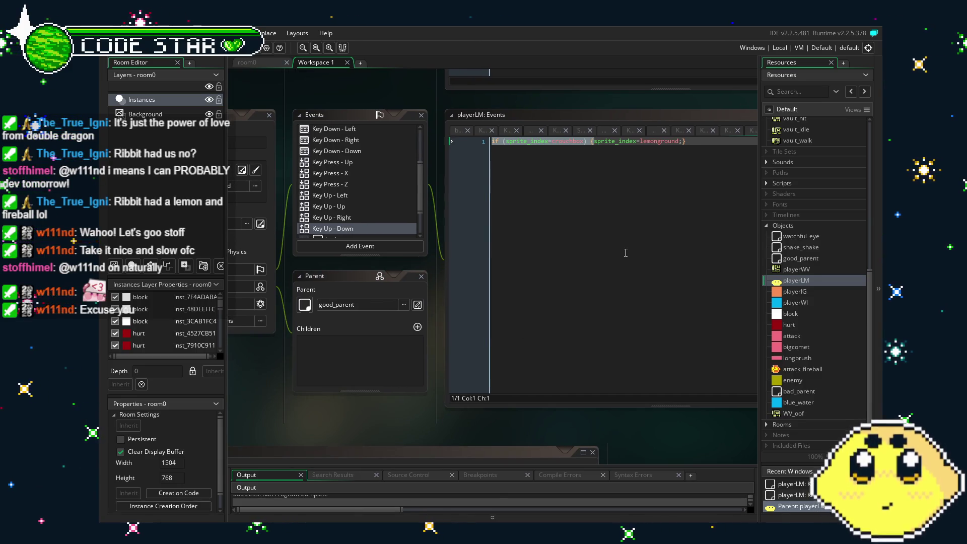
left_click(625, 253)
left_click_drag(625, 253, 586, 253)
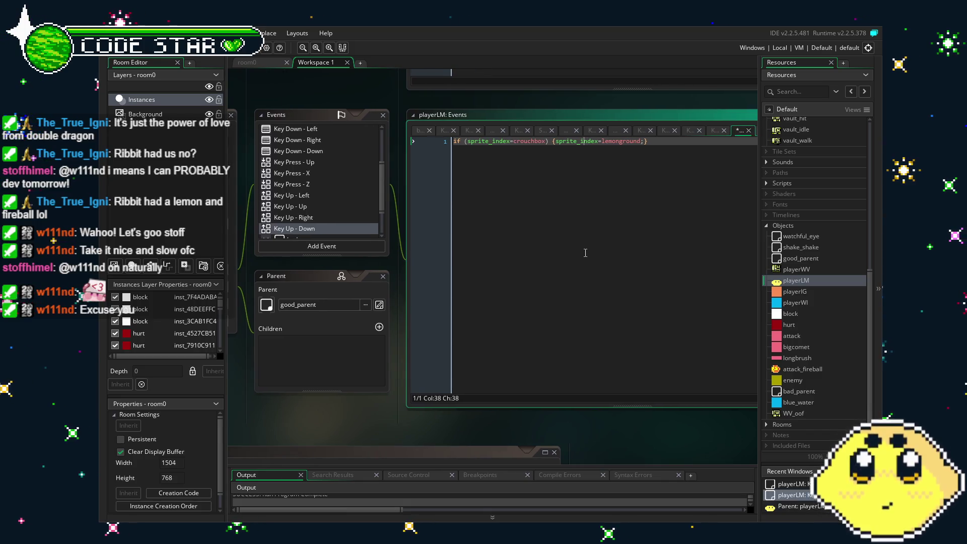
double_click(795, 269)
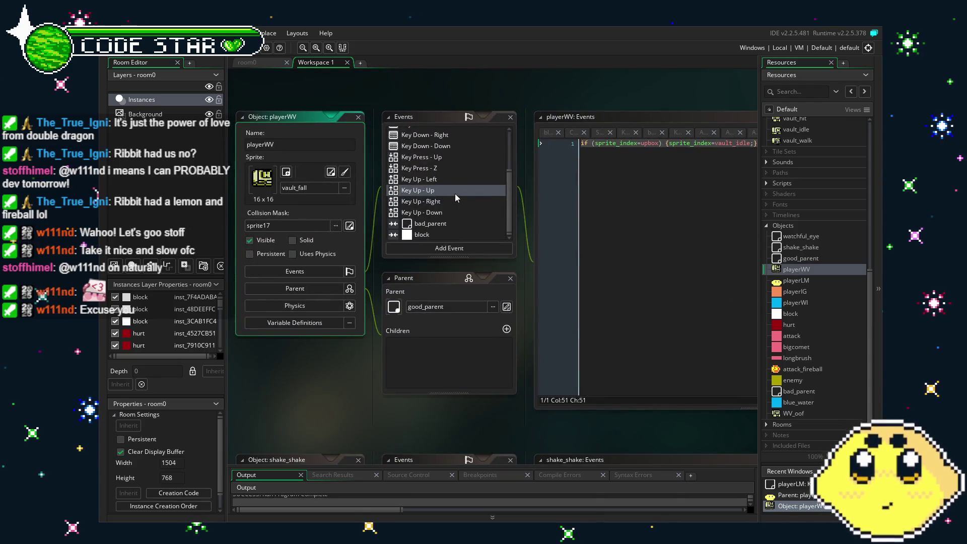
Step: Edit playerWV's Key Up - Down code with the crouchbox guard and save
left_click(453, 212)
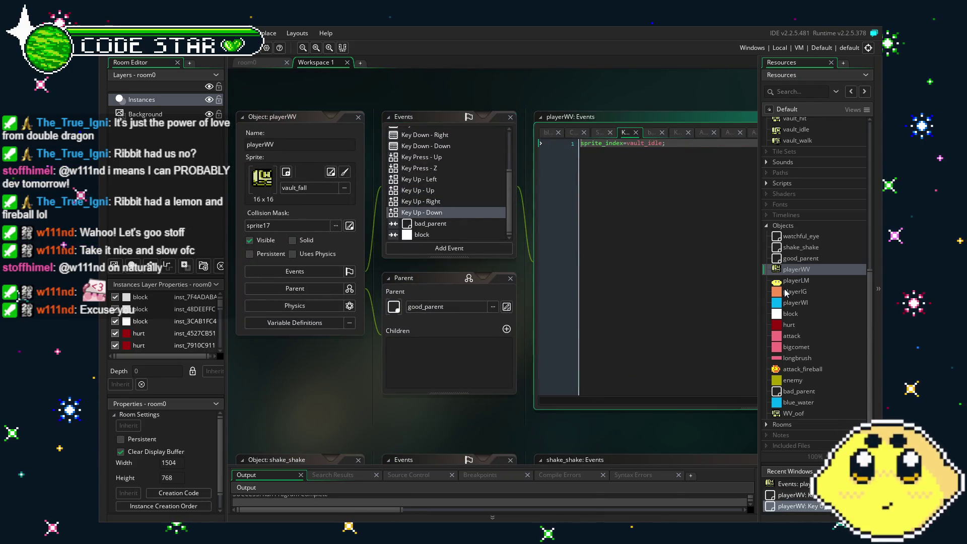
left_click(670, 318)
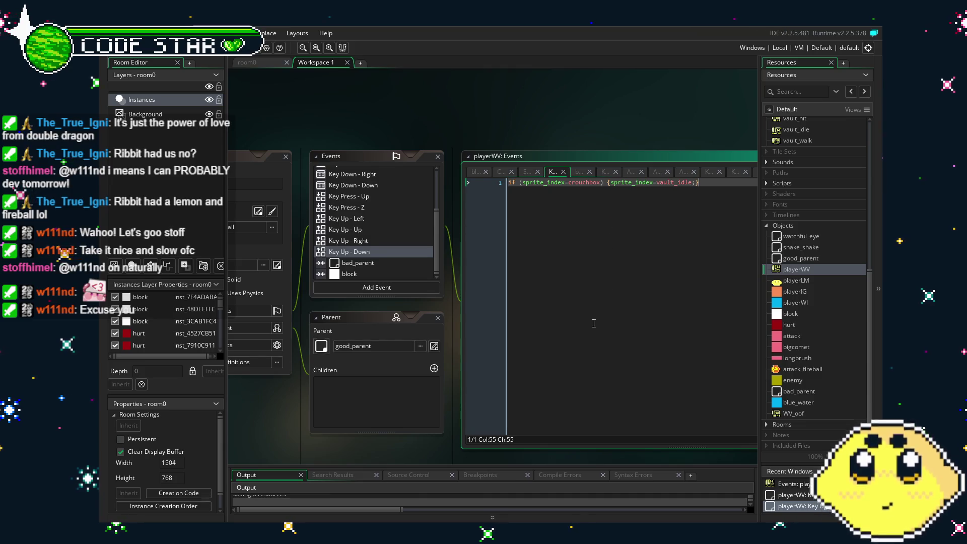
key("ctrl+s")
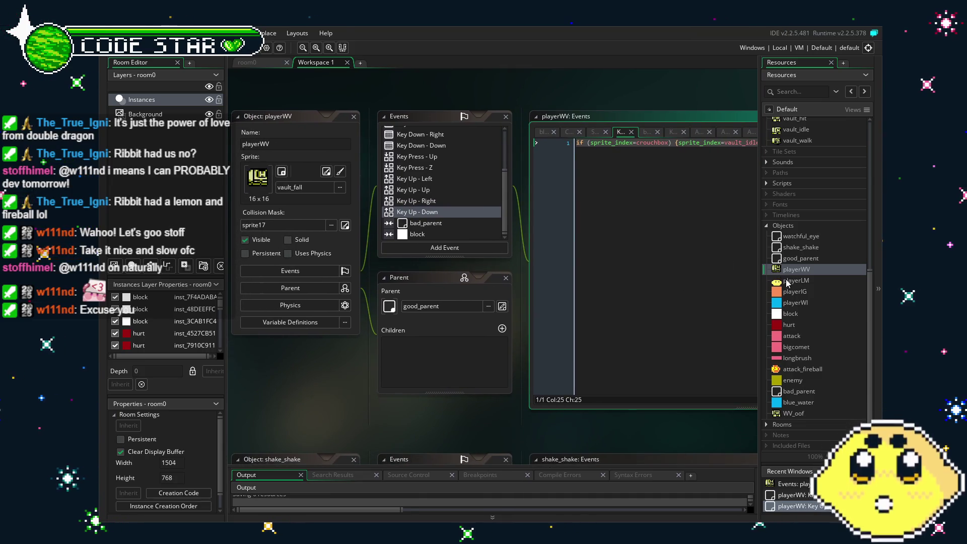
Step: Paste the crouchbox condition before playerWI's Key Up - Down sprite reset
double_click(788, 282)
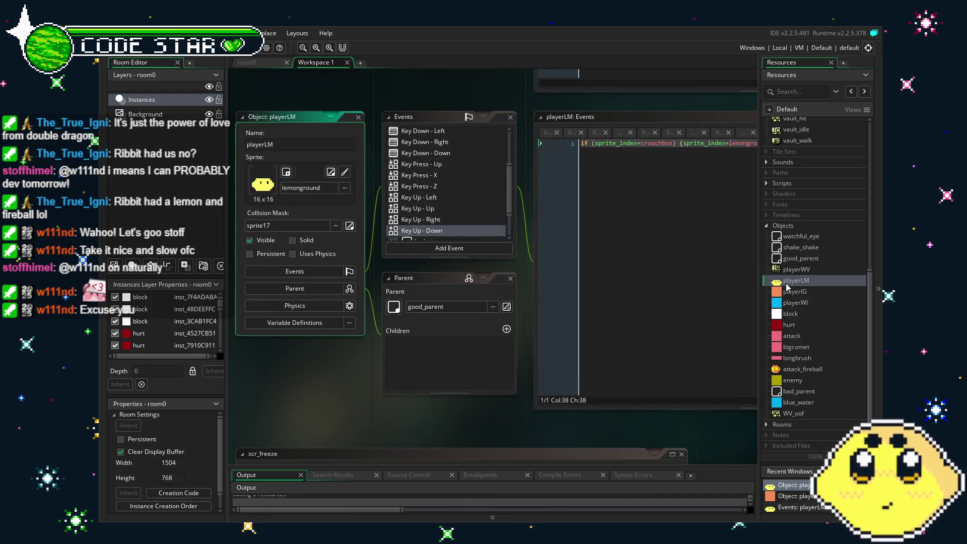
double_click(794, 293)
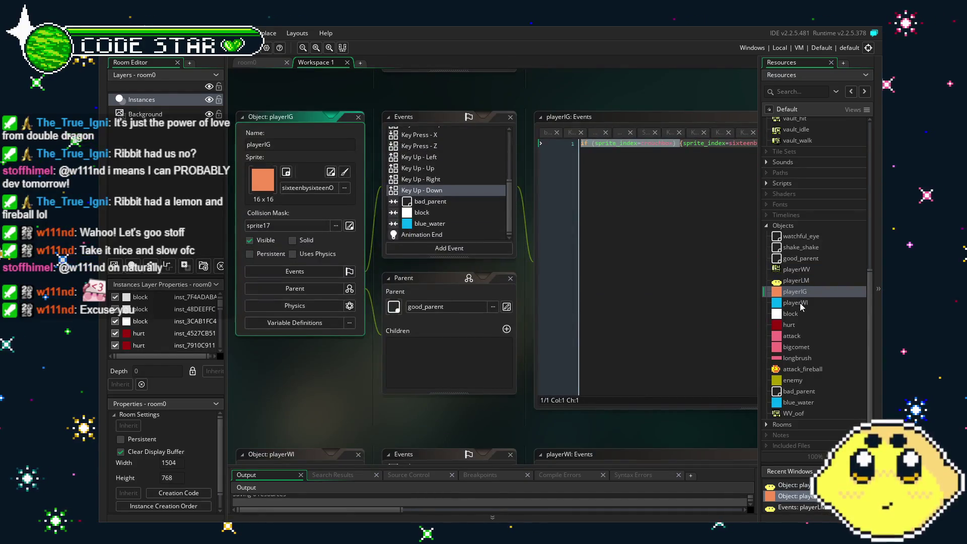
double_click(796, 302)
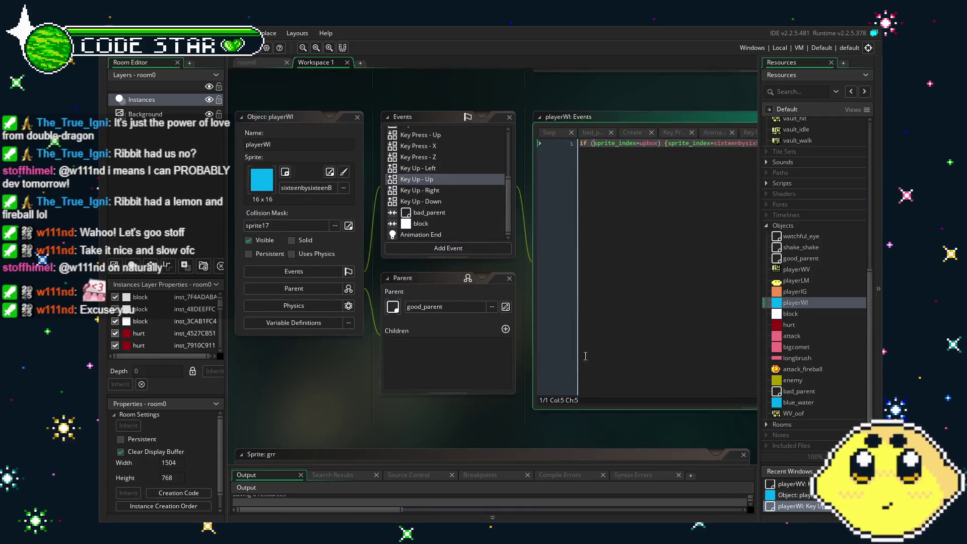
left_click(307, 197)
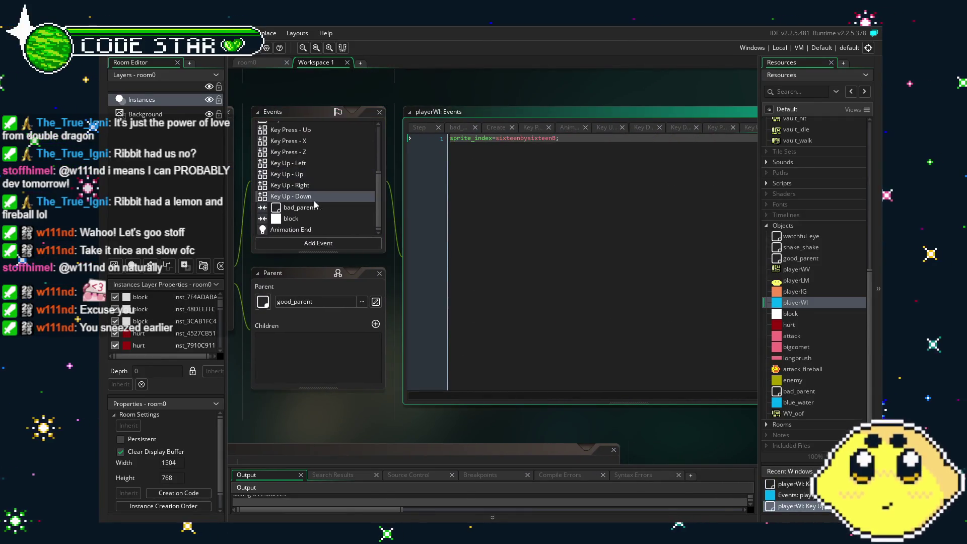
key("ctrl+v")
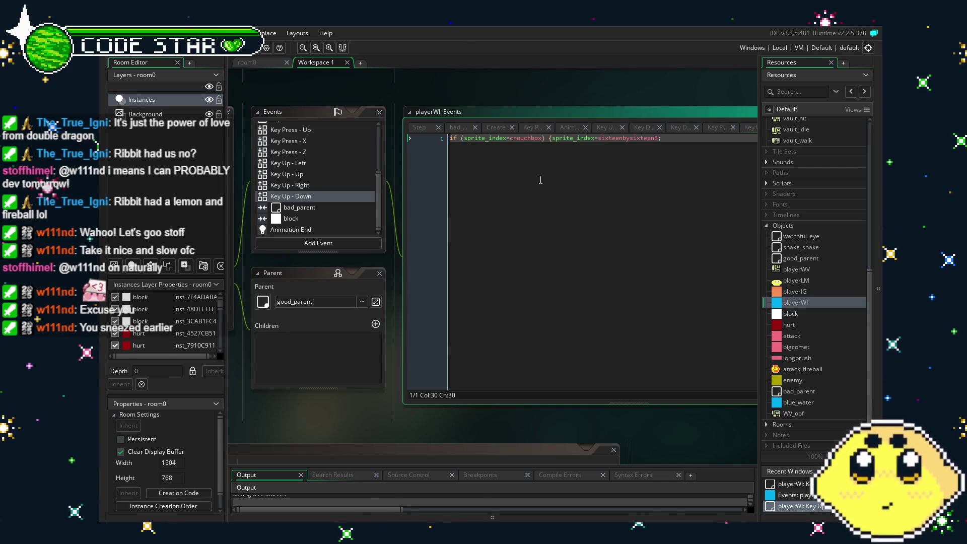
key("End")
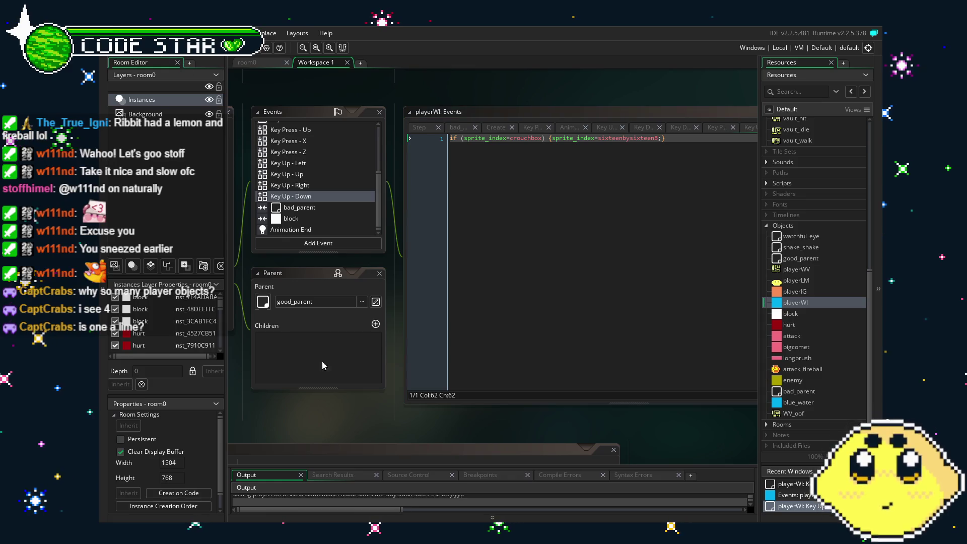
Step: Build and run the game with F5
mouse_move(354, 416)
left_mouse_down()
mouse_move(315, 412)
mouse_move(339, 410)
left_mouse_up()
scroll(794, 288, "down", 2)
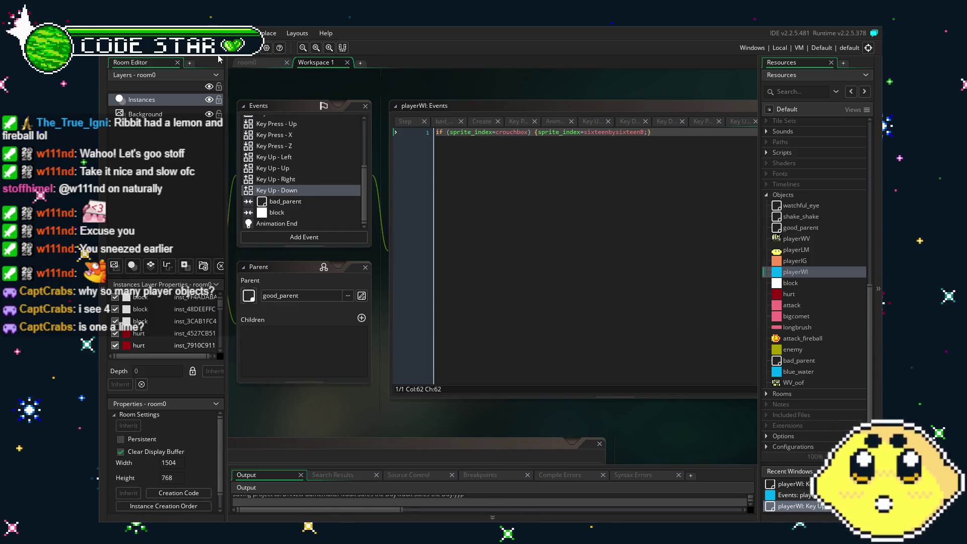
key("F5")
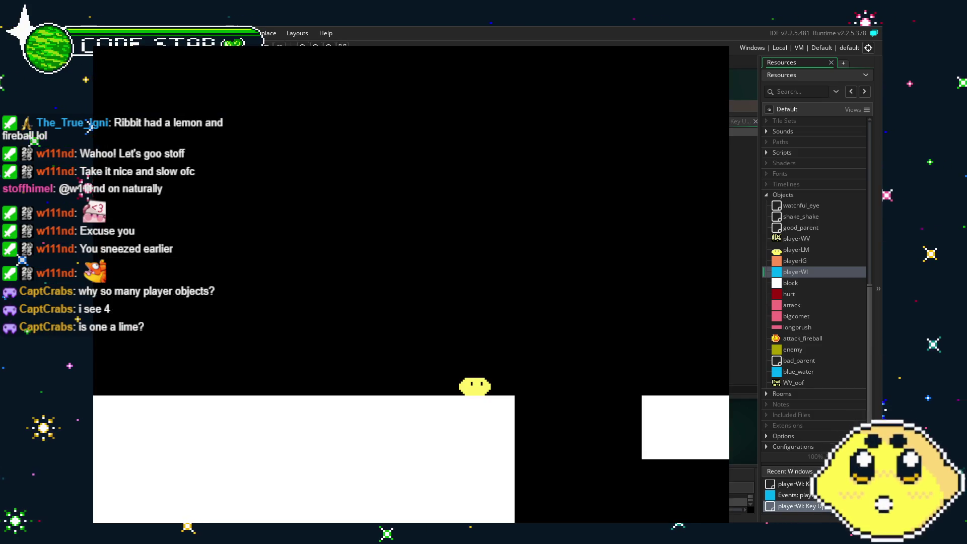
Step: Switch characters, move, jump and fire around the start of the level
key("Left")
key("Right")
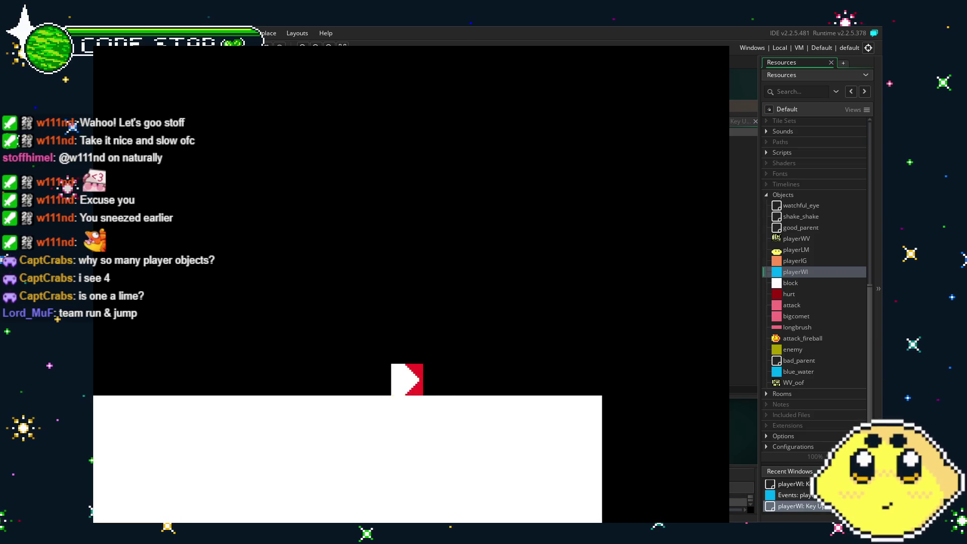
key("Up")
key("Left")
key("Up")
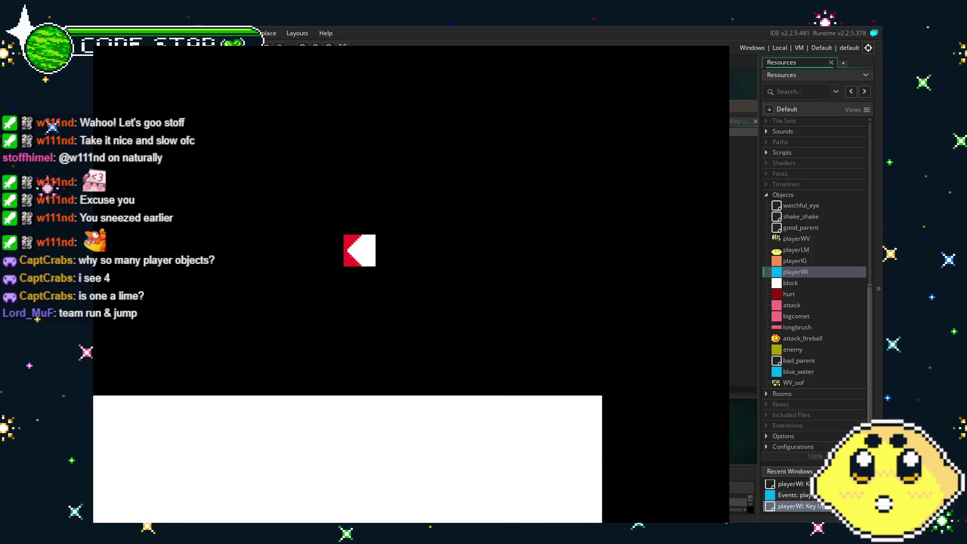
key("Right")
key("Up")
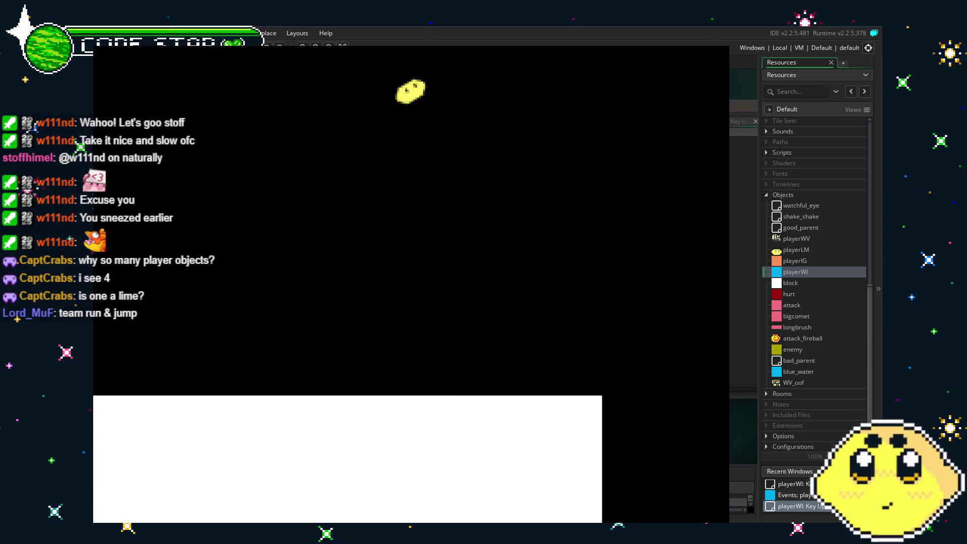
key("Up")
key("Up")
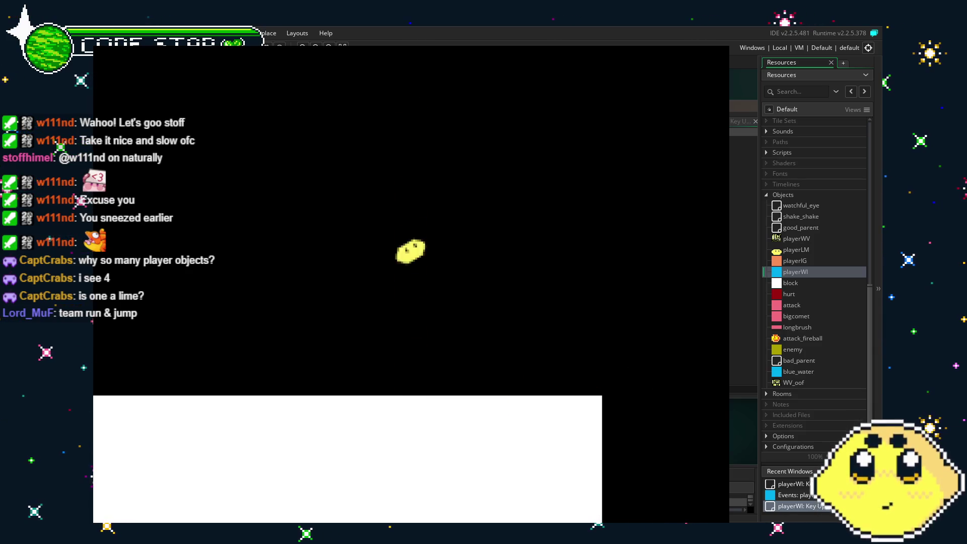
key("Left")
Step: Run right up the white stairs and onto the water surface
key("Right")
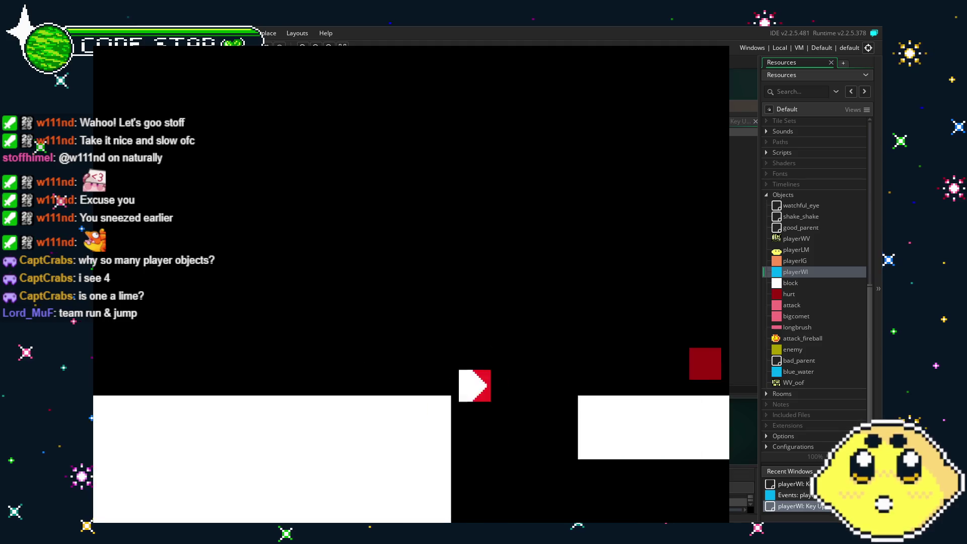
key("Right")
key("Up")
key("Up")
key("Right")
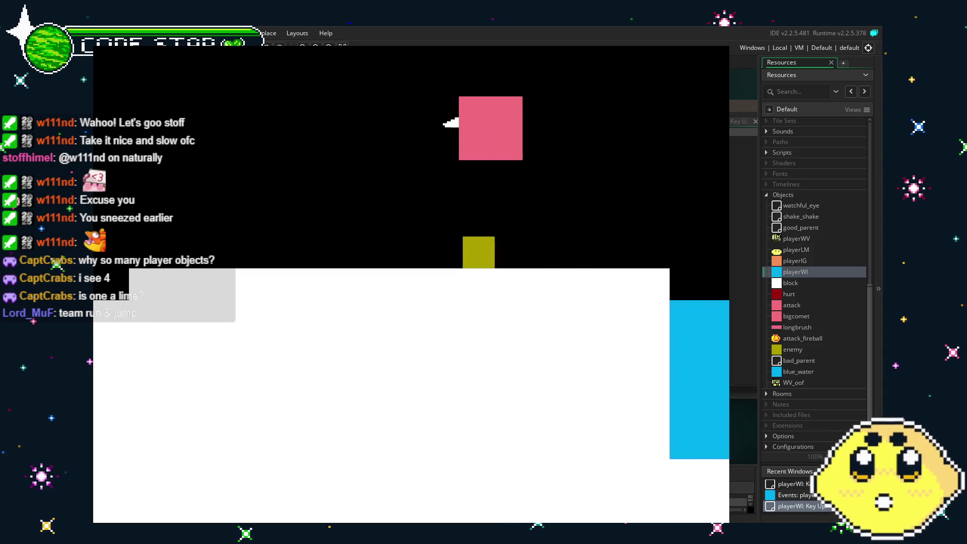
key("Right")
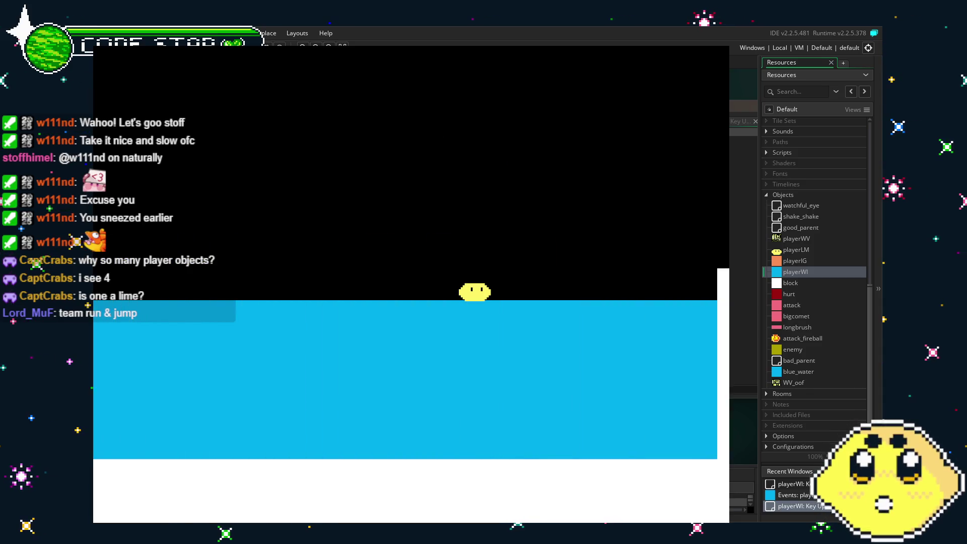
key("Left")
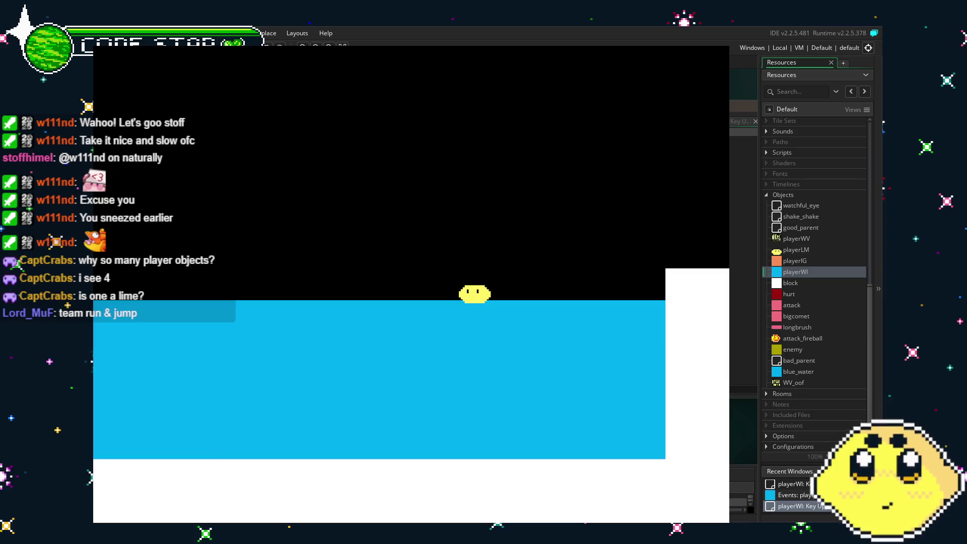